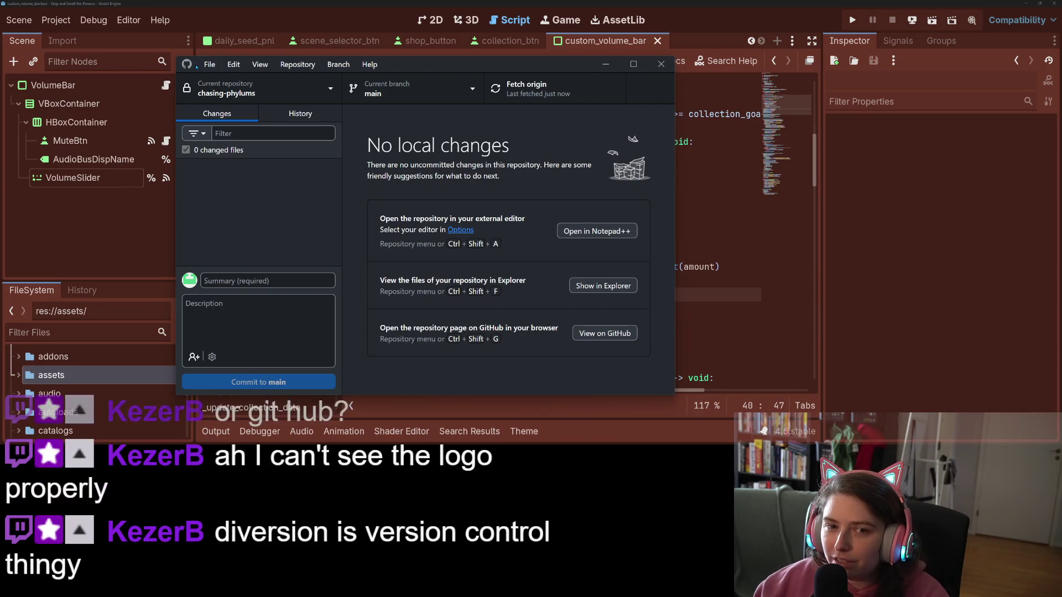
- Minimize GitHub Desktop and place the caret at the end of line 37 in collection_manager.gd
click(611, 69)
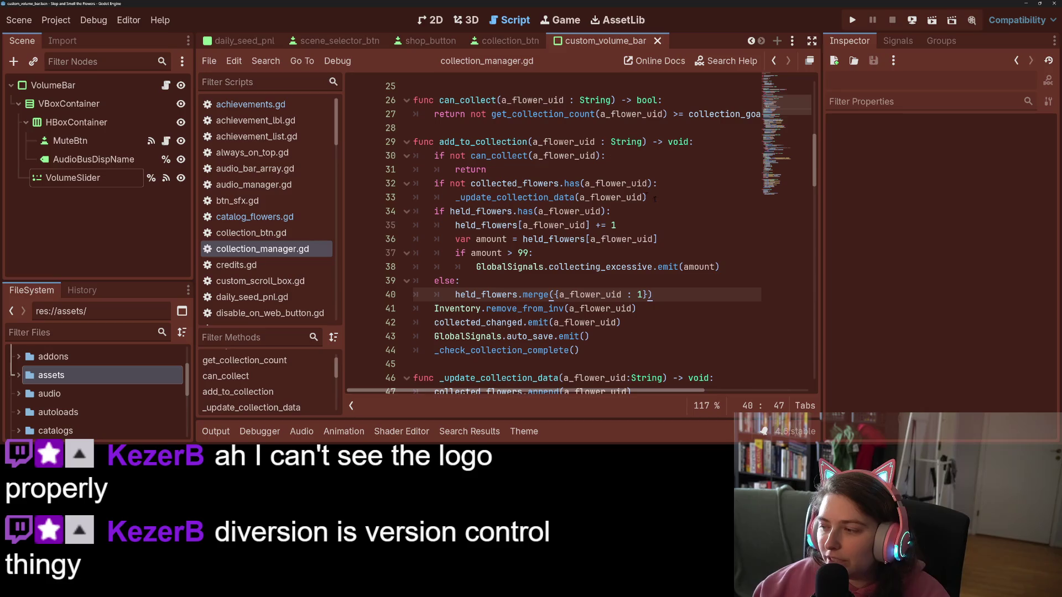
click(643, 248)
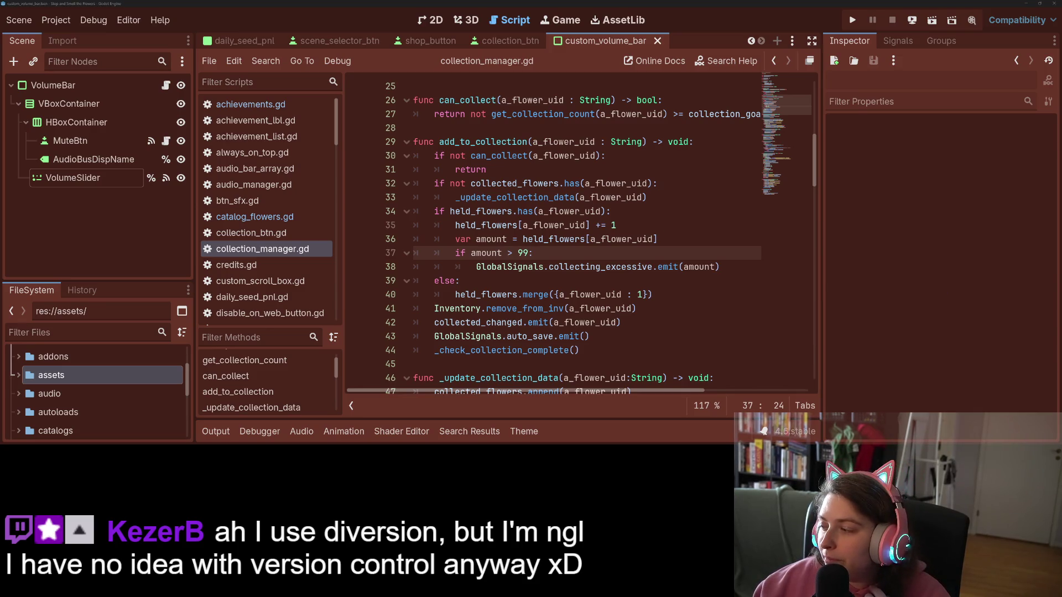
- Switch to the browser showing Trello's 'Add controller support' card
key(alt+Tab)
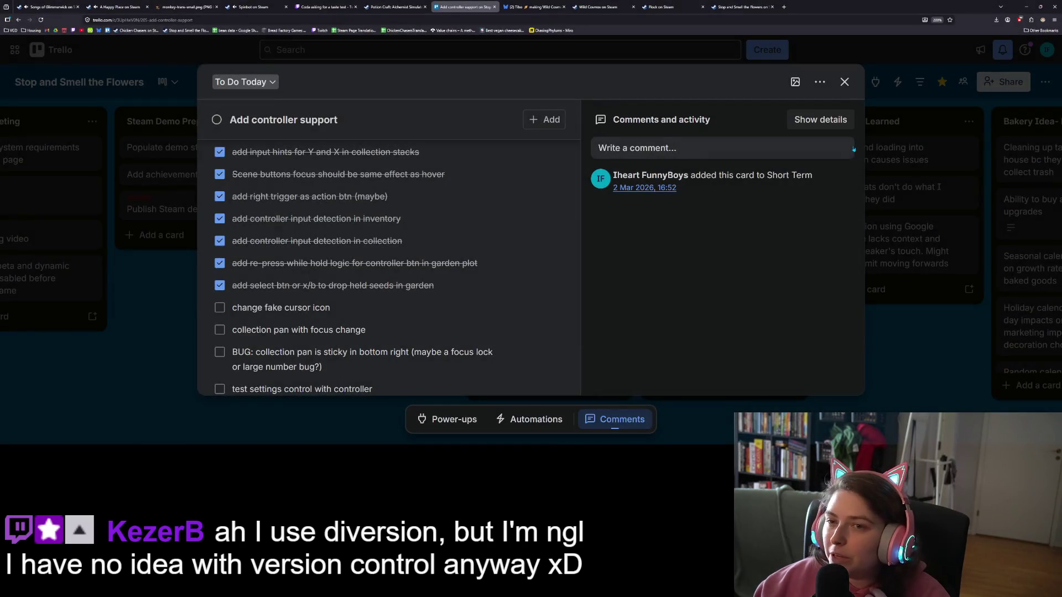
- Open a new blank Firefox tab next to the Trello card
click(787, 5)
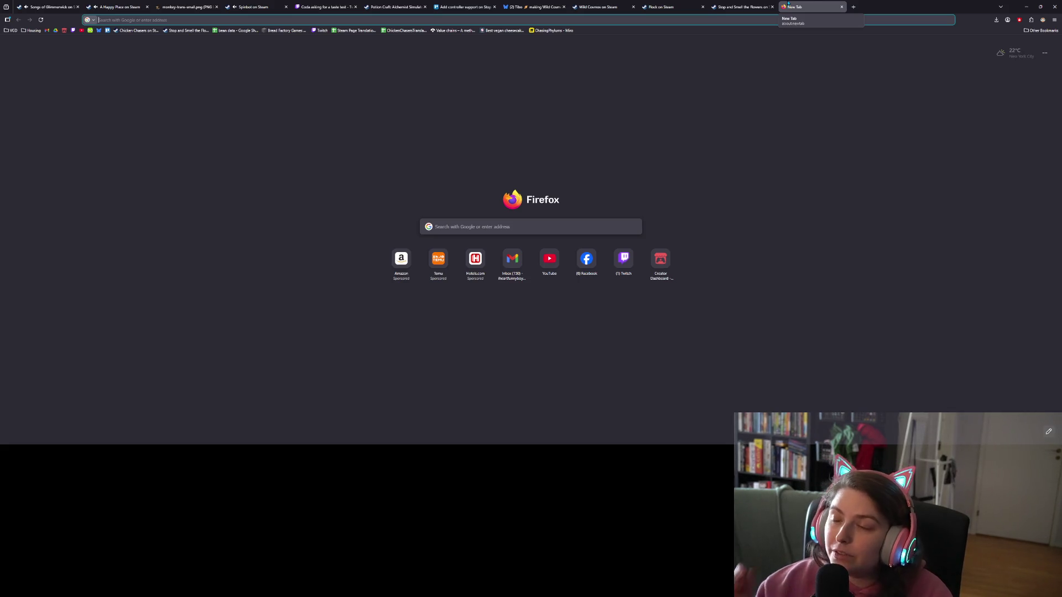
- Close the New Tab to get back to the Trello card
click(842, 7)
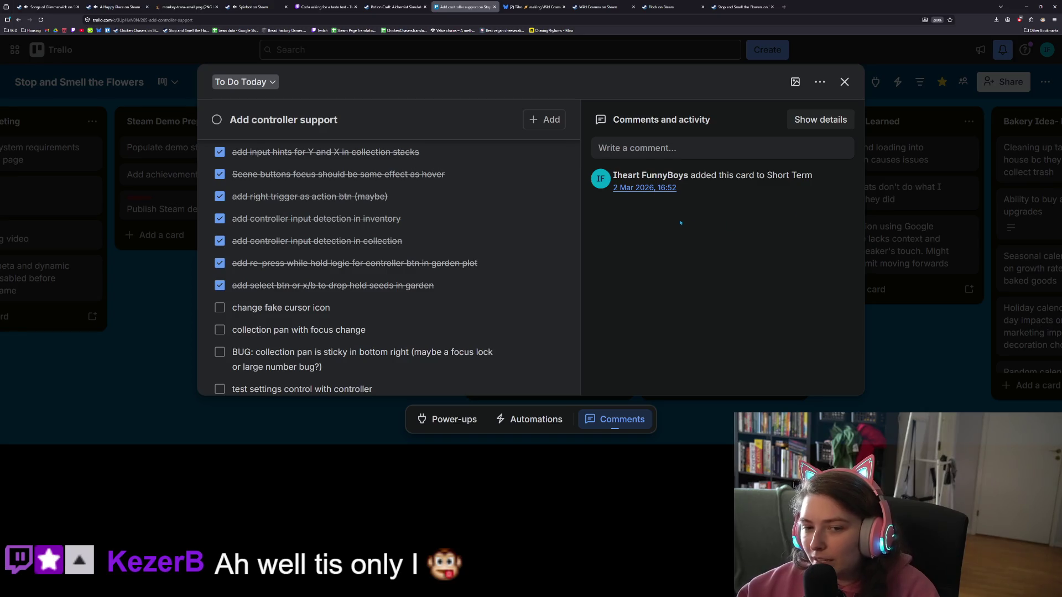
- Tick 'change fake cursor icon', move the collection pan BUG item above 'collection pan with focus change', and return to Godot
scroll(368, 315, down, 2)
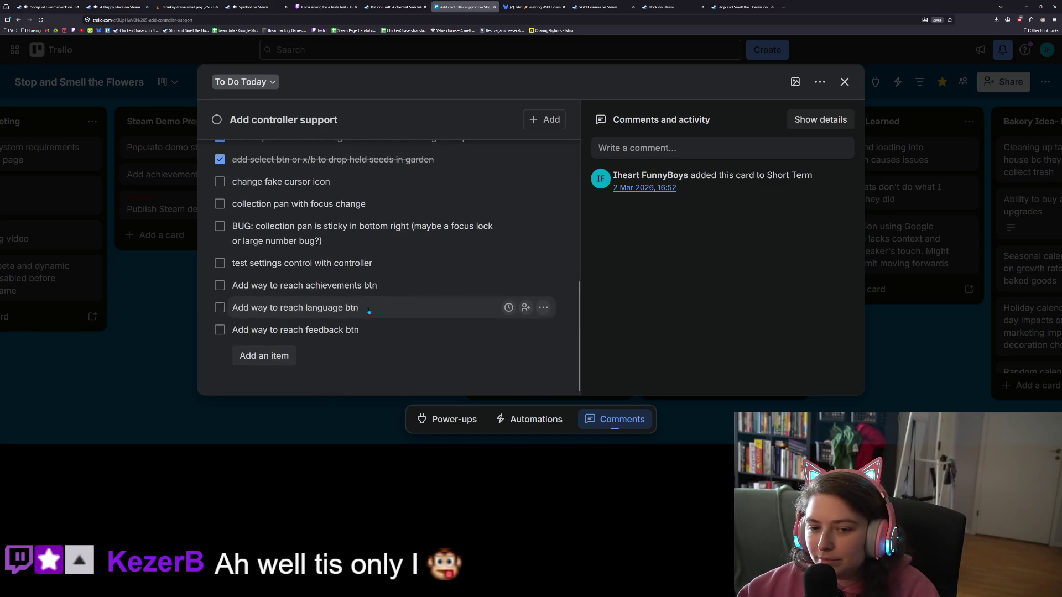
click(220, 182)
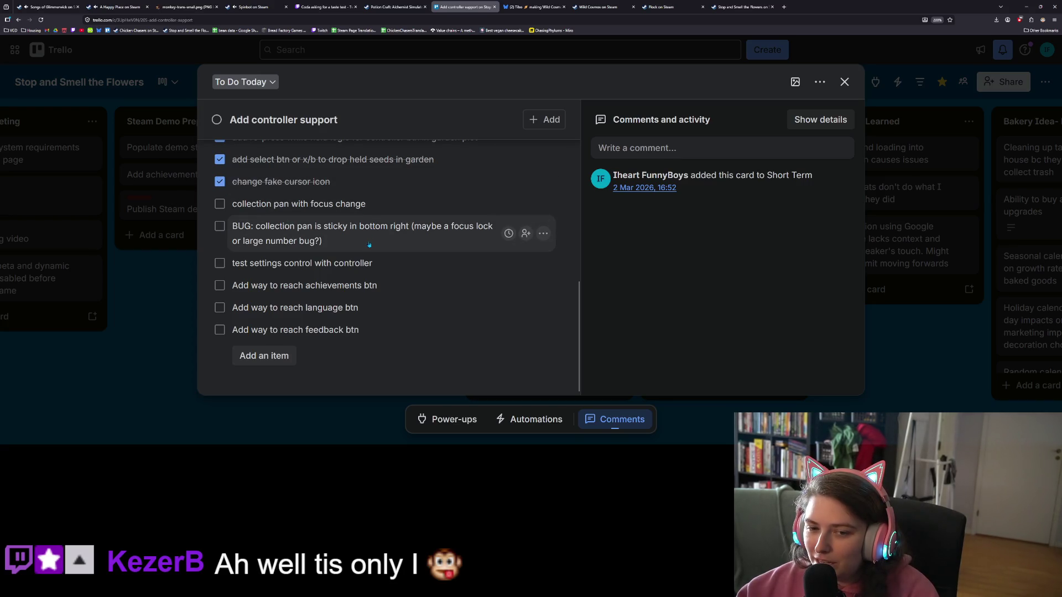
drag(369, 244, 370, 209)
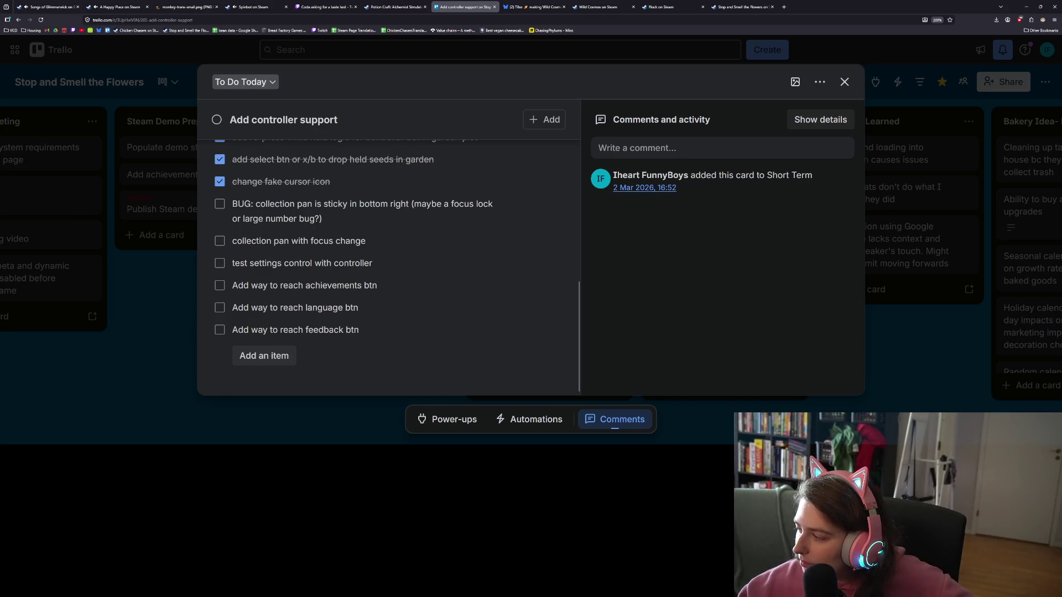
key(alt+Tab)
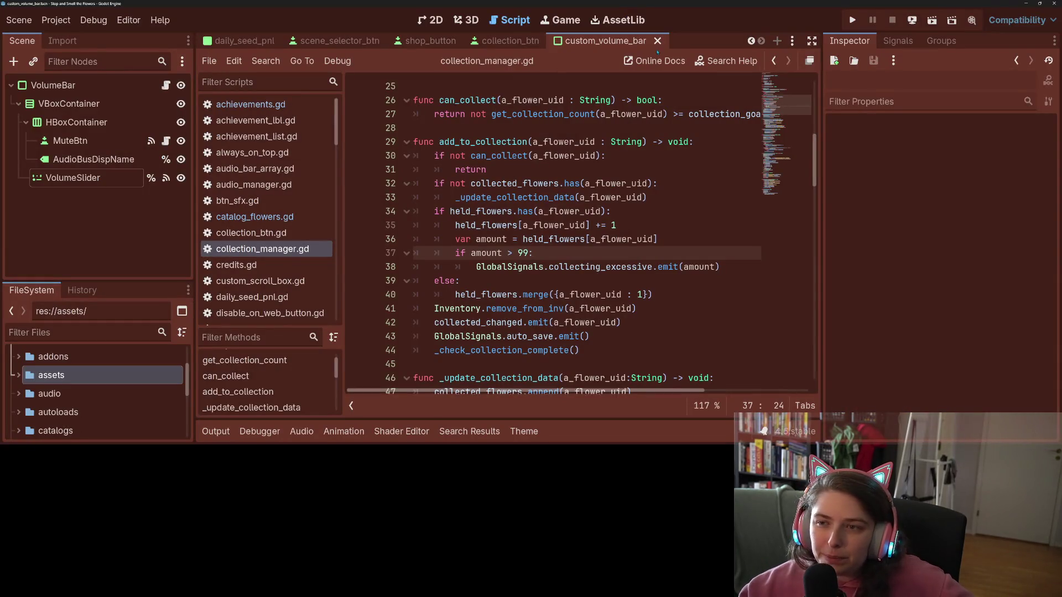
- Close the custom_volume_bar, collection_btn, shop_button, garden and other scene tabs, leaving settings open
click(657, 40)
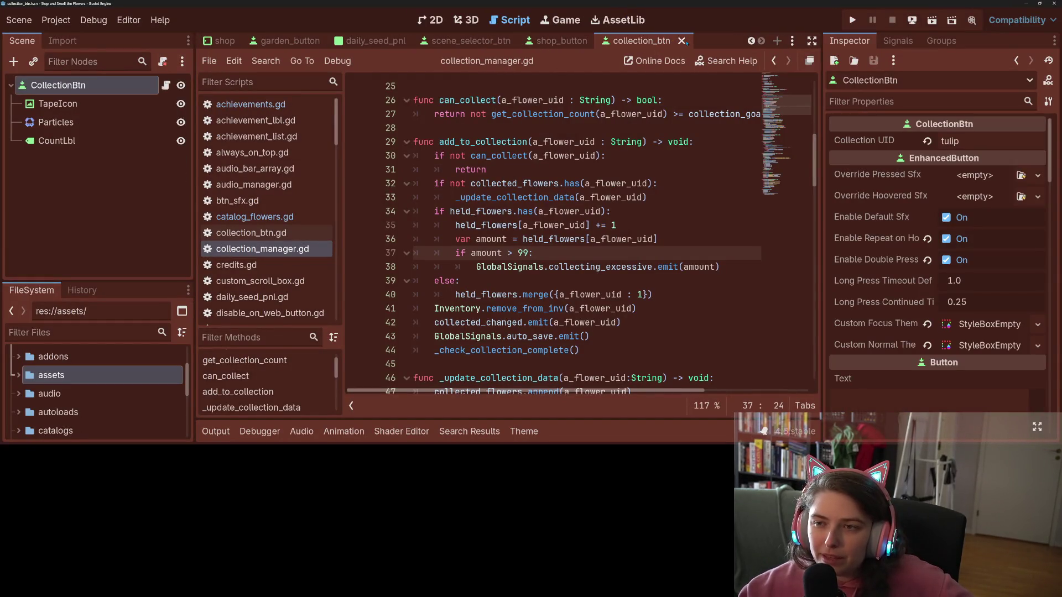
click(683, 41)
click(716, 41)
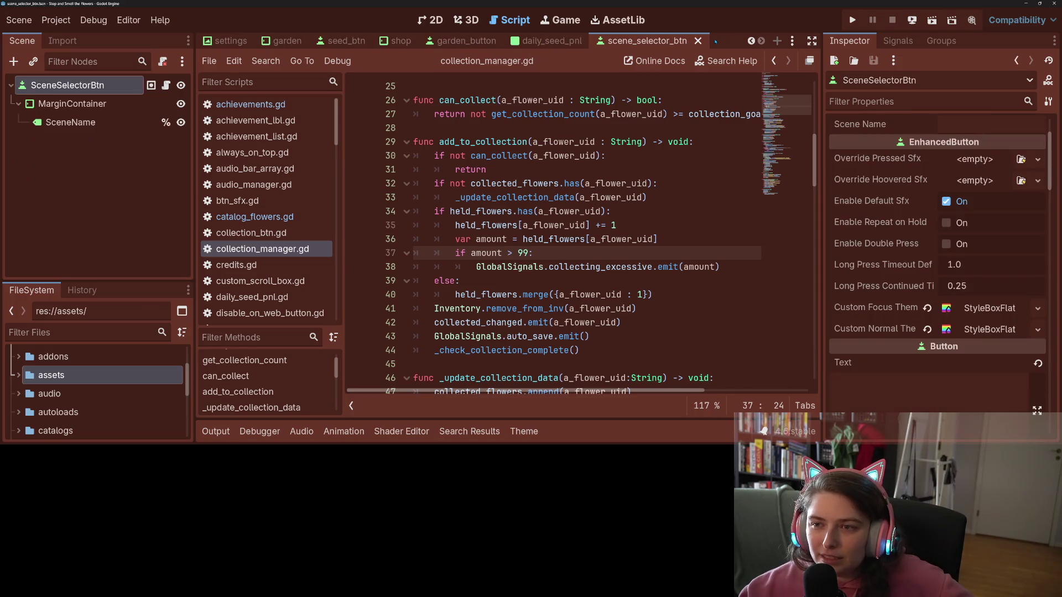
click(698, 41)
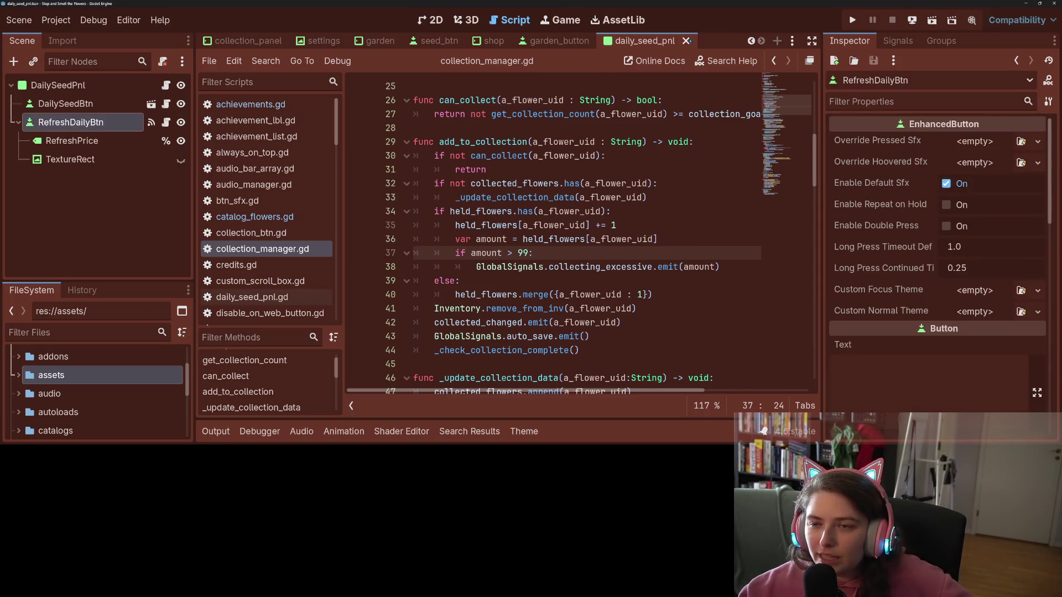
click(686, 41)
click(661, 41)
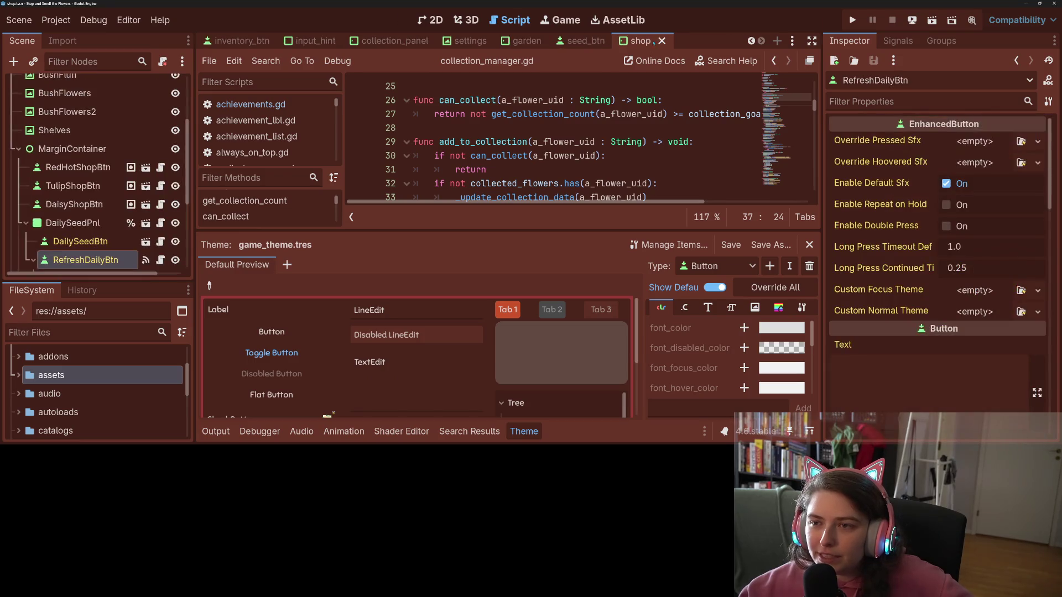
click(662, 41)
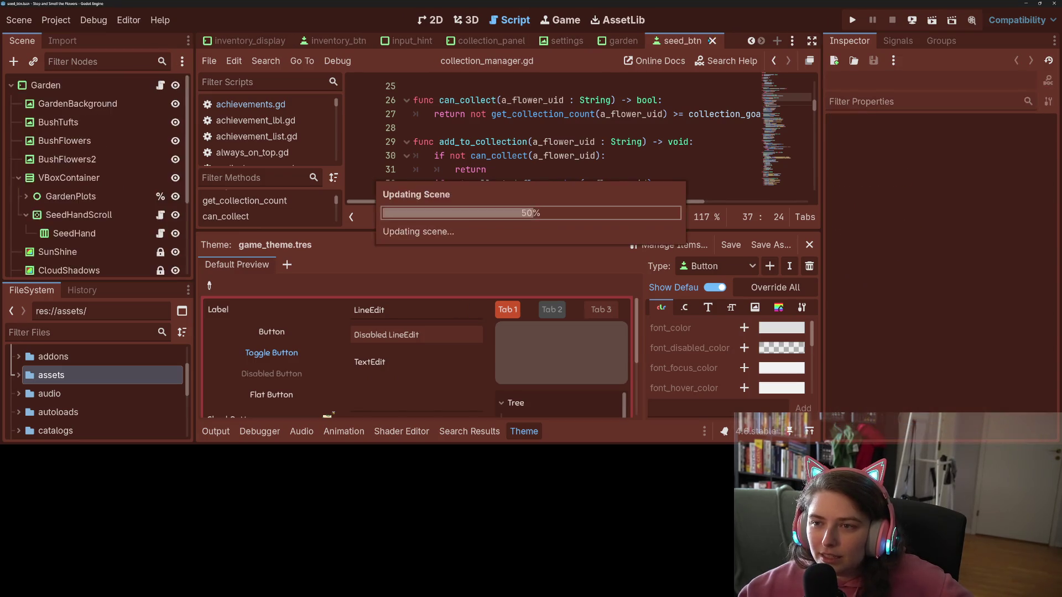
click(712, 41)
click(699, 41)
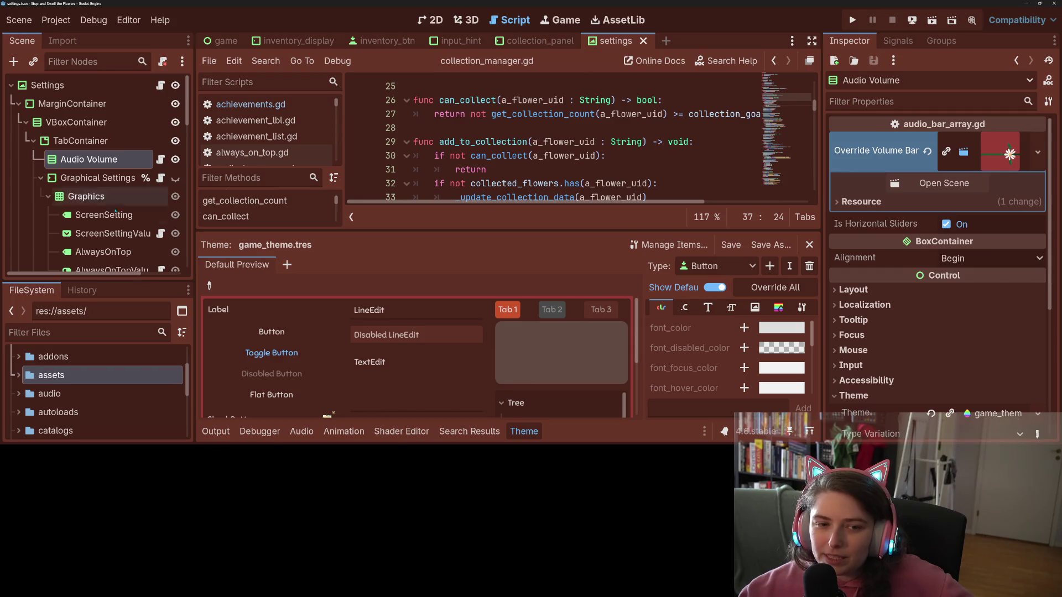
- Open the script attached to ResetGameData from the Scene dock
scroll(95, 219, down, 3)
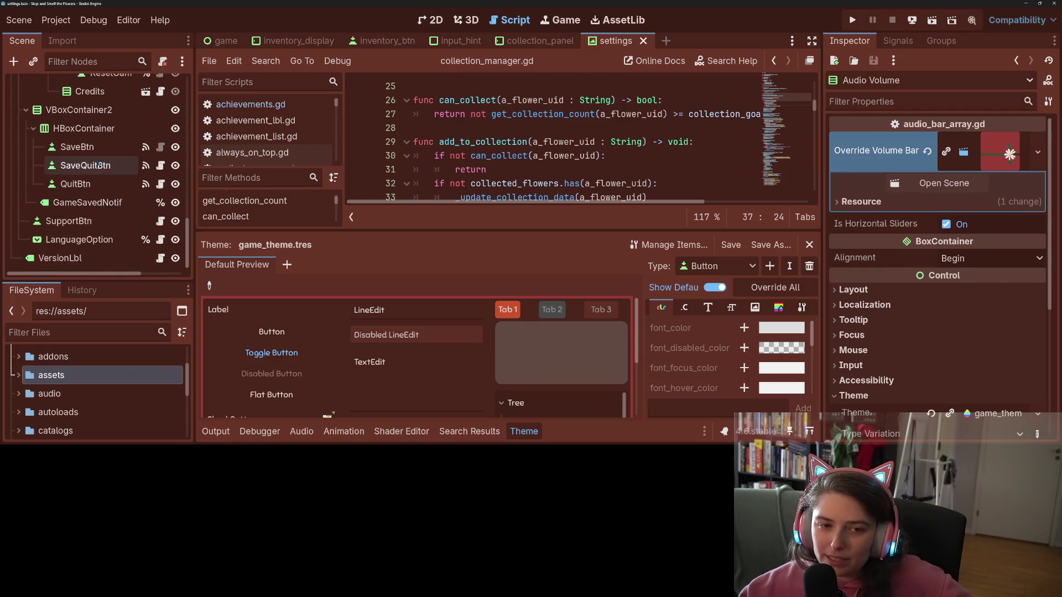
scroll(110, 183, up, 6)
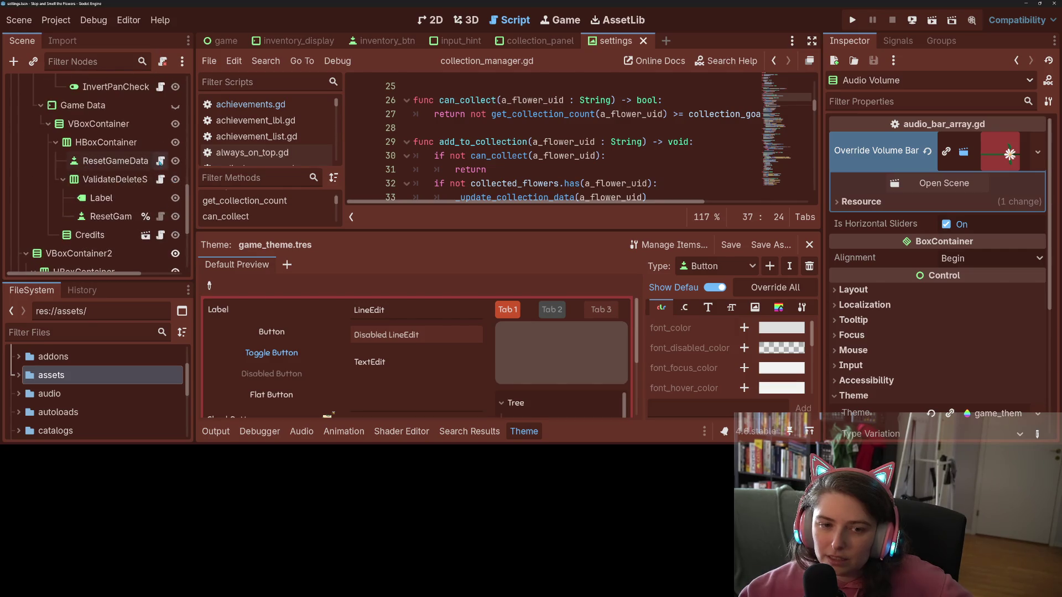
click(160, 161)
scroll(553, 144, down, 3)
scroll(553, 144, up, 2)
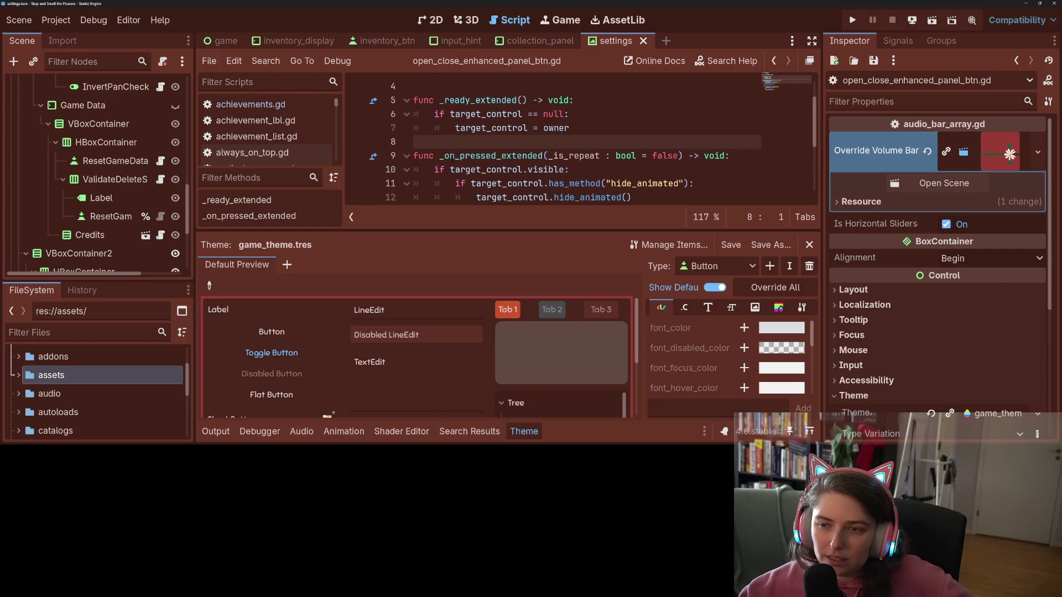
- Hide the ValidateDeleteS panel, save the settings scene, and select the ResetGameData attempt node
click(176, 182)
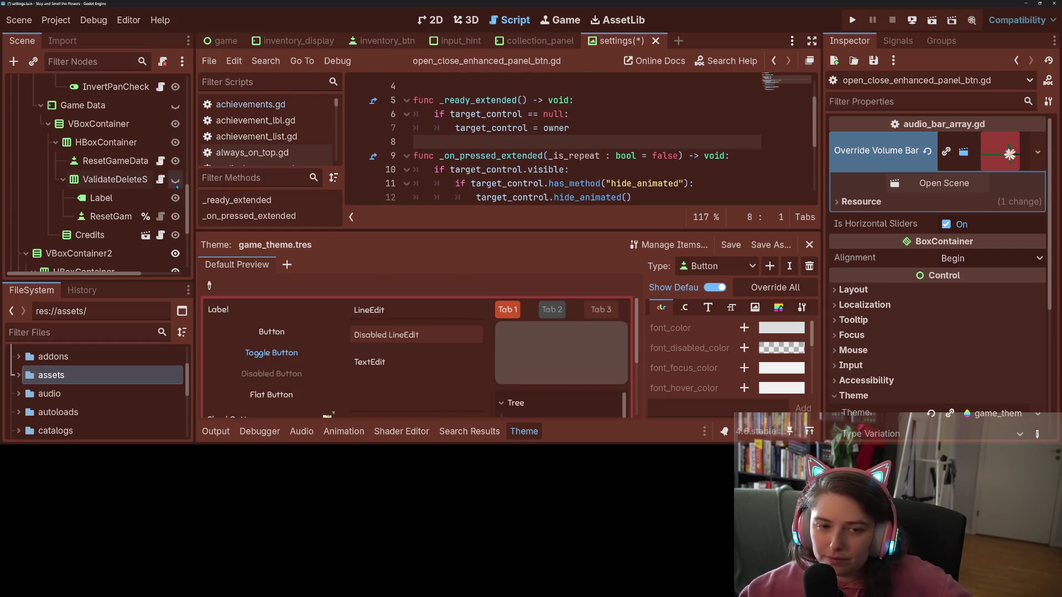
key(ctrl+s)
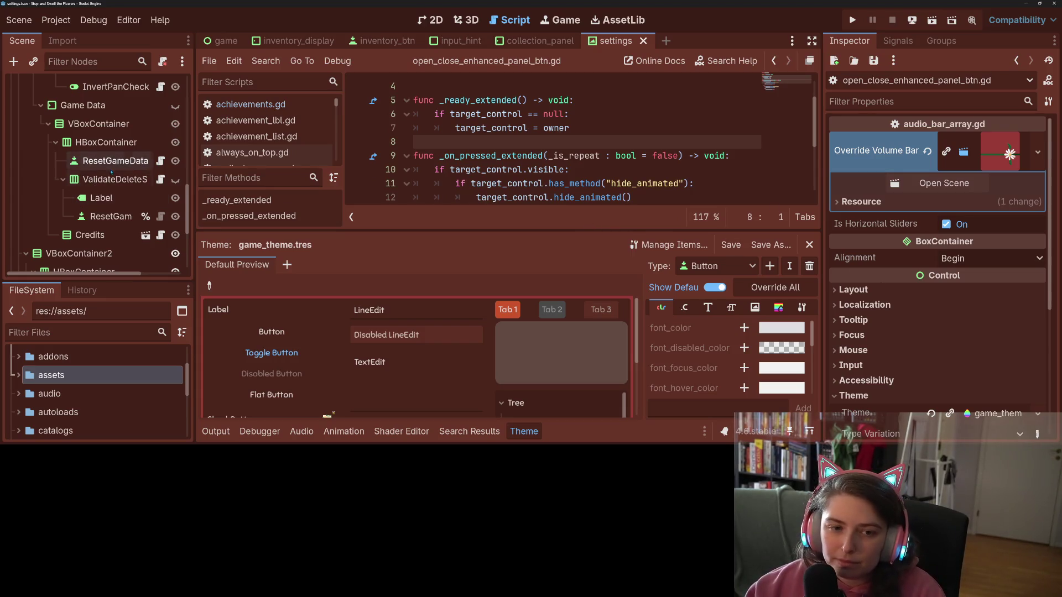
click(111, 165)
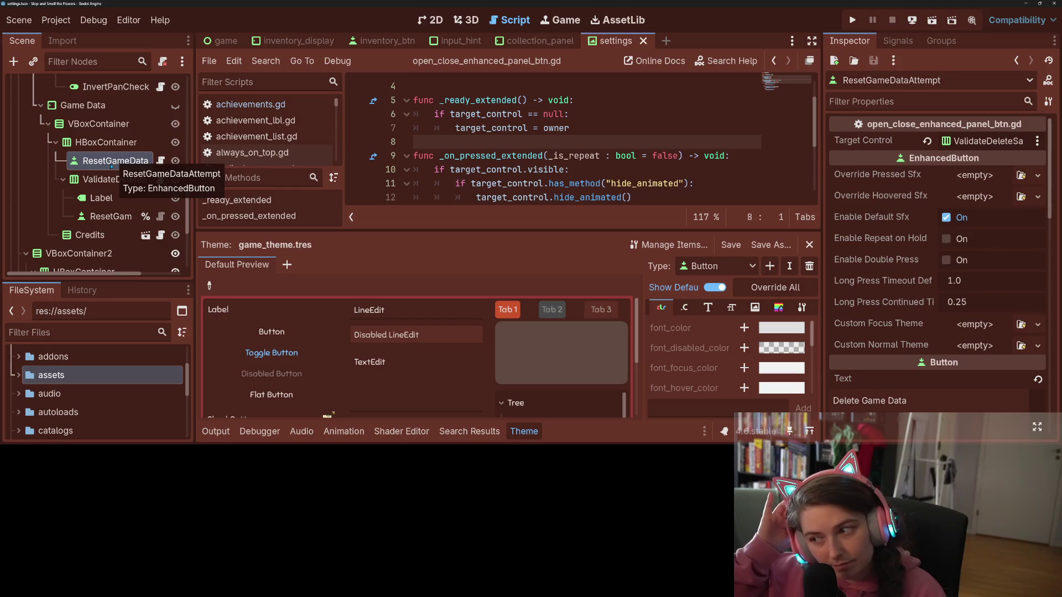
scroll(874, 243, down, 5)
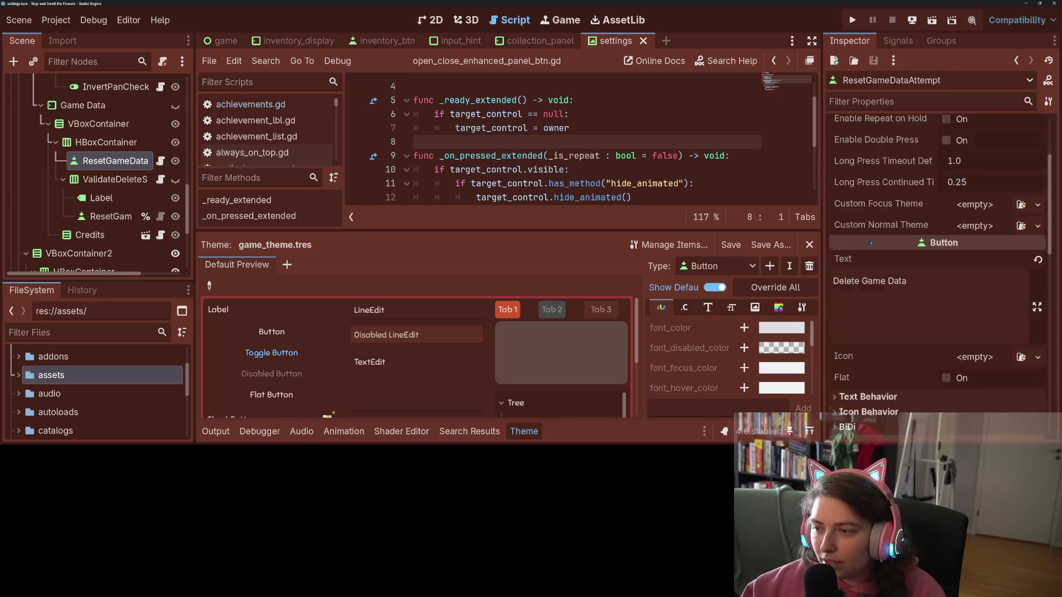
scroll(875, 244, down, 8)
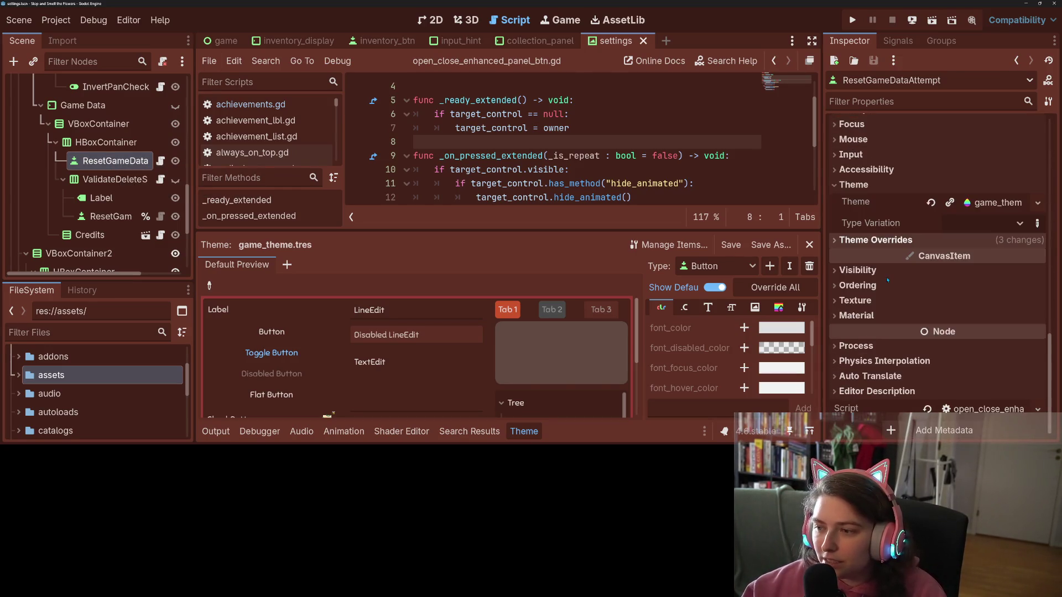
scroll(877, 232, up, 3)
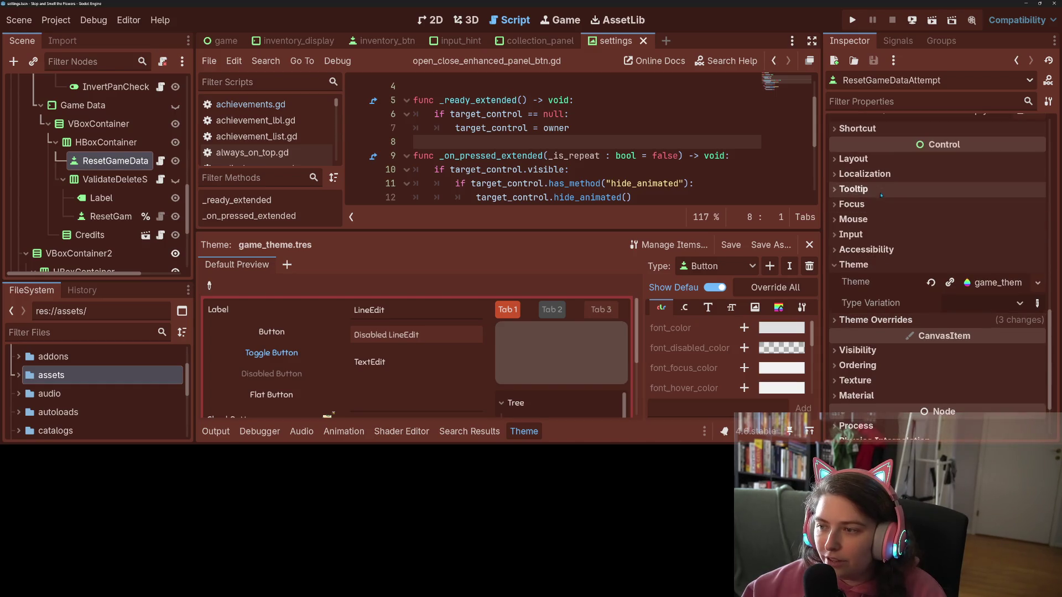
- Set the attempt node's Focus Neighbor Right to ResetGameDataBtn
click(874, 208)
click(985, 265)
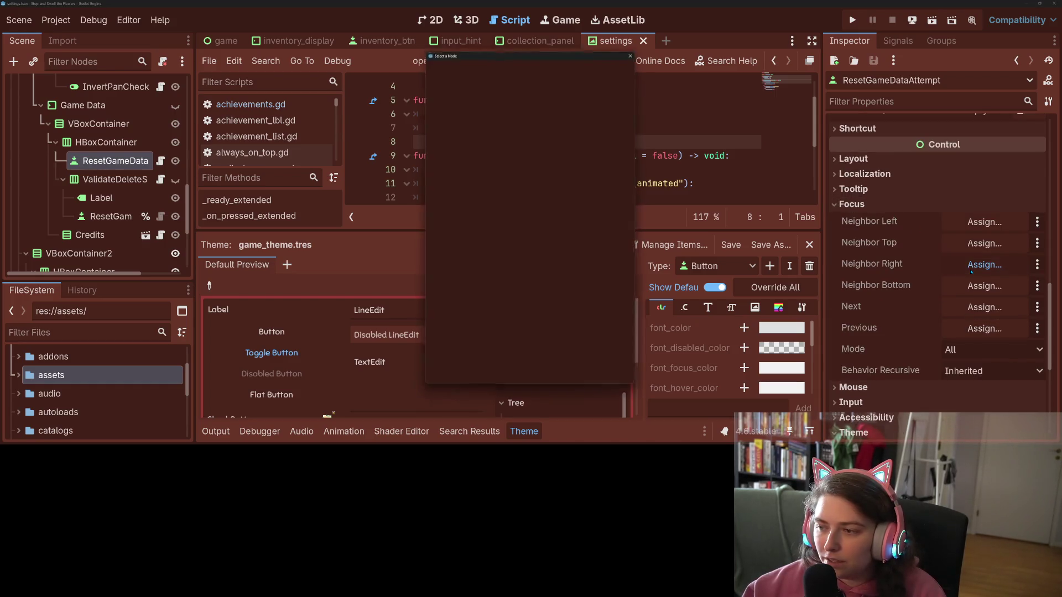
scroll(551, 276, down, 5)
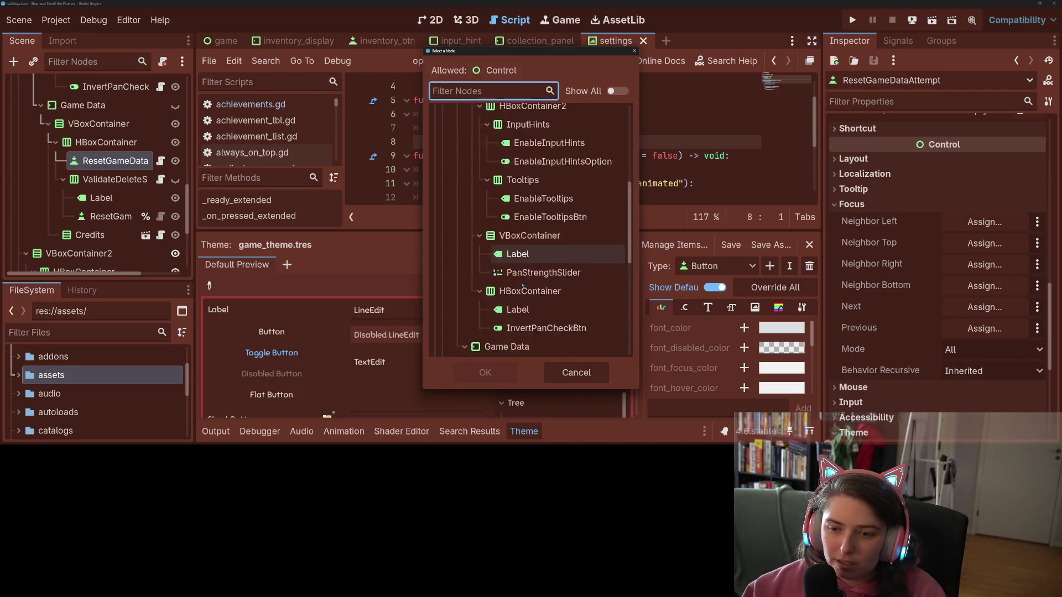
click(553, 240)
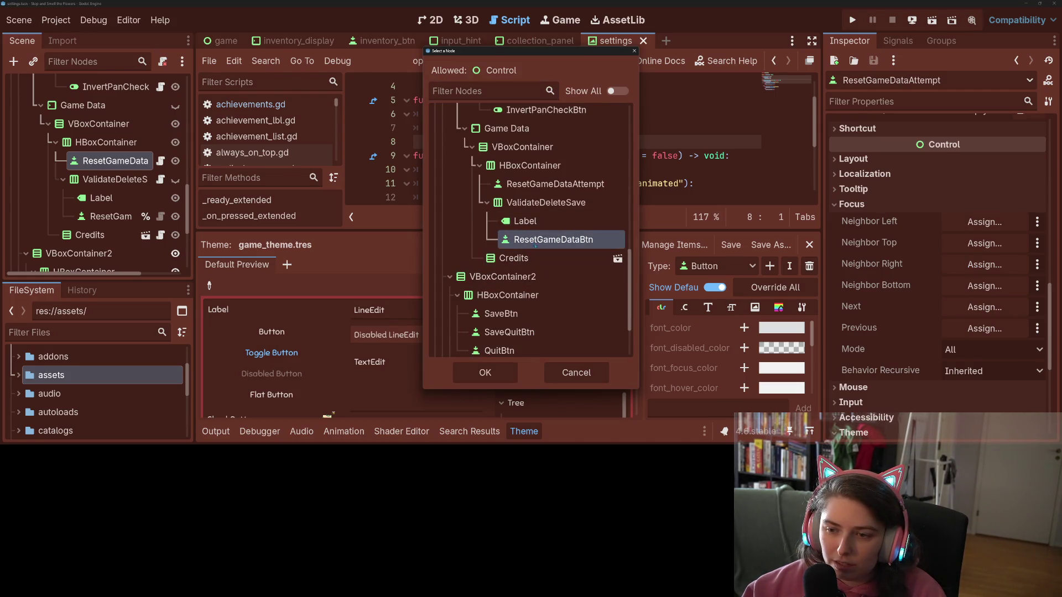
click(473, 374)
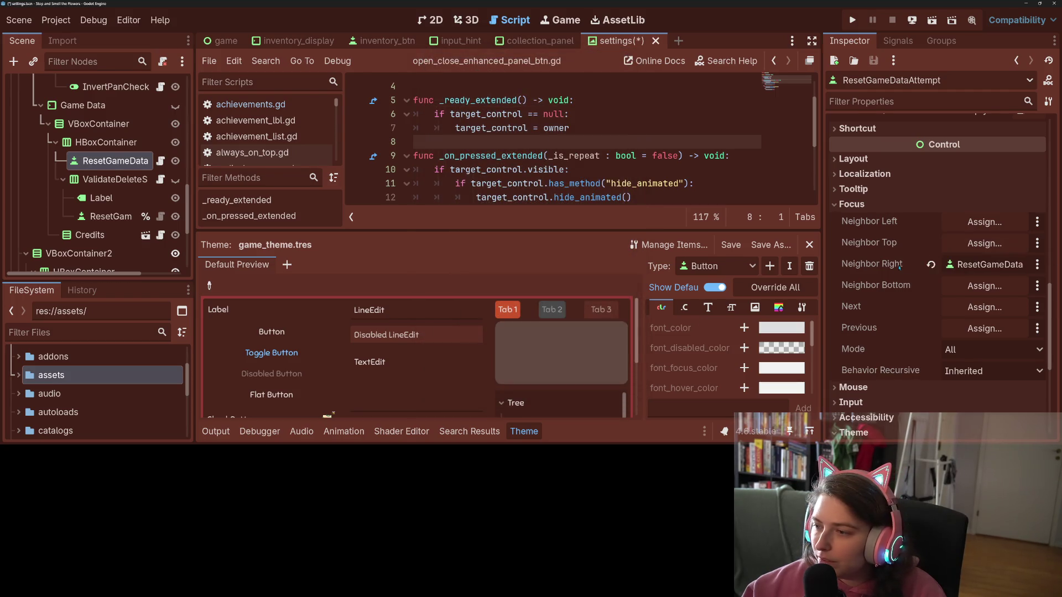
- Copy the right-neighbour value into the Next focus property and save the settings scene
right_click(898, 267)
click(917, 275)
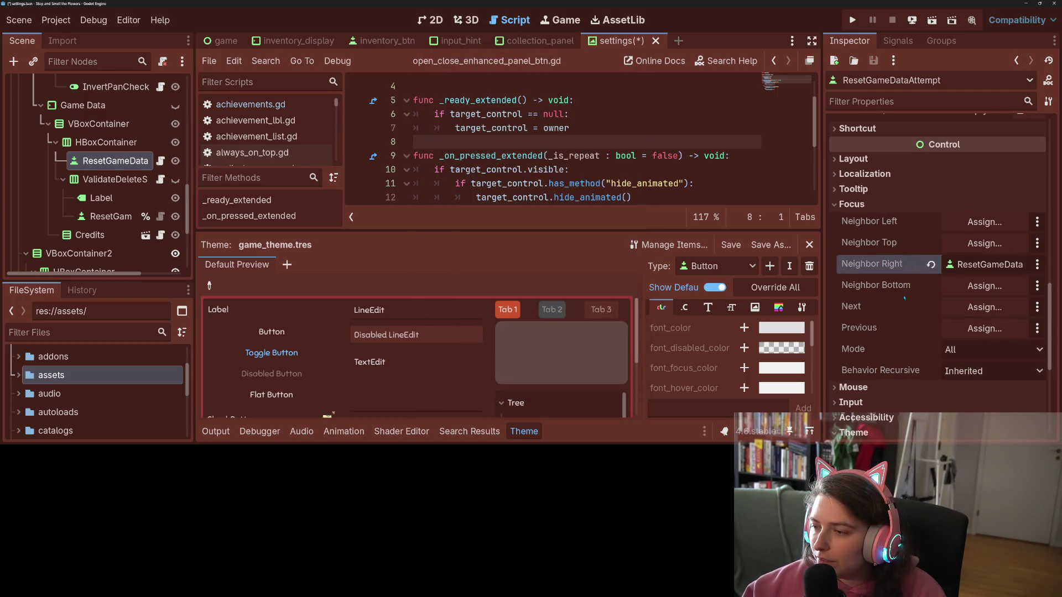
right_click(874, 303)
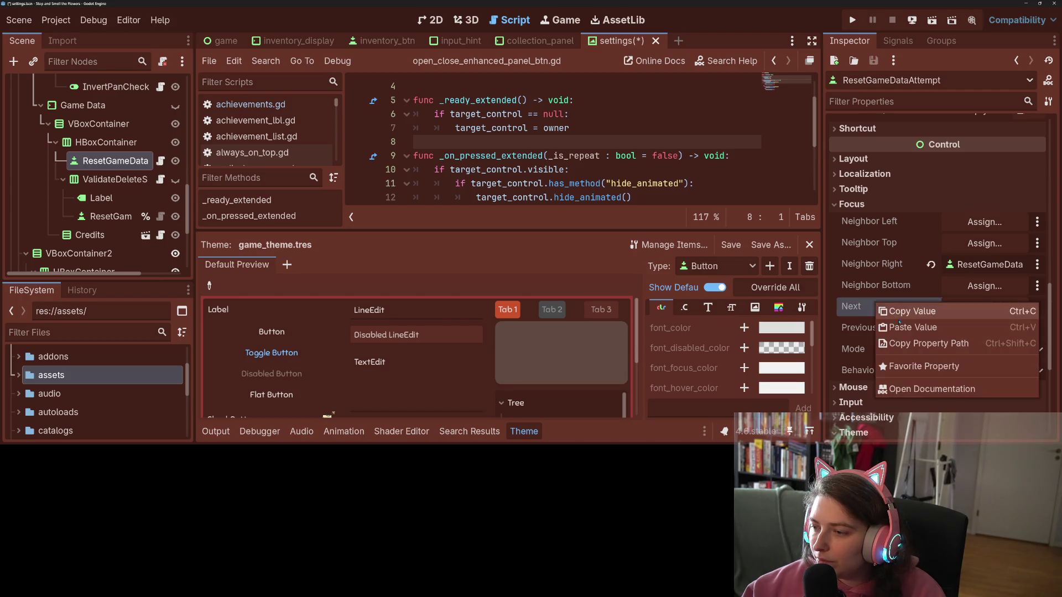
click(917, 326)
right_click(881, 327)
key(Escape)
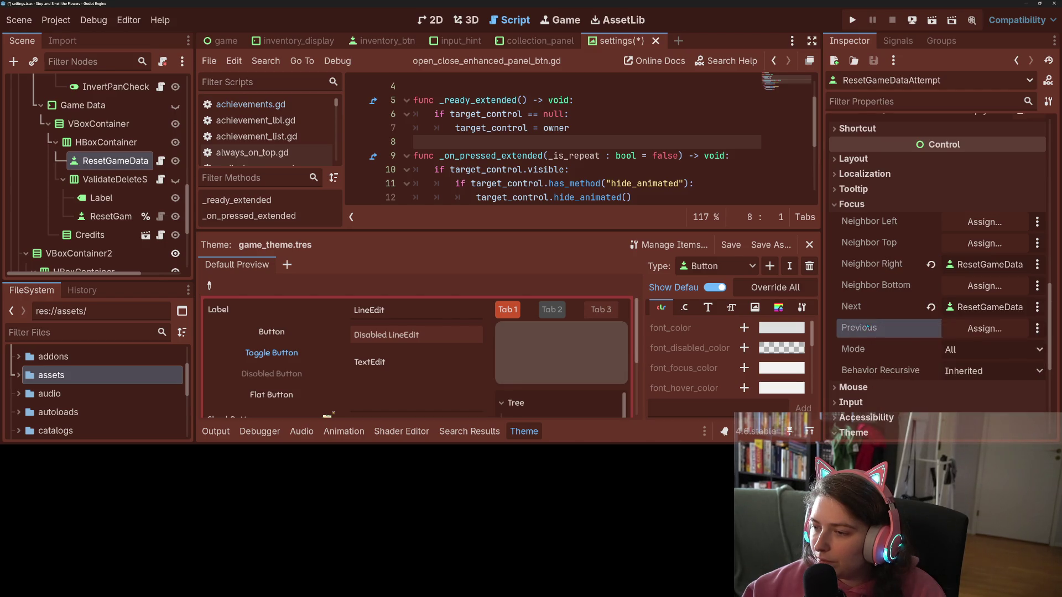
key(ctrl+s)
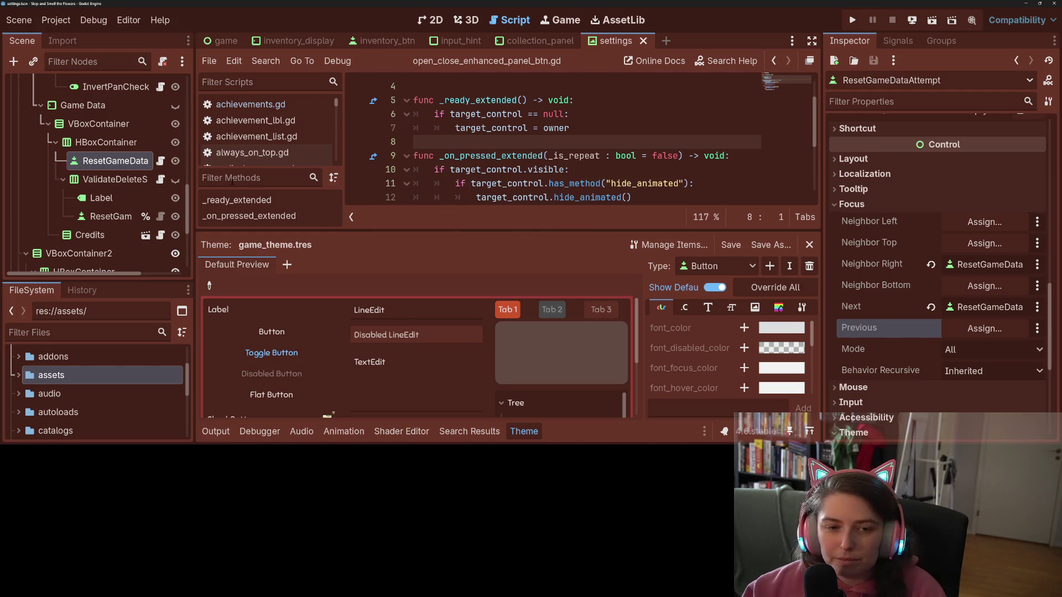
click(108, 215)
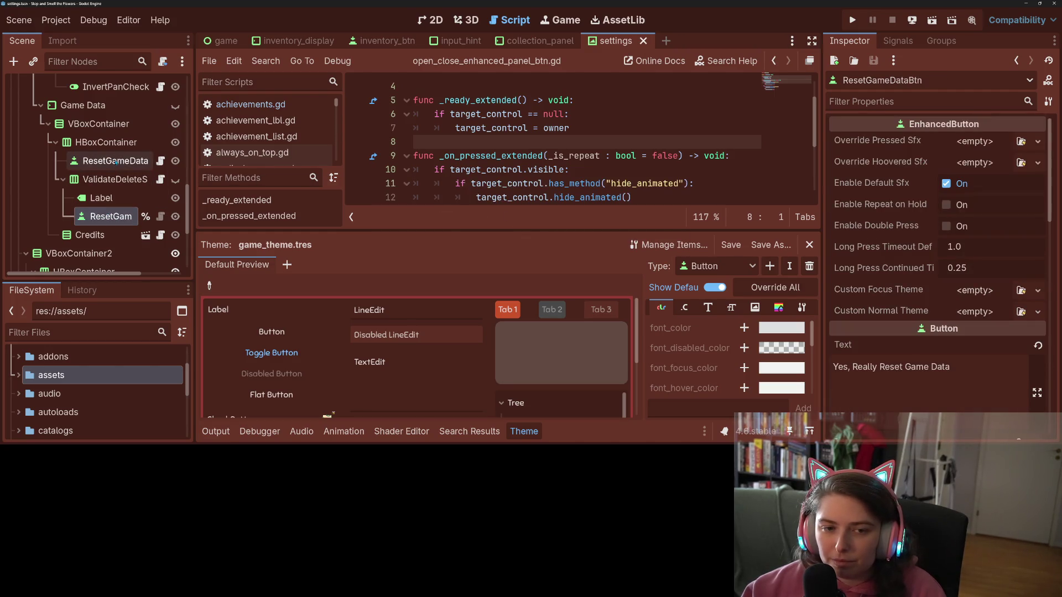
- Set ResetGameDataBtn's Focus Neighbor Left to ResetGameDataAttempt by dragging the node in
scroll(929, 337, down, 10)
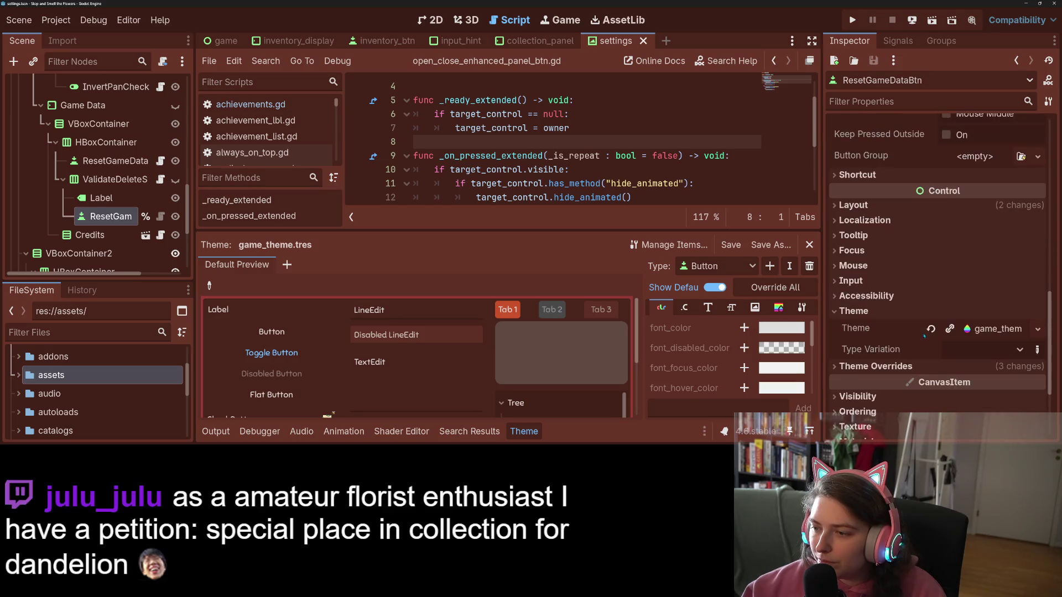
click(852, 170)
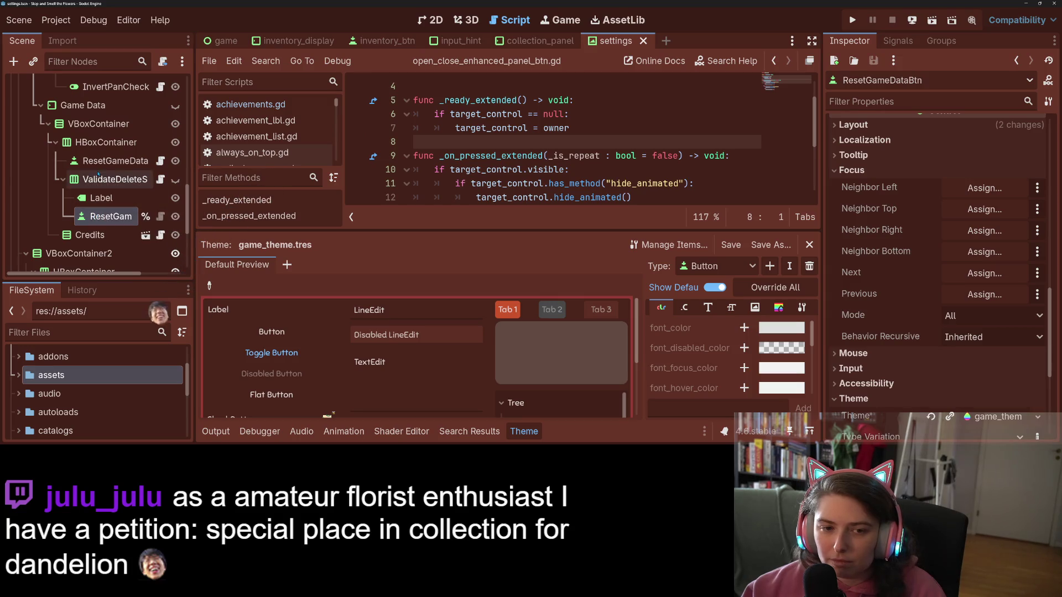
mouse_move(111, 160)
mouse_down()
mouse_move(443, 185)
mouse_move(952, 189)
mouse_up()
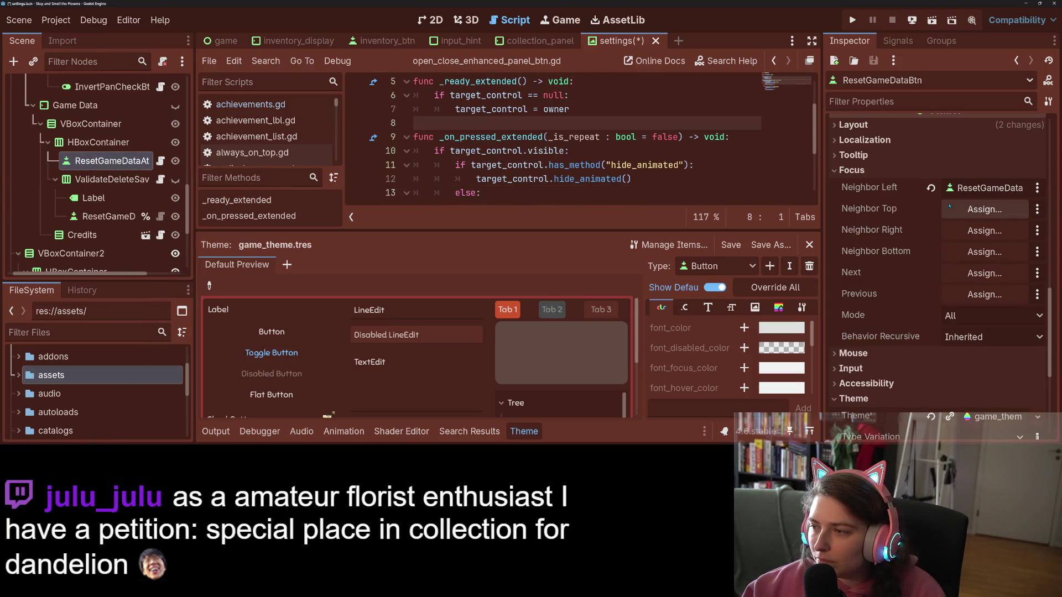
- Copy that left-neighbour value into Next and Previous focus, then save the settings scene
right_click(900, 188)
click(913, 195)
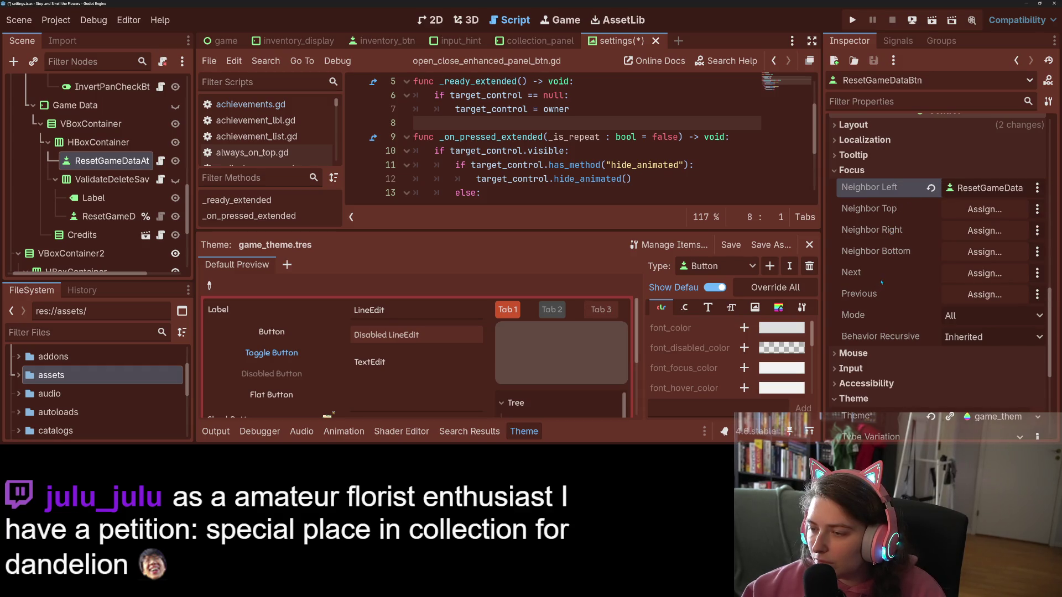
right_click(881, 277)
click(901, 299)
right_click(880, 295)
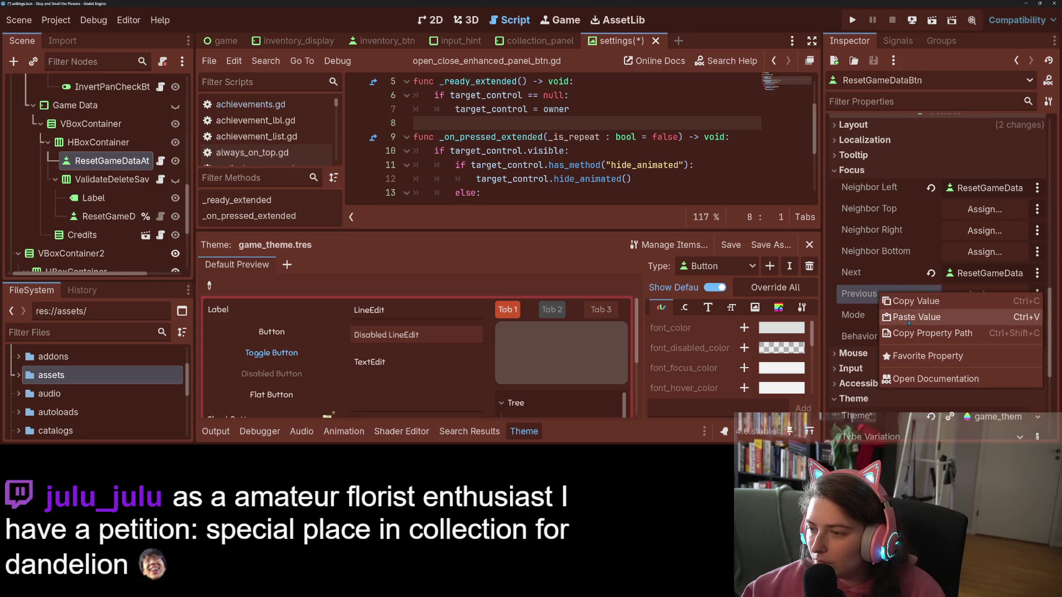
click(909, 318)
key(ctrl+s)
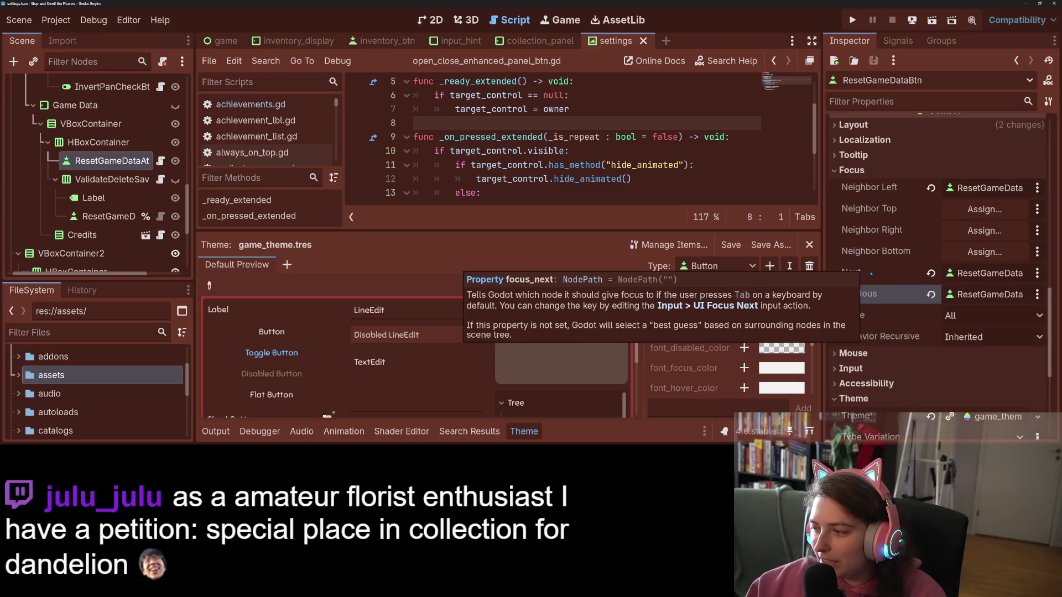
click(524, 431)
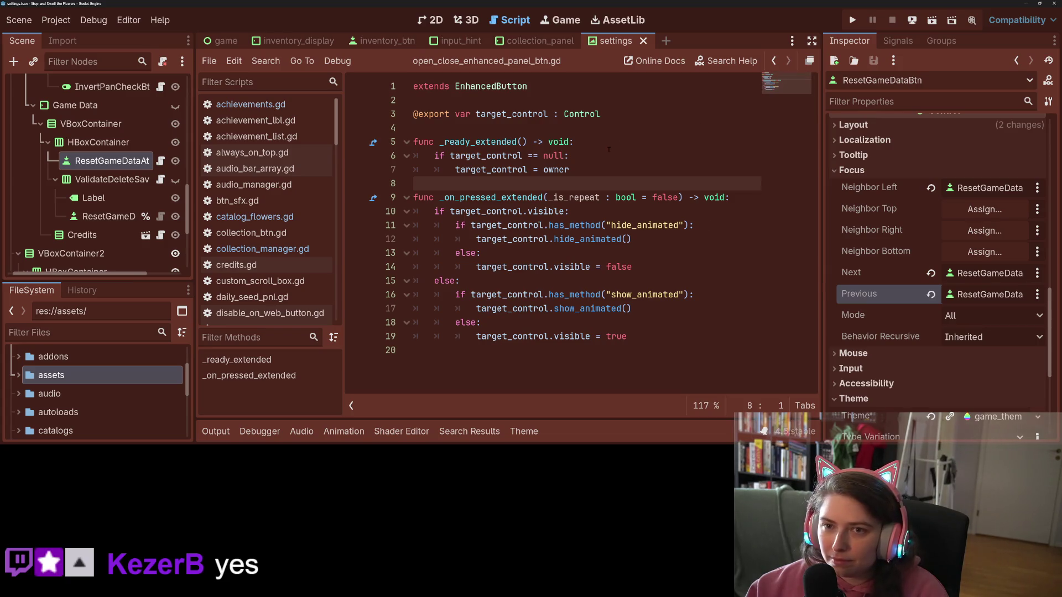
- Switch to GitHub Desktop to check the repository for pending changes
key(alt+Tab)
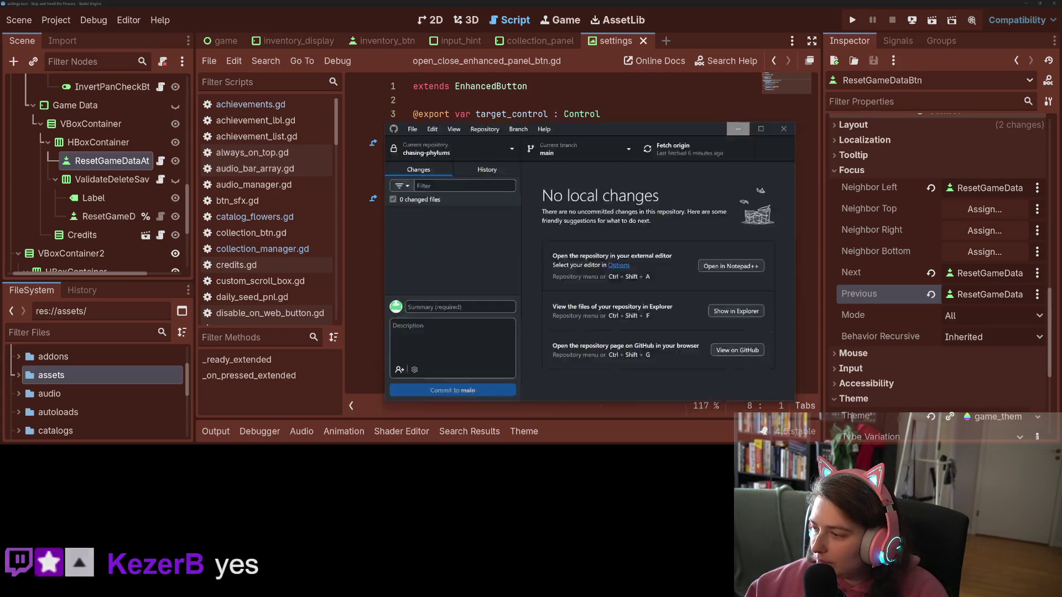
- In the running game, open Settings, request Reset Game Data on the save tab, and cycle between controls and save tabs
click(859, 23)
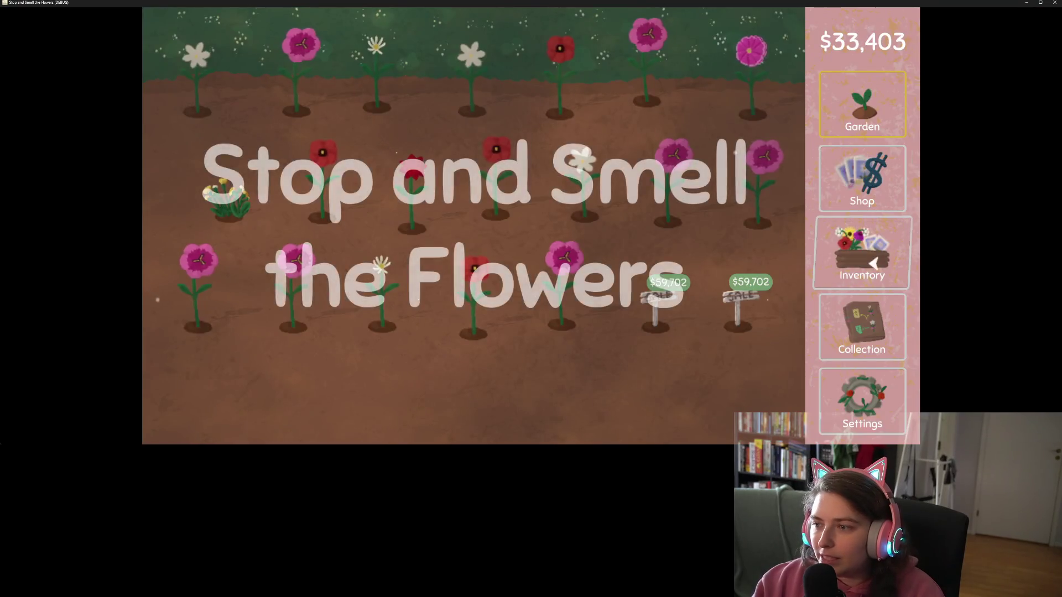
click(870, 409)
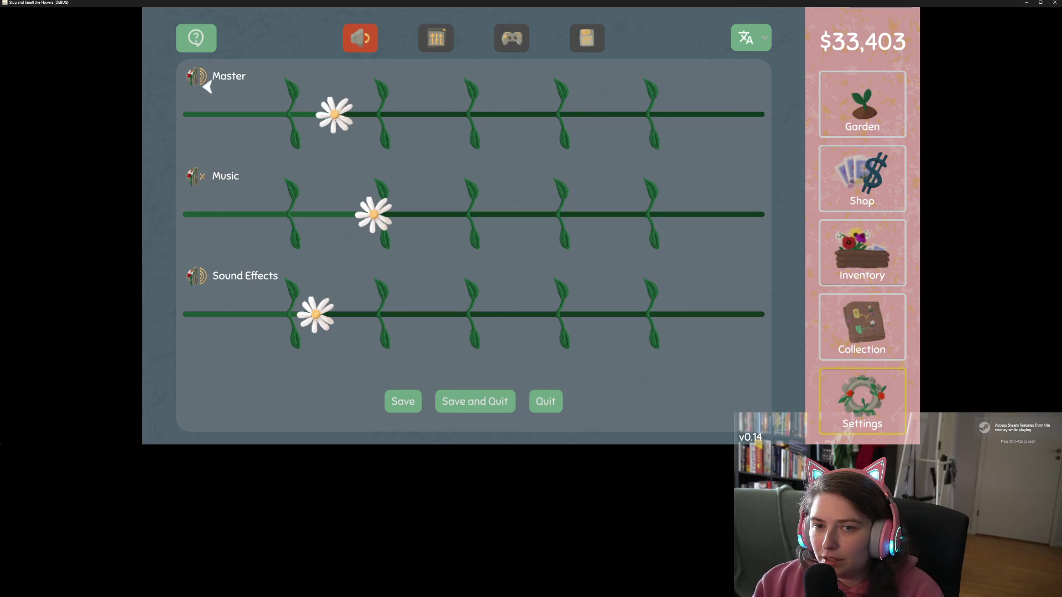
key(Tab)
key(Tab)
key(Tab)
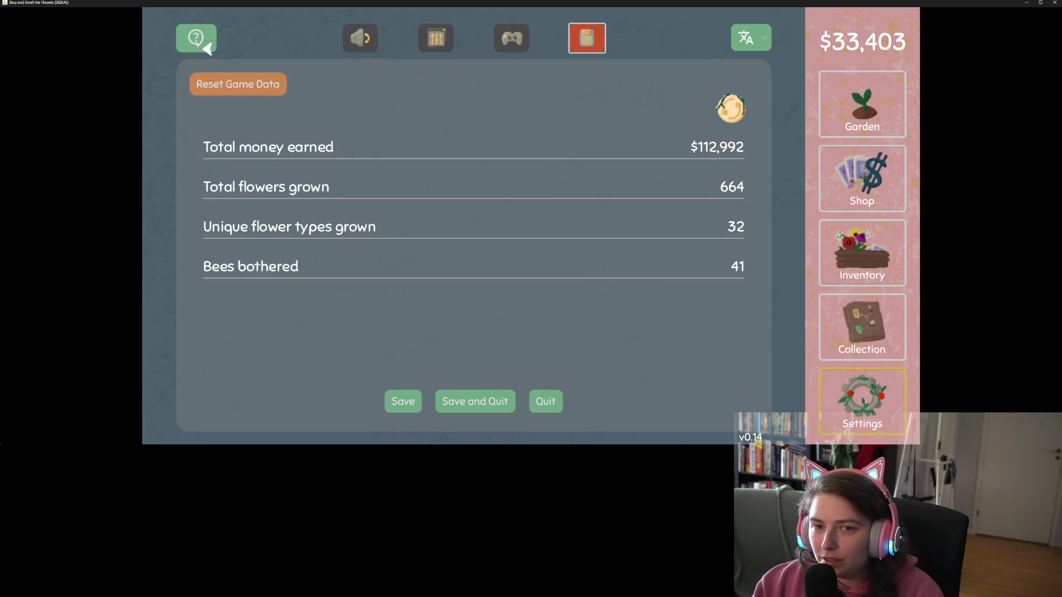
click(249, 92)
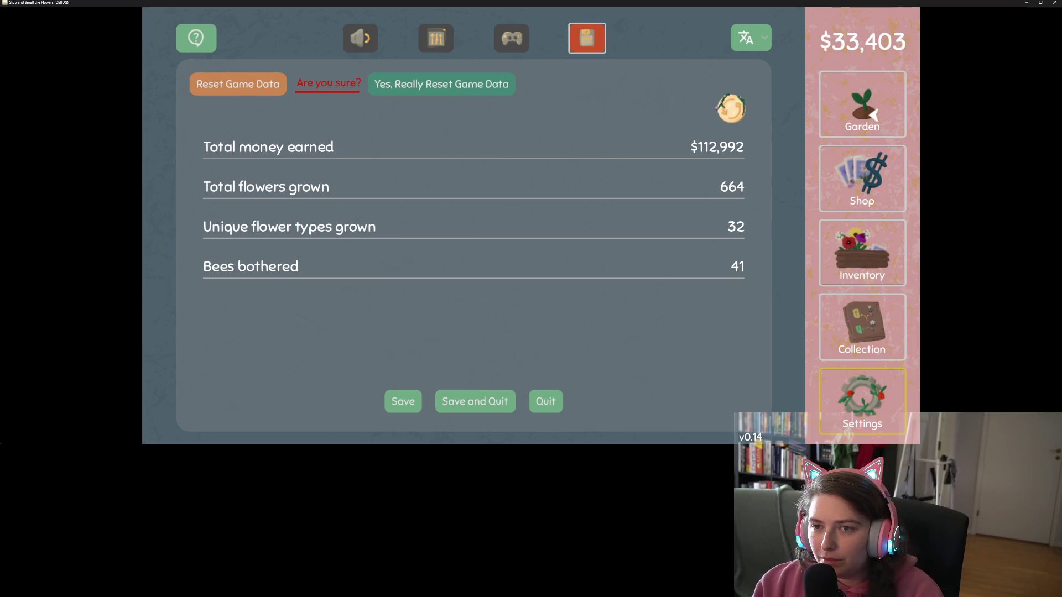
key(shift+Tab)
key(Tab)
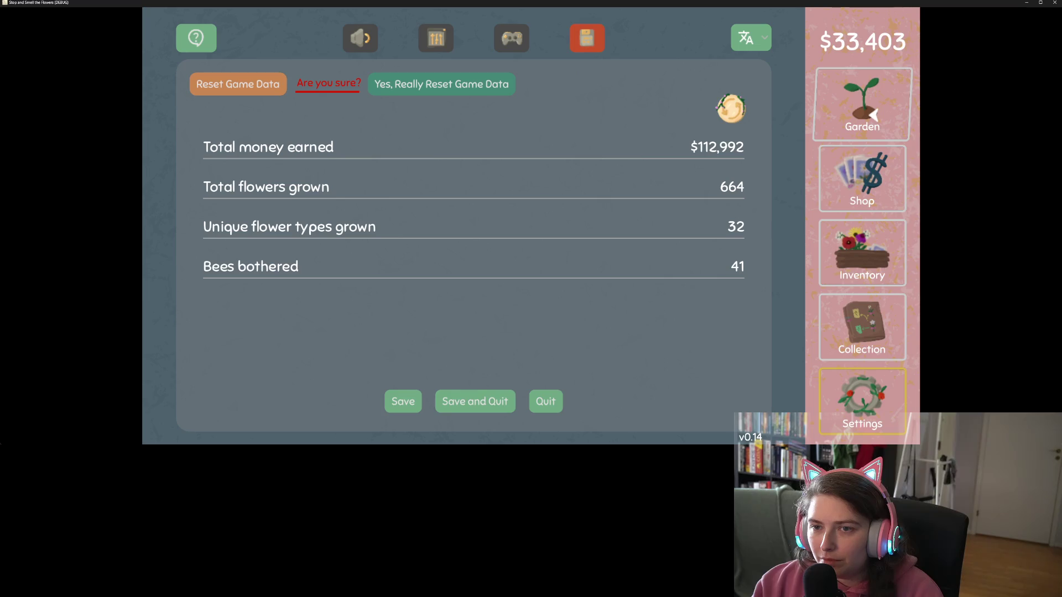
key(shift+Tab)
key(Tab)
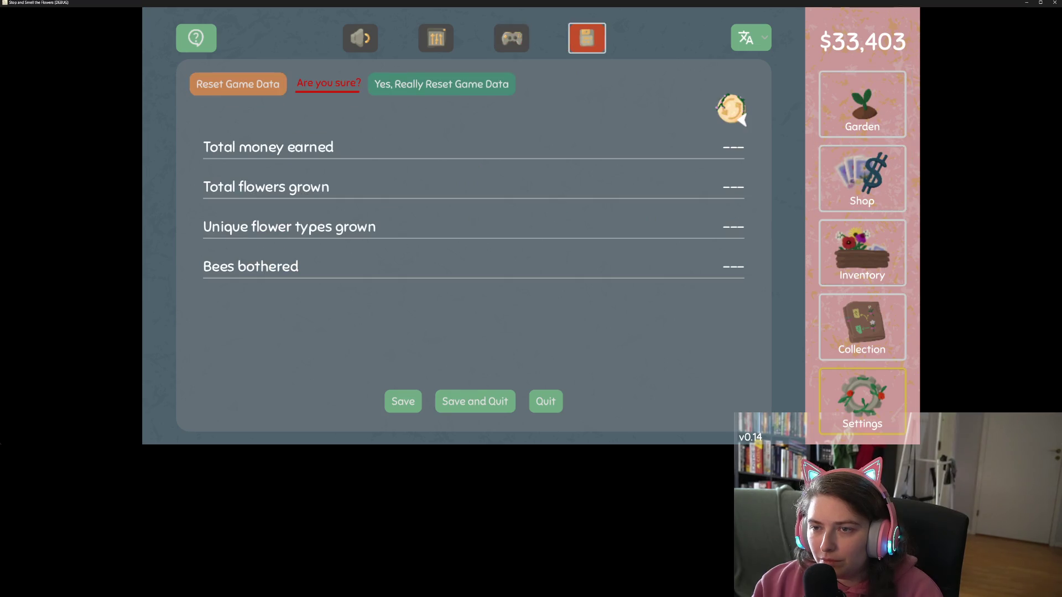
- Toggle the reset confirmation off and on, then close the game choosing Just Quit
click(247, 91)
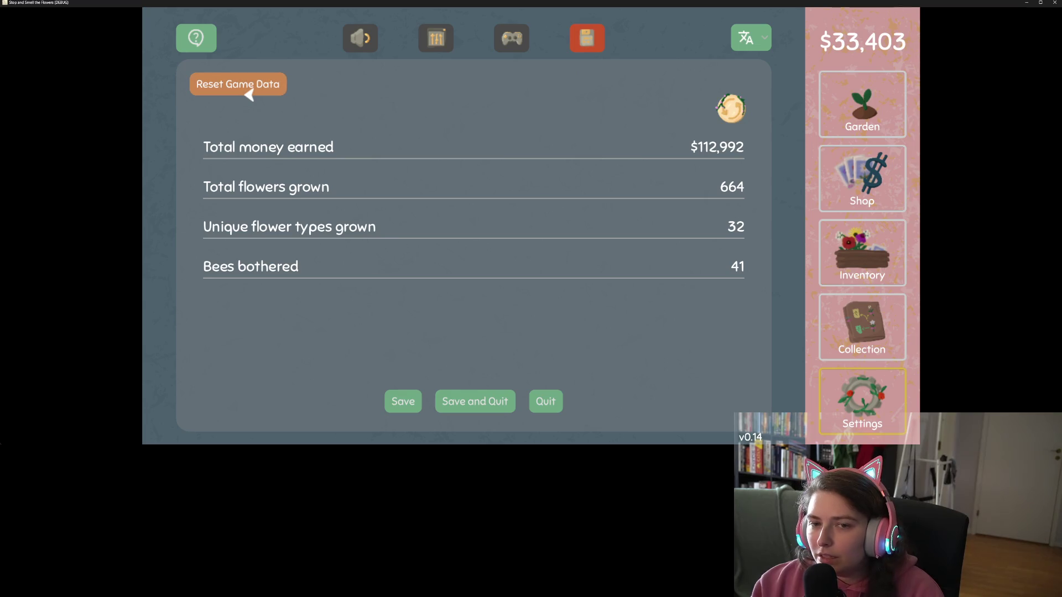
click(246, 93)
click(248, 94)
click(248, 94)
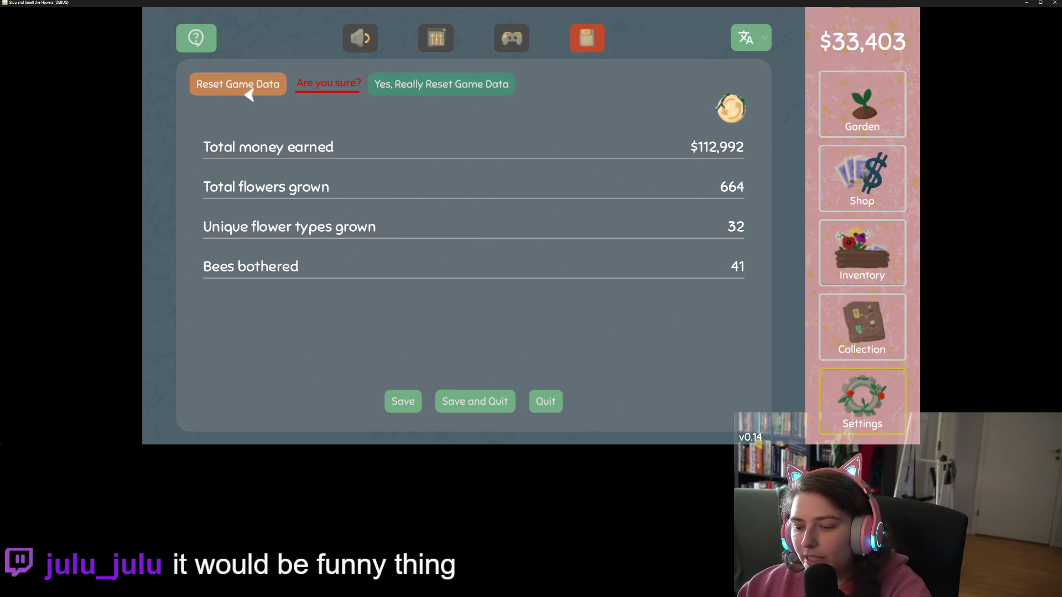
click(1053, 3)
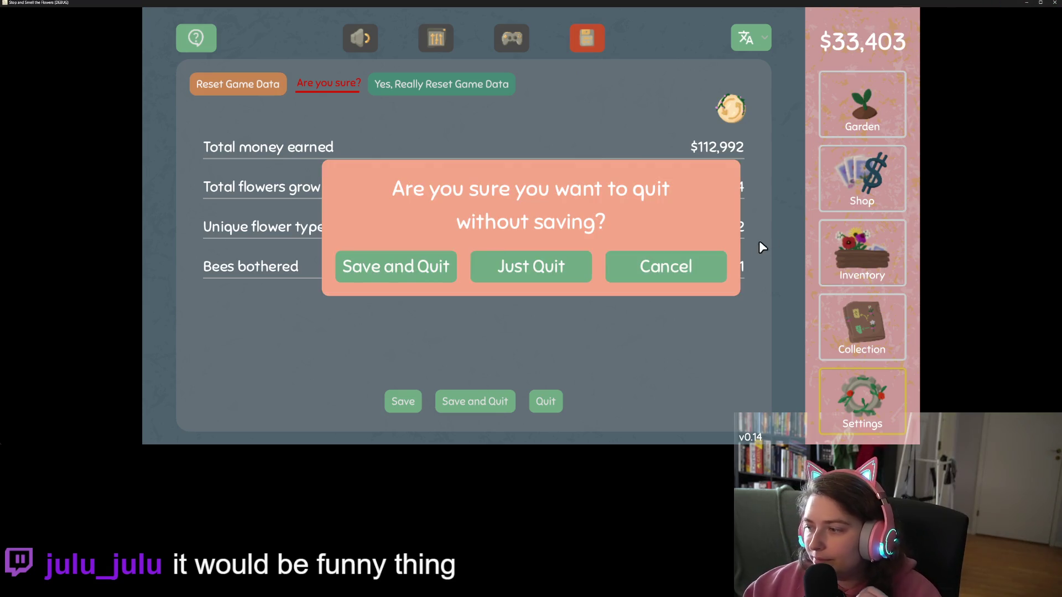
click(539, 268)
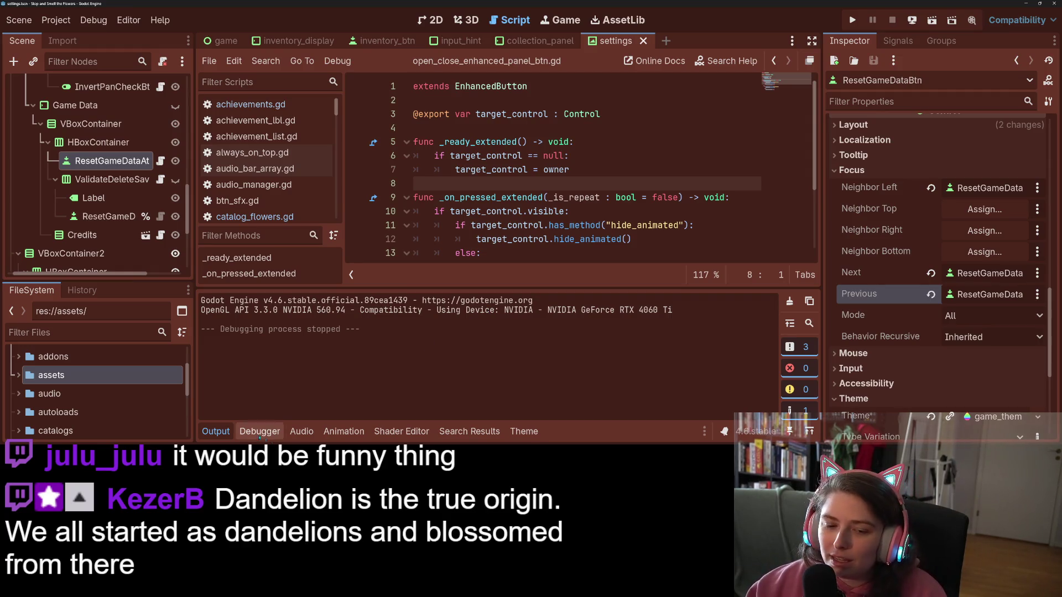
- Enter the commit summary 'fixes default for reset game data btns' for settings.tscn
click(216, 432)
key(alt+Tab)
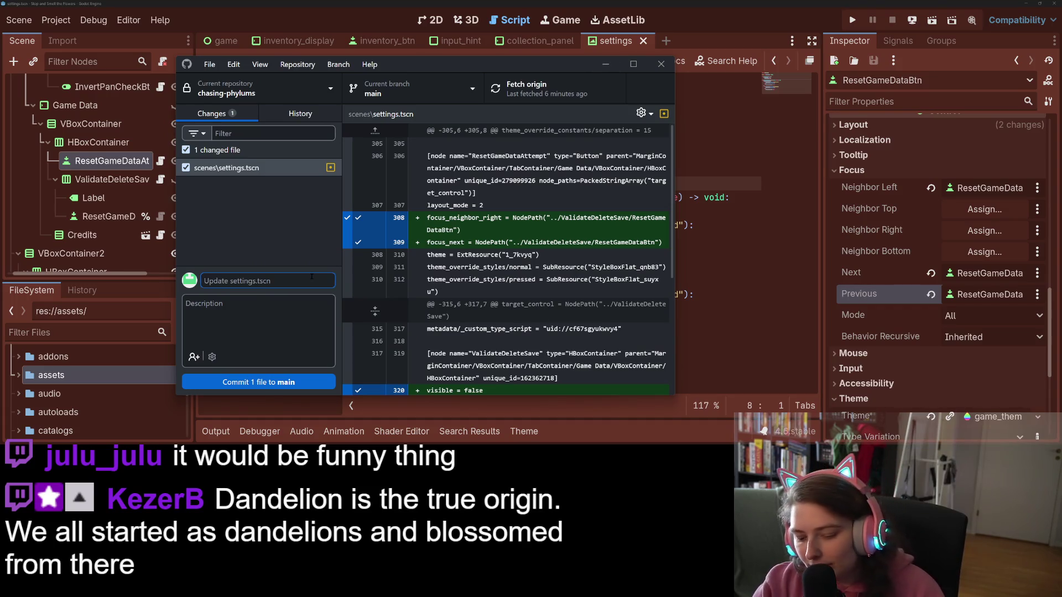
text(fixes)
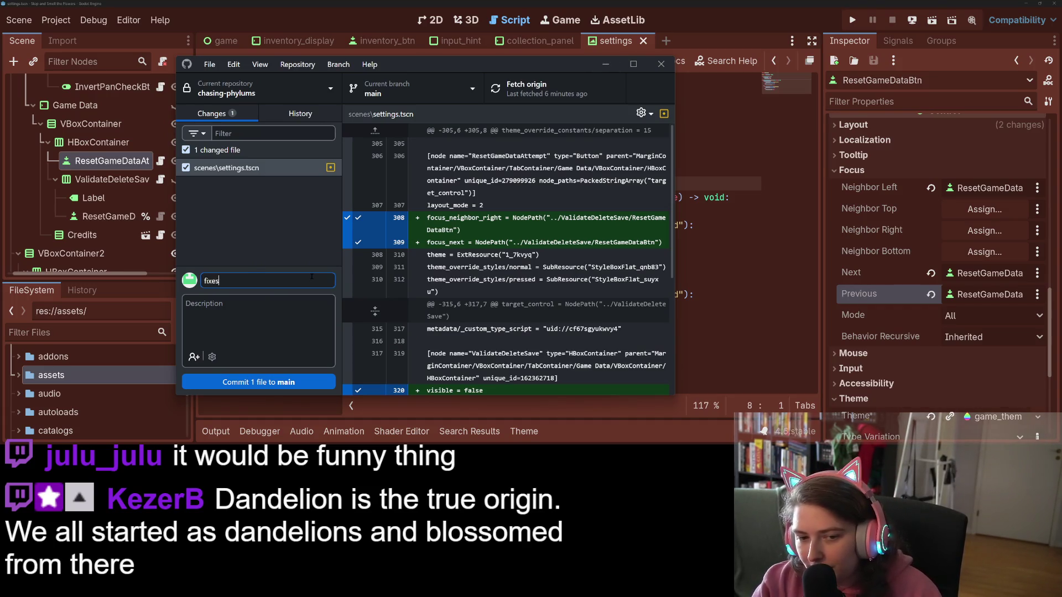
text( defual)
key(BackSpace)
key(BackSpace)
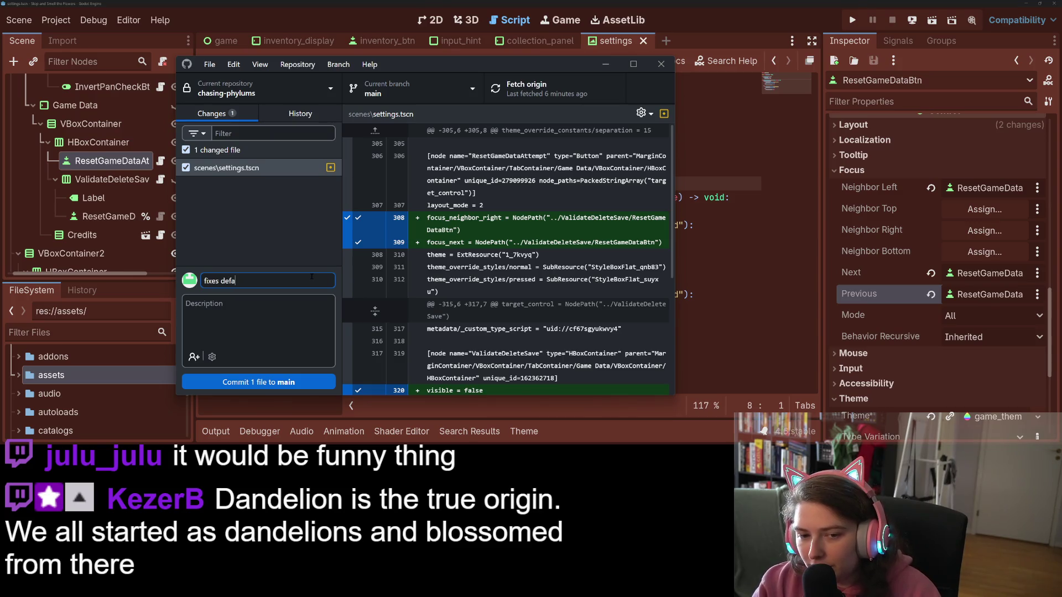
text(lt for reset game data btns)
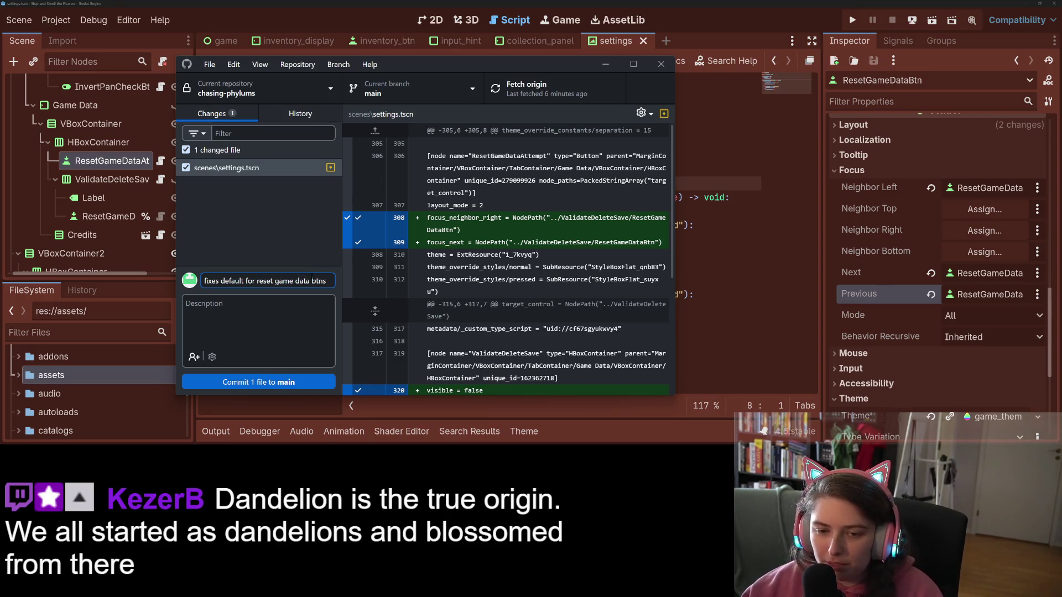
- Commit the settings.tscn change to main and push it to origin
click(285, 382)
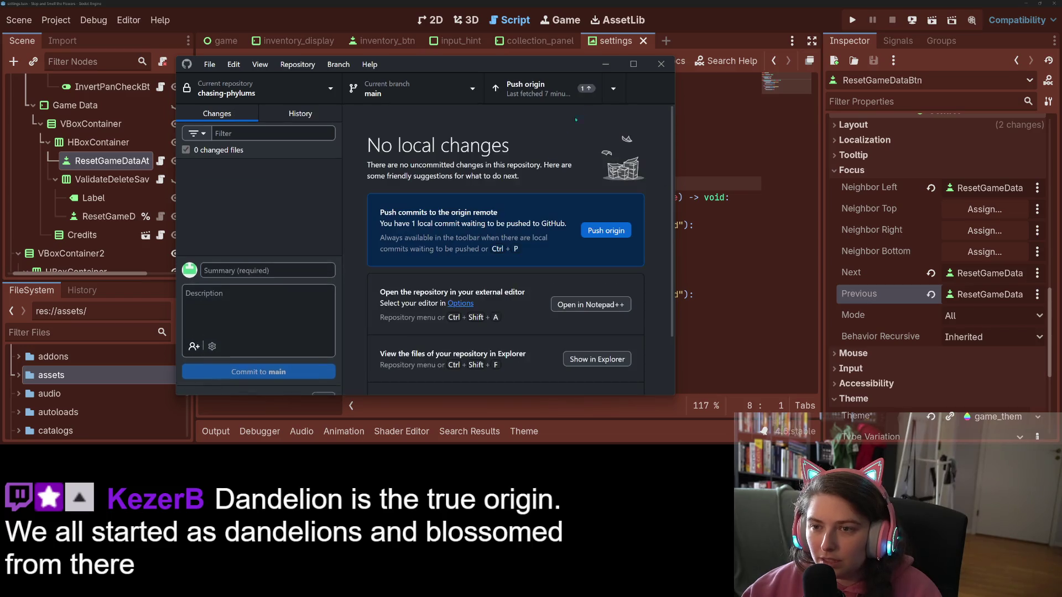
click(601, 94)
key(alt+Tab)
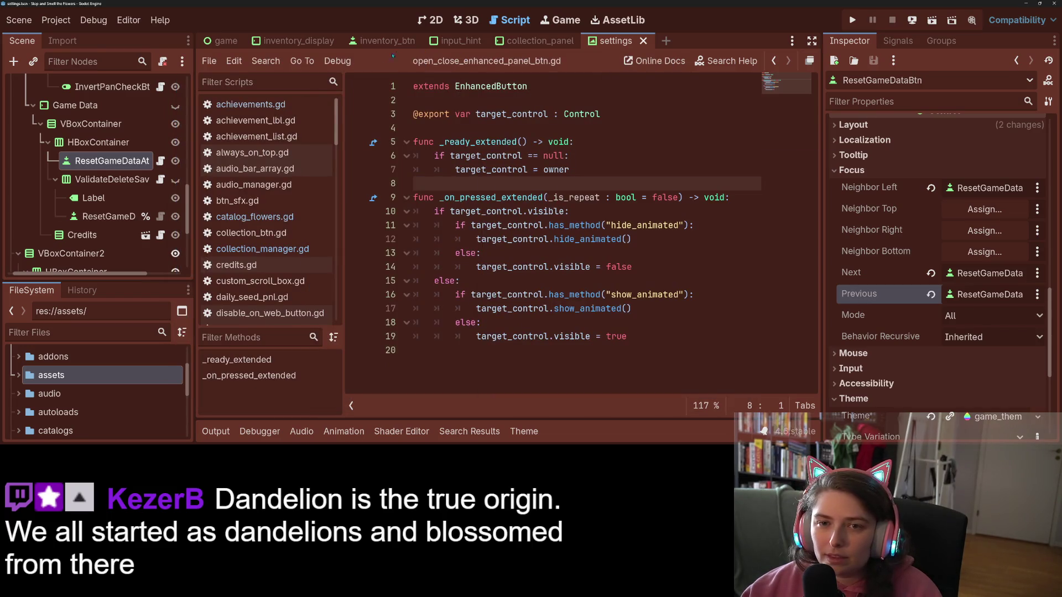
- Close the inventory_display, inventory_btn and input_hint tabs and show collection_panel in 2D
click(341, 44)
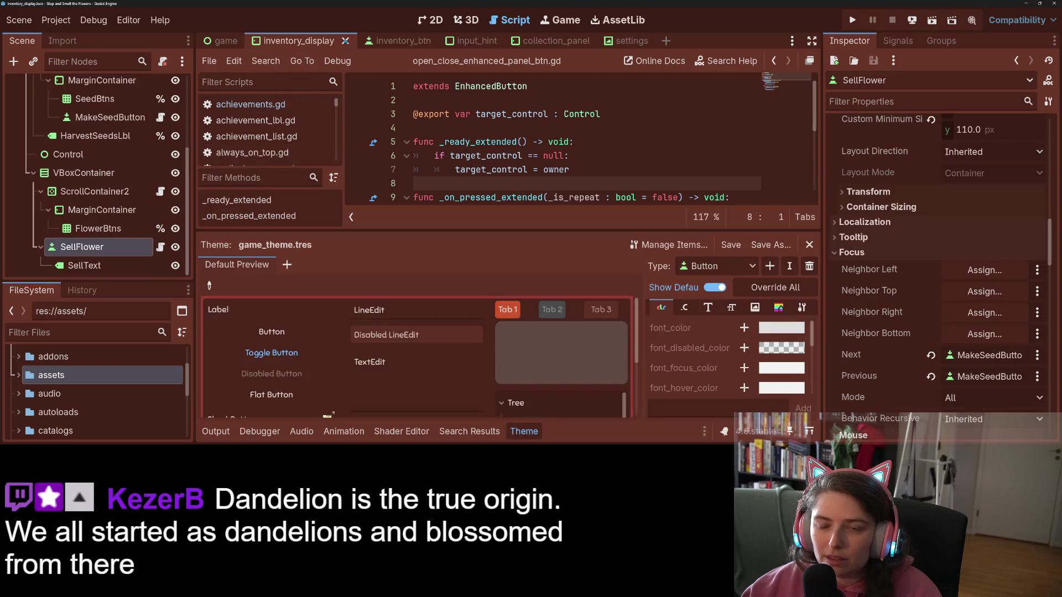
click(345, 41)
click(321, 44)
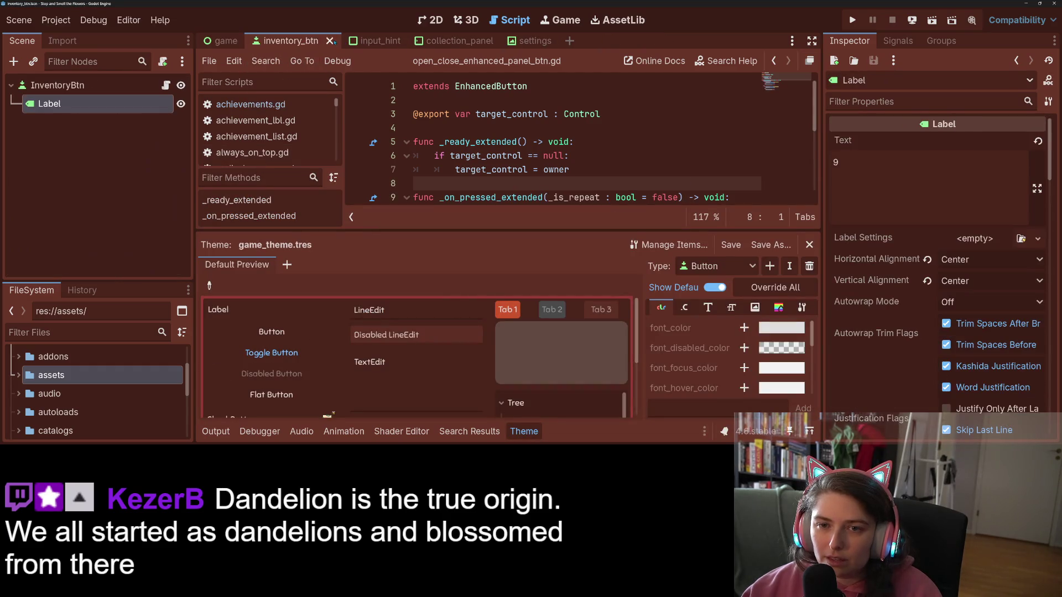
click(343, 41)
click(324, 41)
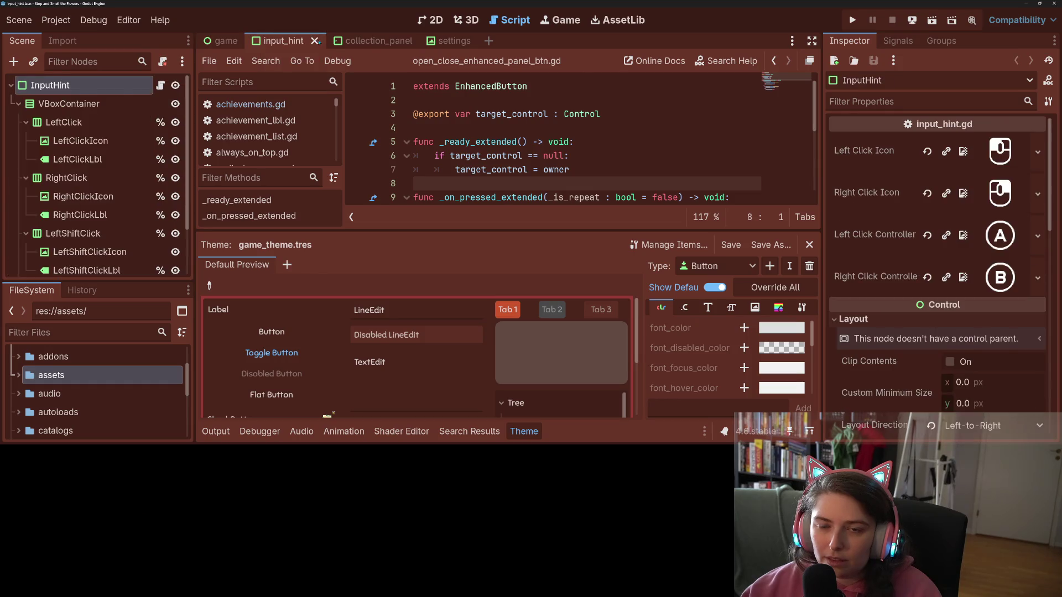
click(316, 41)
click(299, 40)
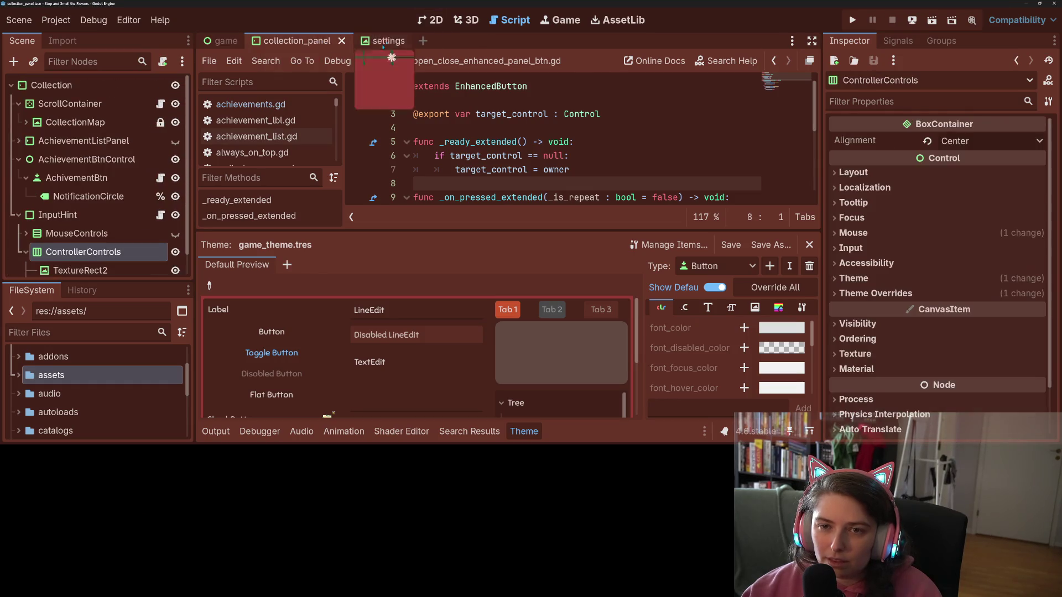
click(430, 20)
- Set the ScrollContainer's scroll offset to 1154 × 834 px and centre the collection map
click(216, 431)
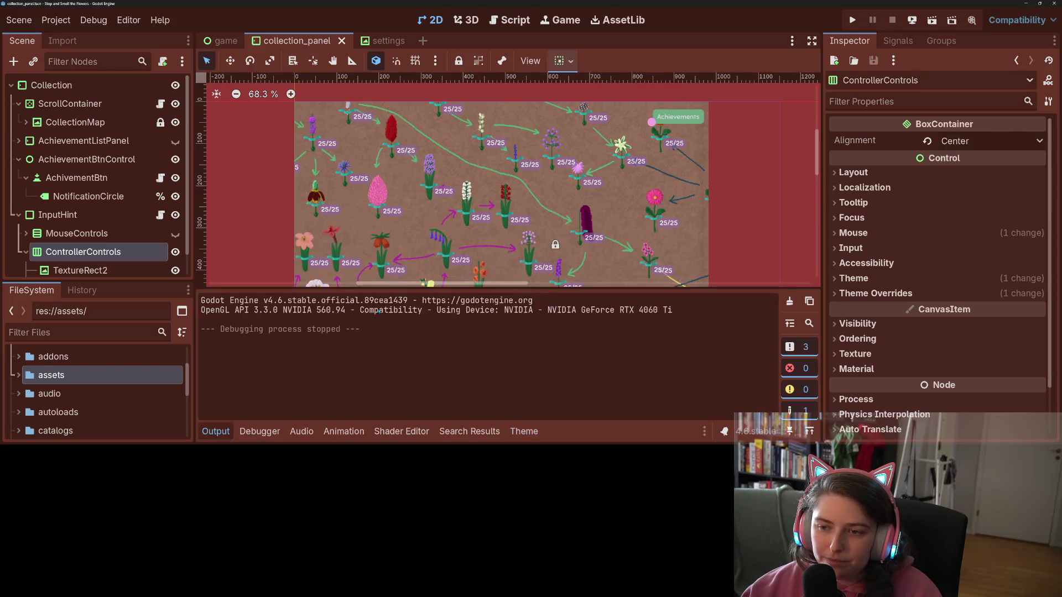
scroll(449, 213, down, 3)
click(216, 432)
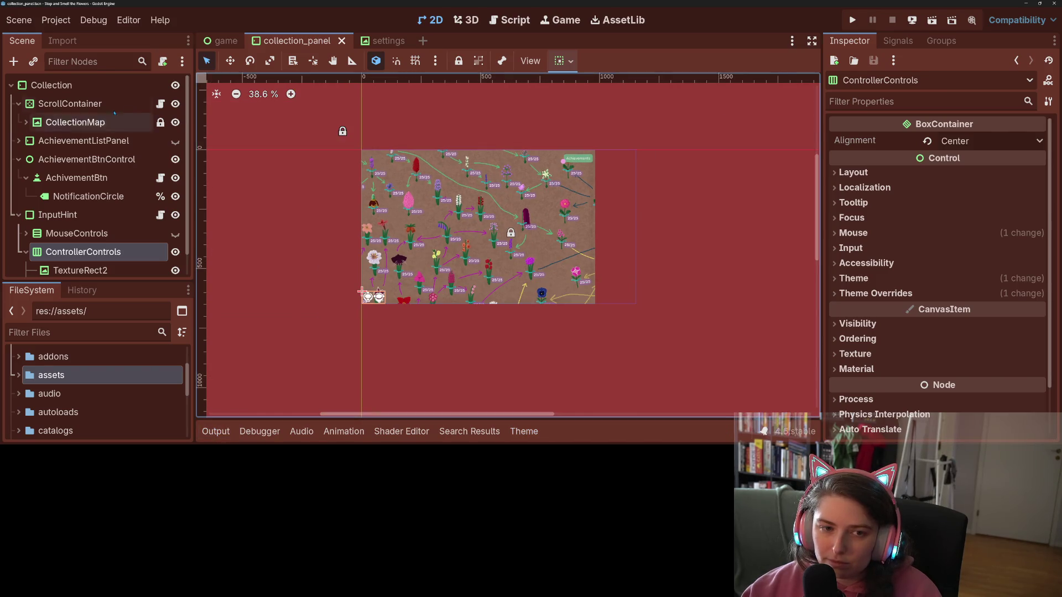
click(70, 104)
scroll(935, 249, down, 5)
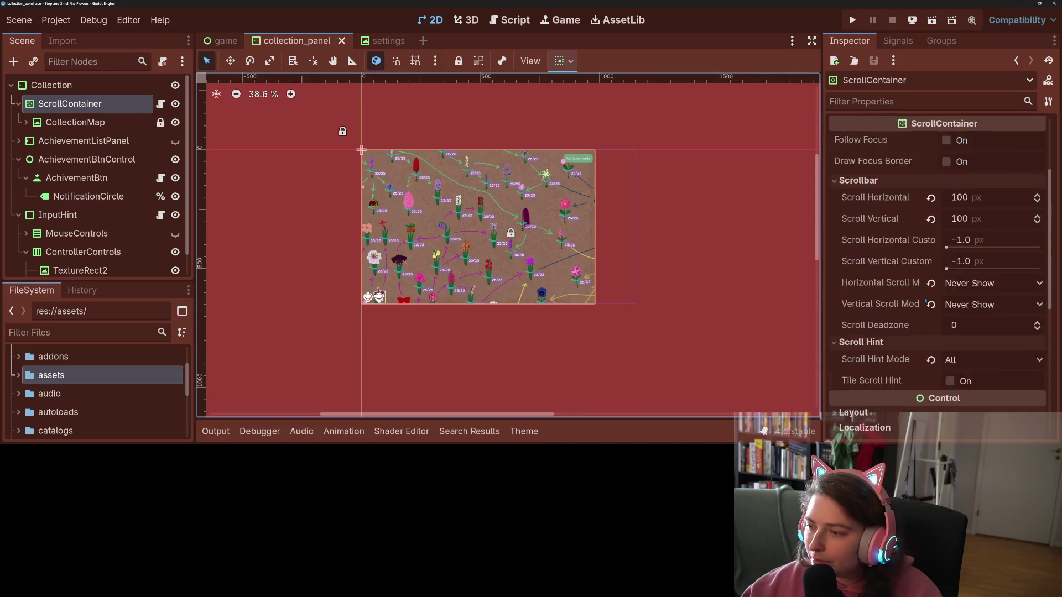
mouse_move(963, 179)
mouse_down()
mouse_move(996, 179)
mouse_move(974, 178)
mouse_move(993, 178)
mouse_move(963, 161)
mouse_move(990, 160)
mouse_up()
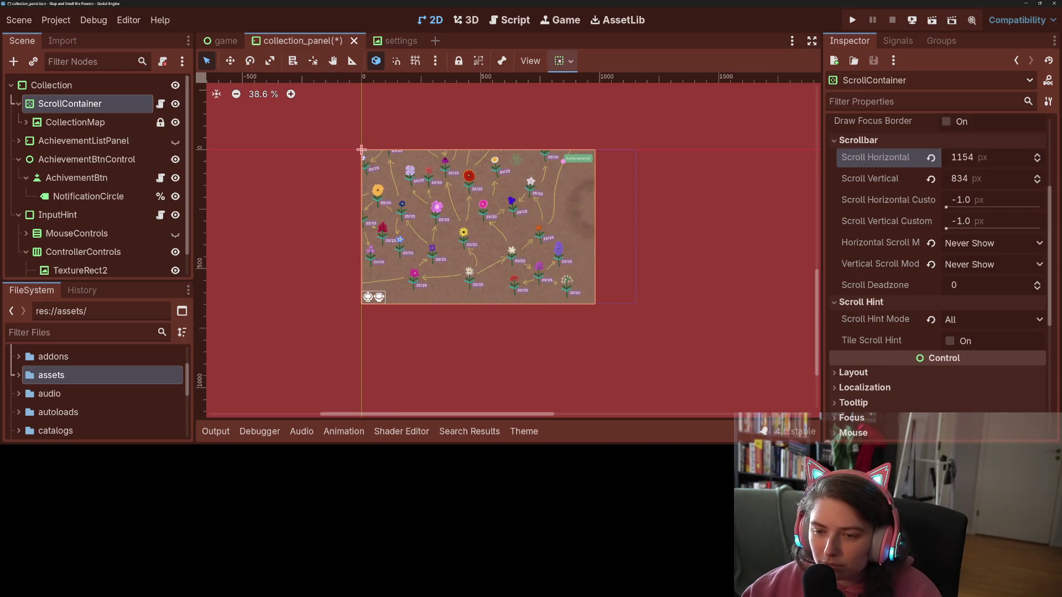
scroll(592, 214, up, 3)
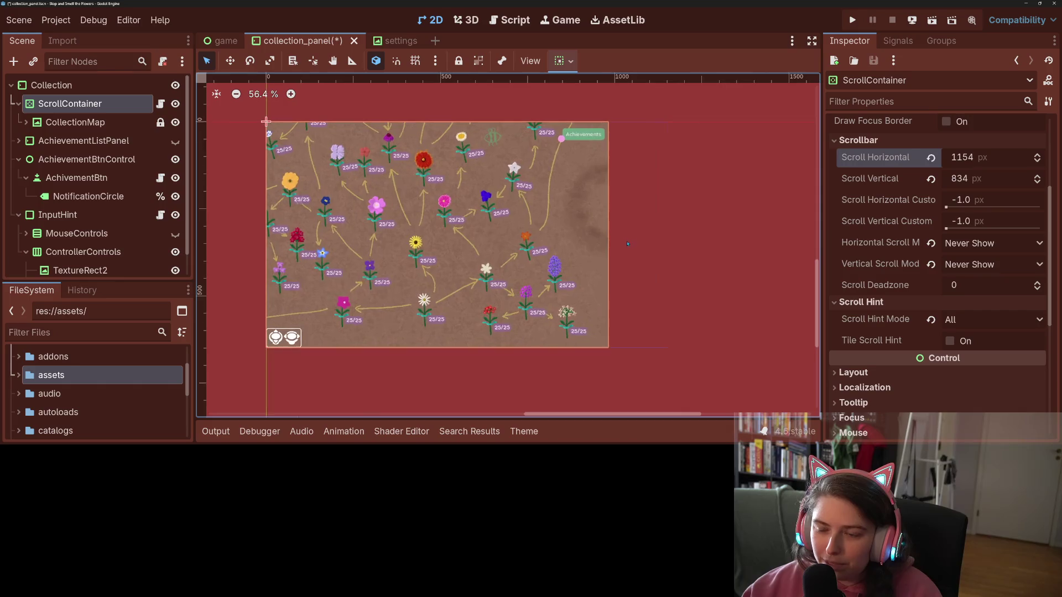
scroll(596, 215, up, 3)
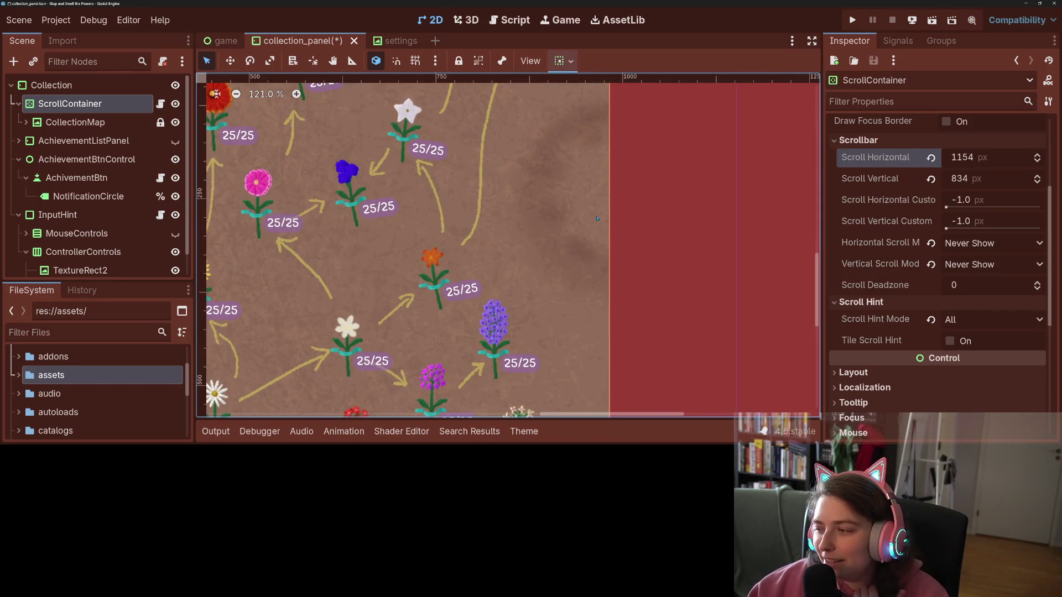
scroll(531, 238, down, 3)
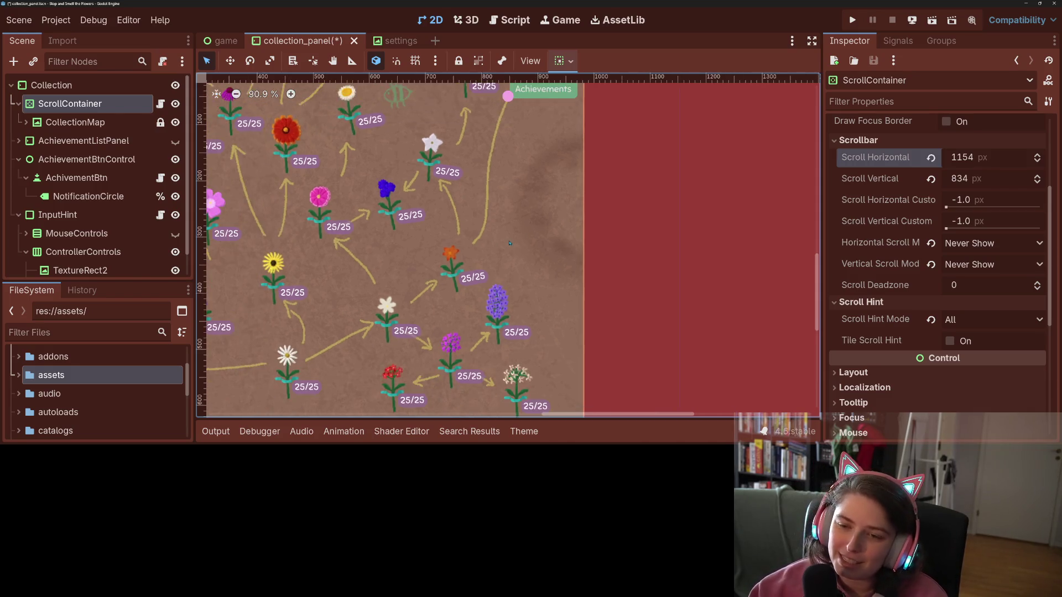
drag(601, 239, 546, 274)
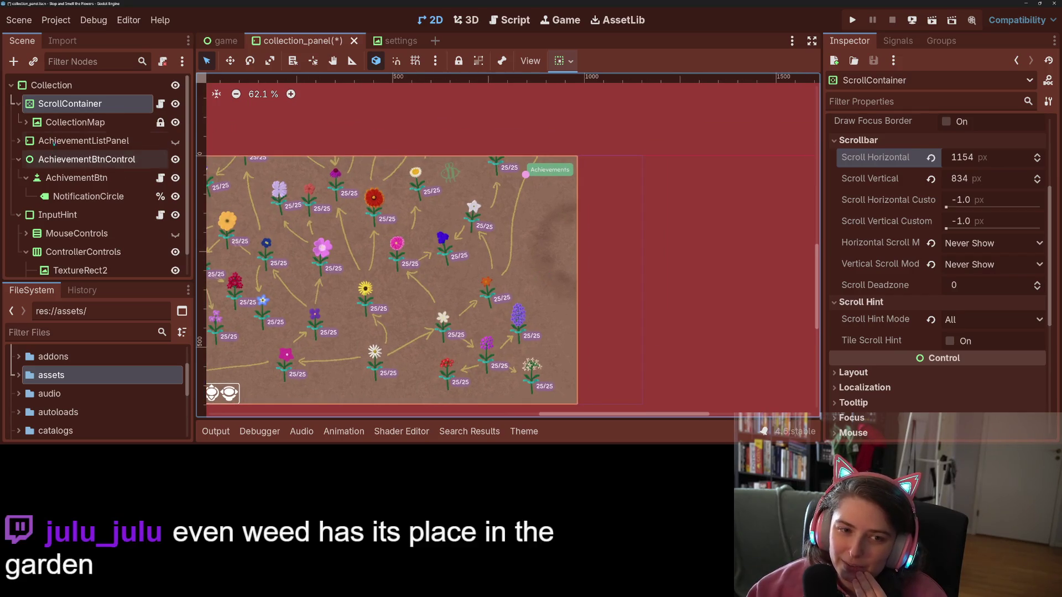
- Expand CollectionMap's DaisyGroup and duplicate the Daisy flower button
click(26, 123)
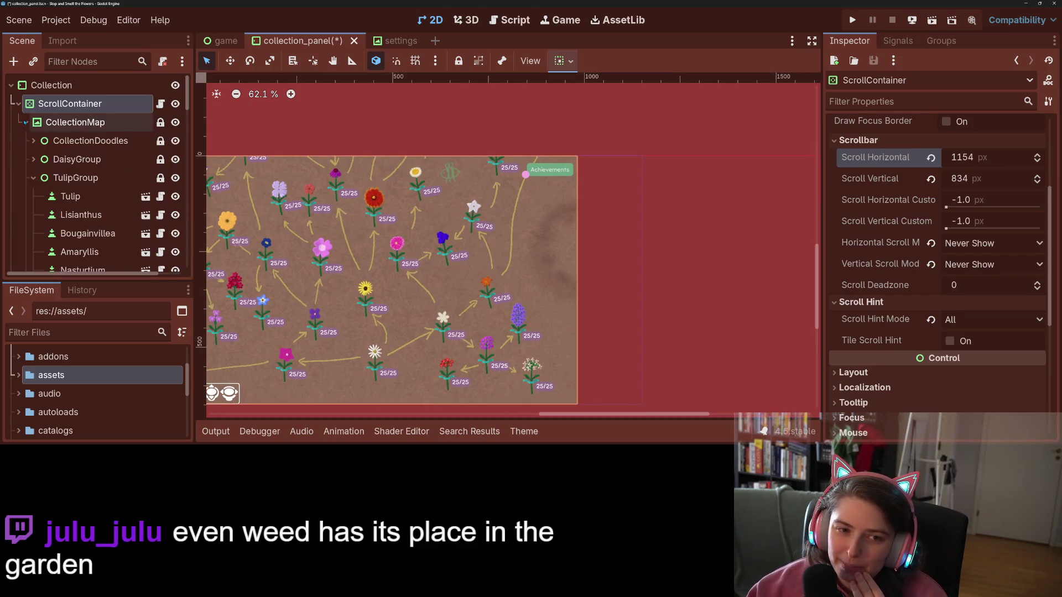
click(34, 177)
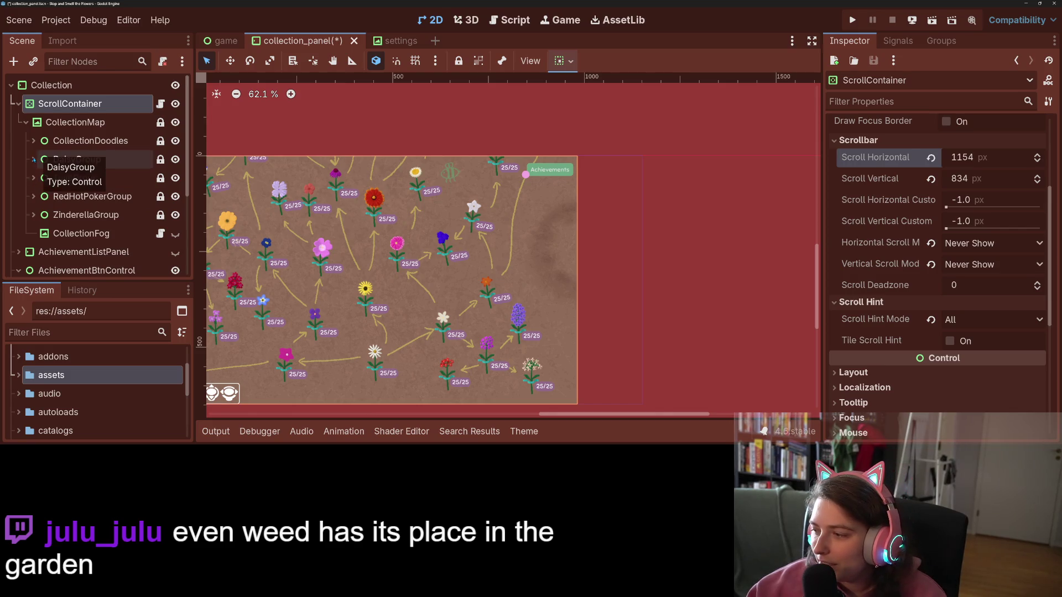
click(34, 159)
click(71, 177)
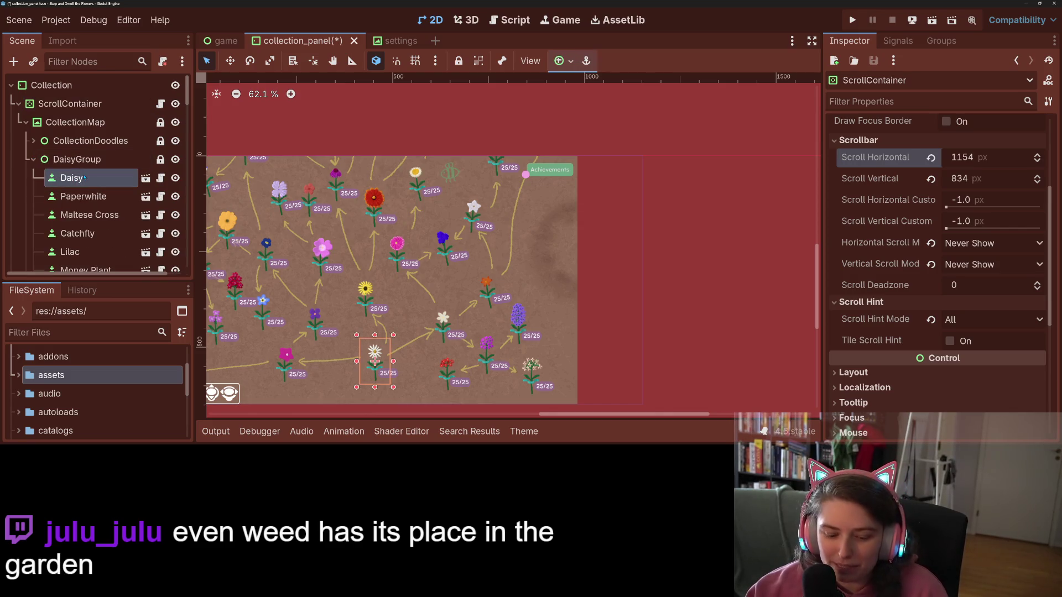
click(74, 141)
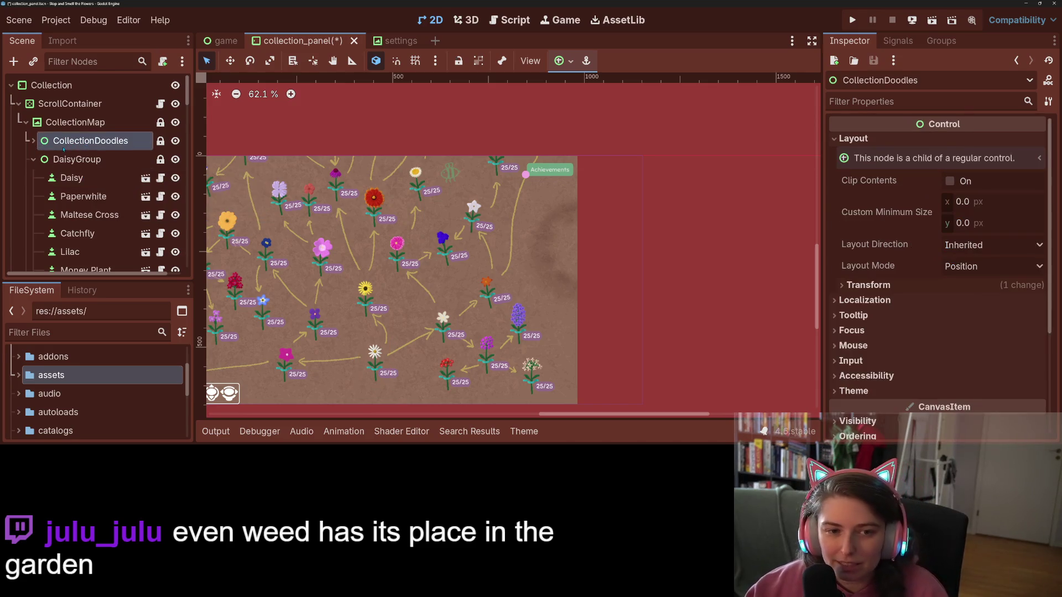
click(72, 123)
click(34, 160)
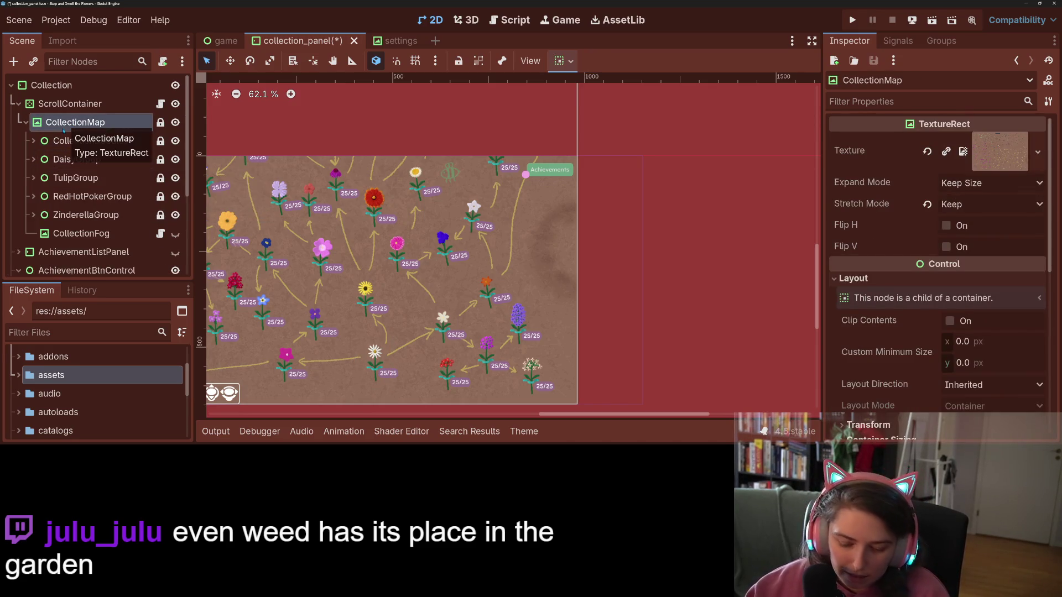
key(ctrl+v)
- Move the Daisy copy above CollectionFog, rename it Dandelion, and set Collection UID to dandelion
right_click(81, 253)
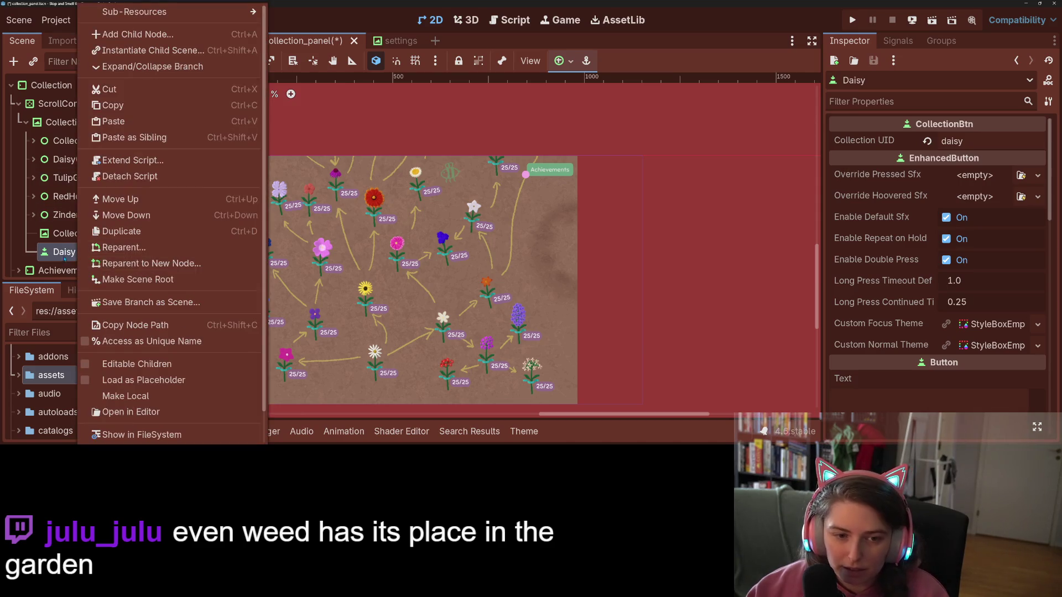
key(Escape)
drag(63, 253, 73, 230)
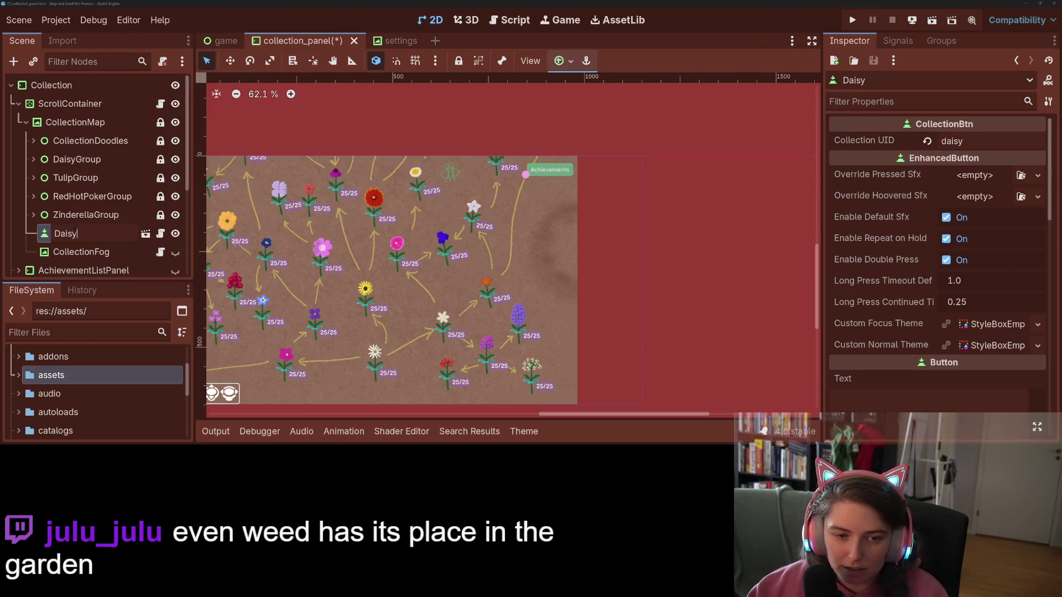
text(ndelion)
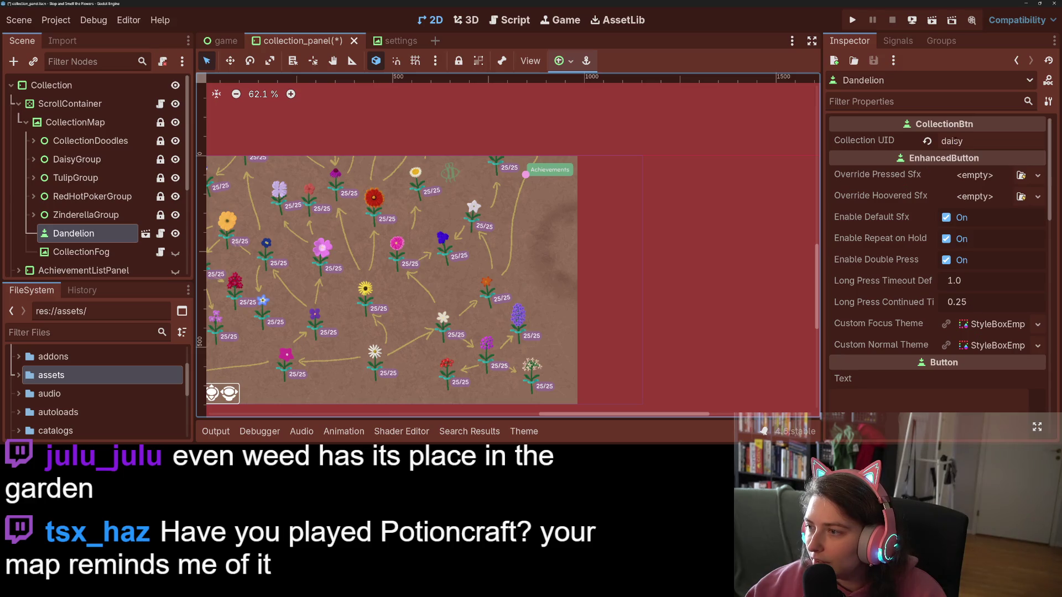
double_click(952, 141)
text(da)
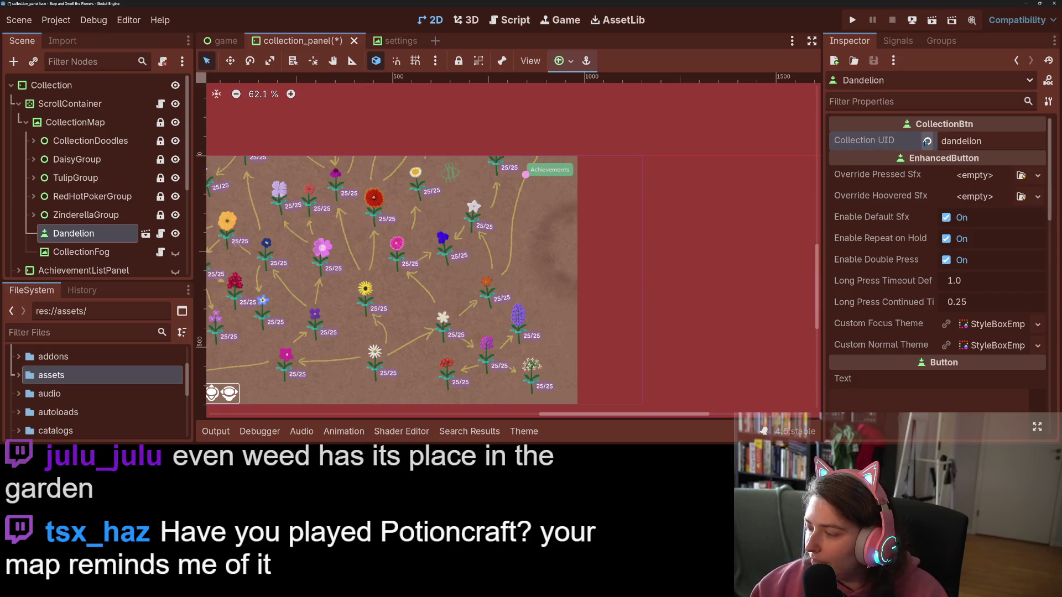
scroll(503, 299, down, 4)
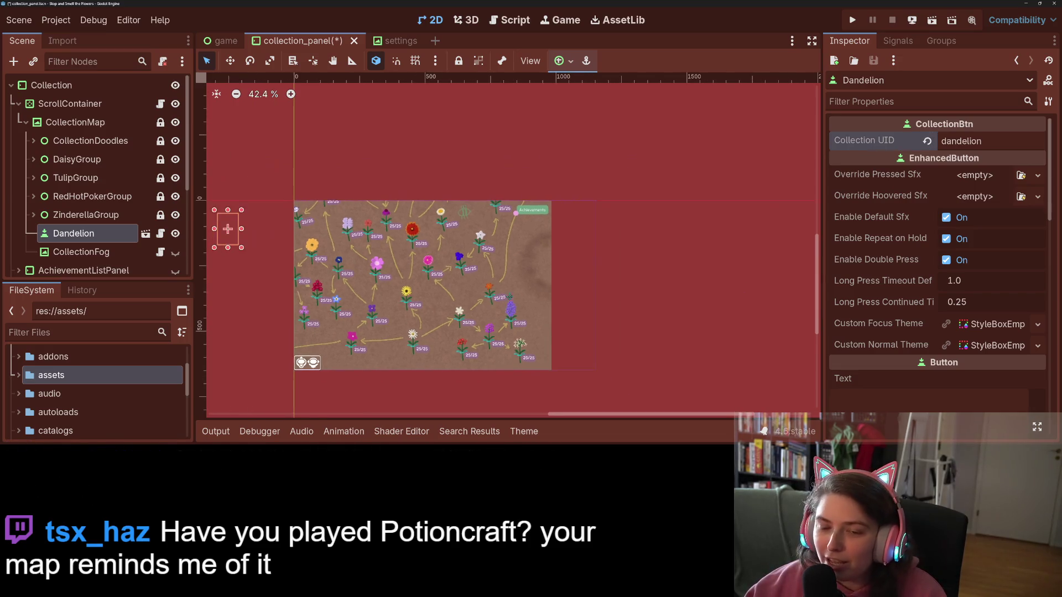
- Place the Dandelion button at the map's right edge and save collection_panel
click(230, 61)
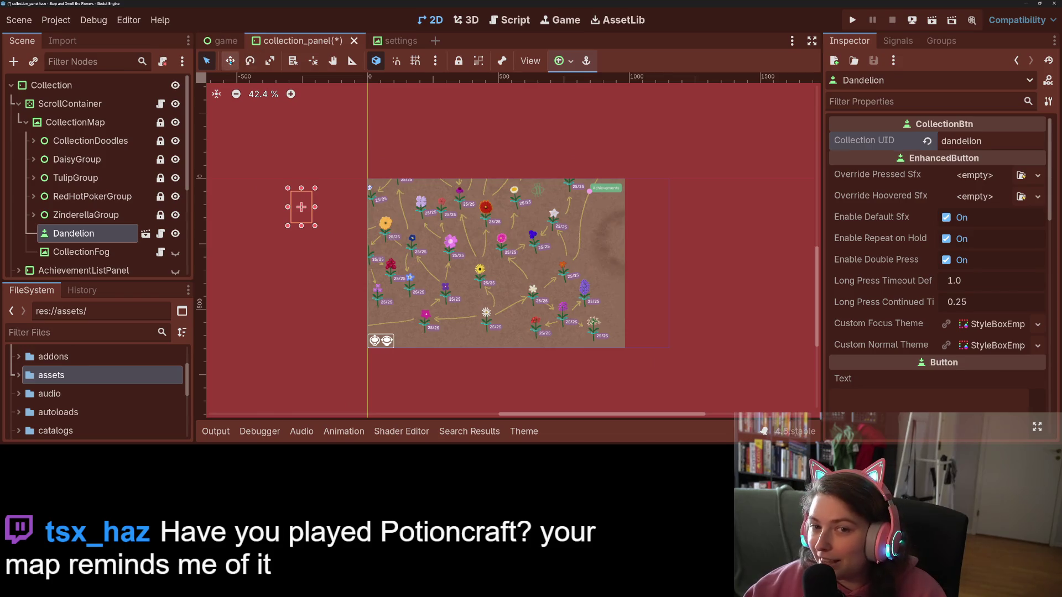
mouse_move(301, 206)
mouse_down()
mouse_move(552, 220)
mouse_move(611, 243)
mouse_up()
scroll(642, 266, up, 5)
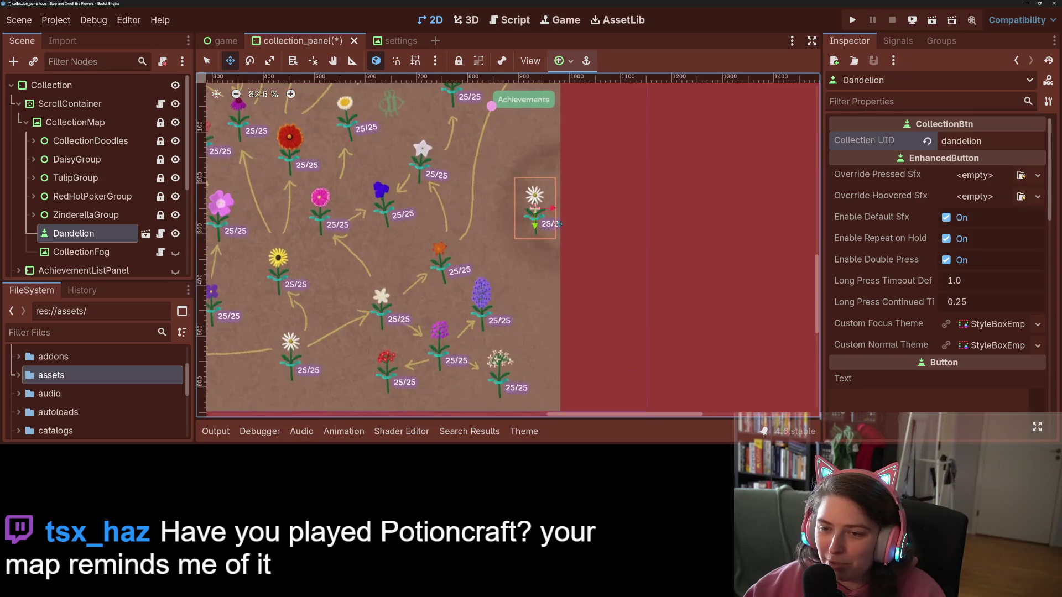
key(Left)
key(Left)
key(Up)
key(Up)
key(Left)
key(Left)
key(Left)
key(Up)
key(Up)
key(Up)
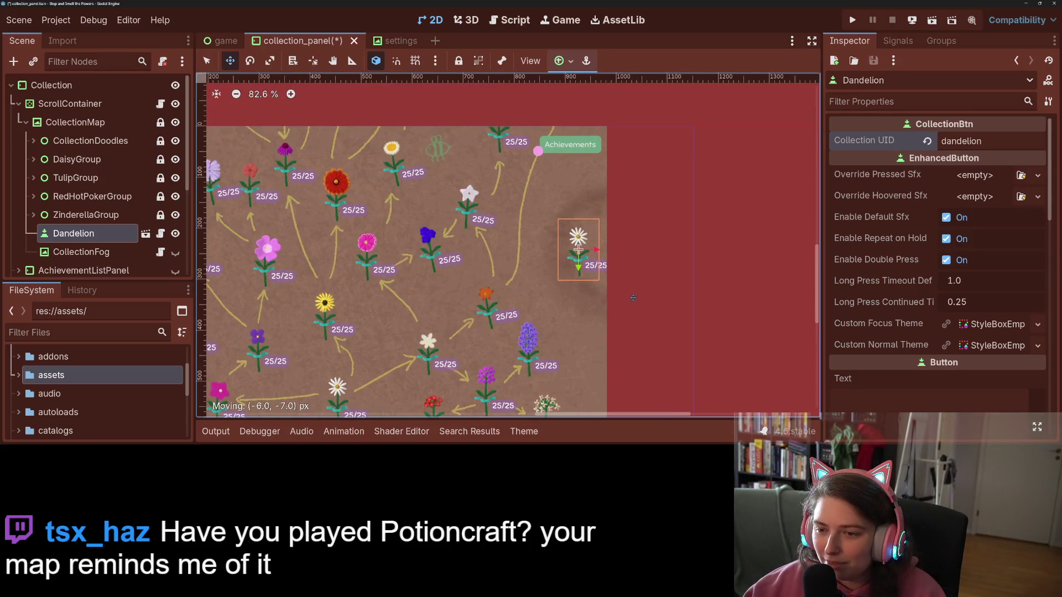
key(Right)
key(Right)
key(Right)
key(ctrl+s)
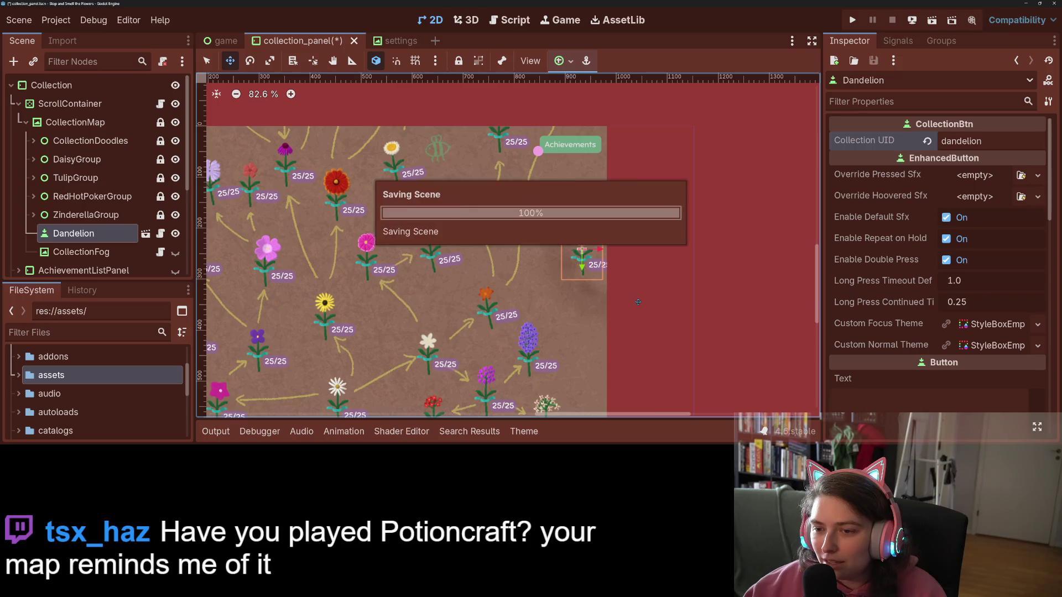
click(510, 20)
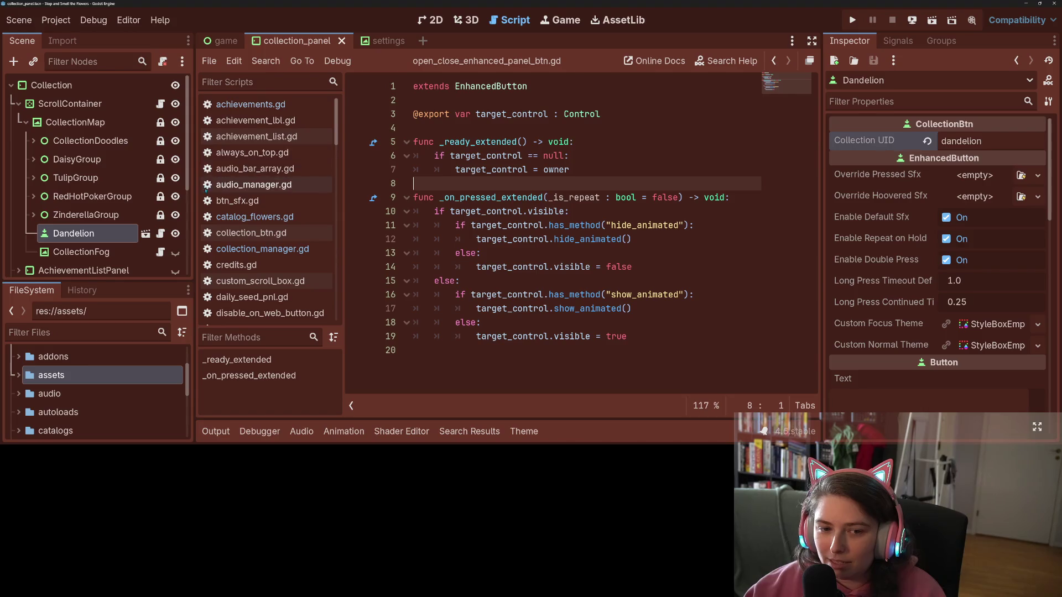
click(160, 233)
drag(798, 244, 797, 83)
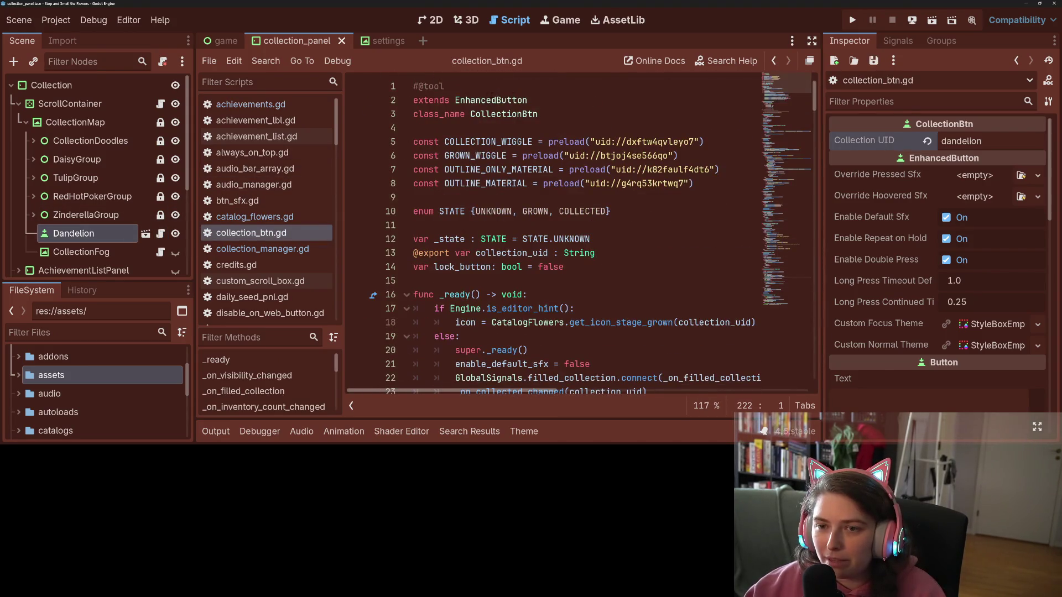
click(464, 87)
key(BackSpace)
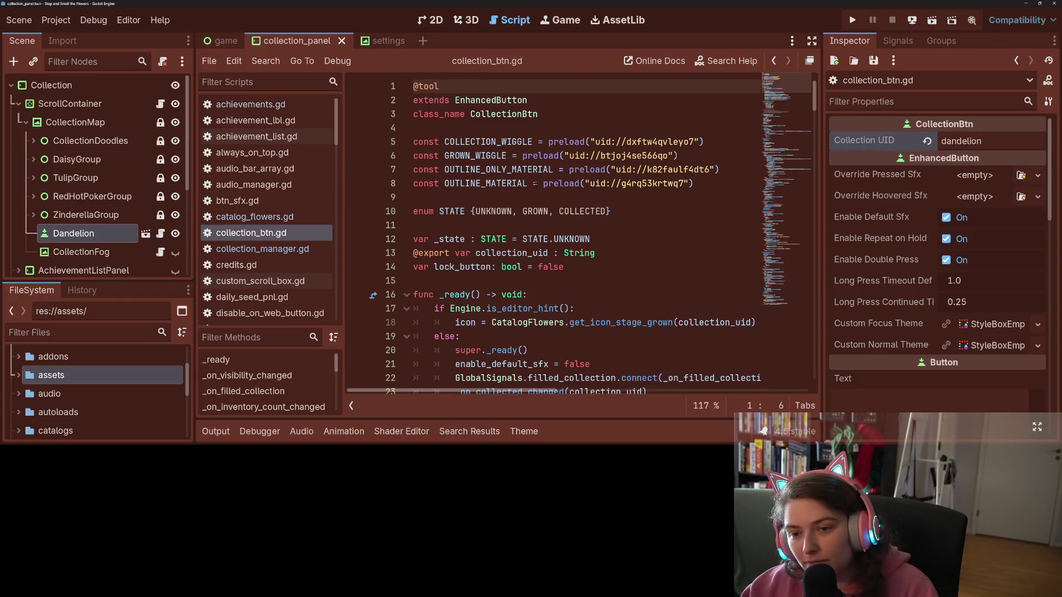
scroll(482, 284, down, 10)
drag(461, 226, 465, 267)
key(ctrl+k)
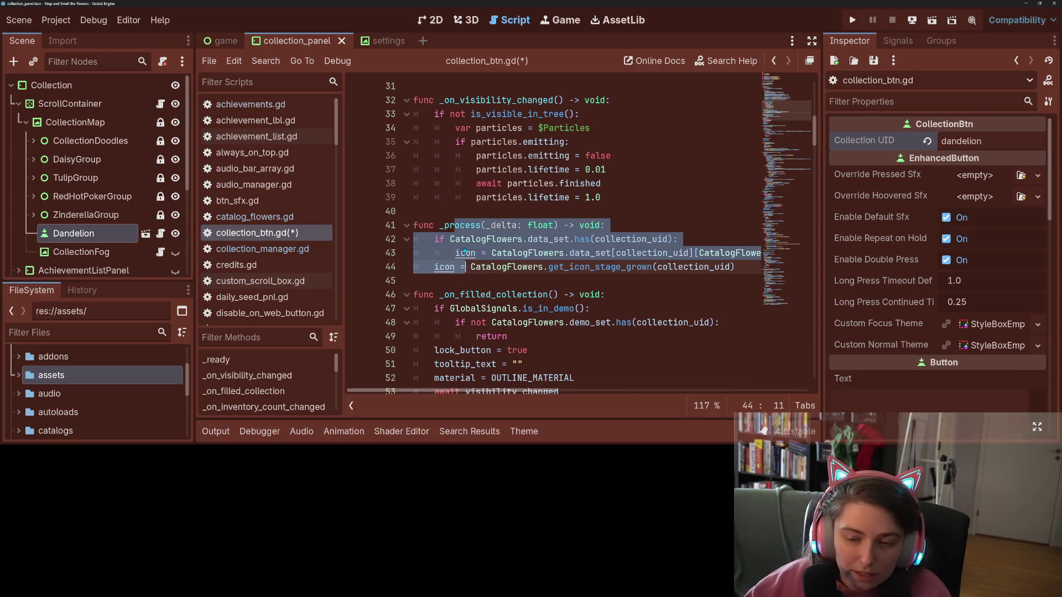
key(ctrl+s)
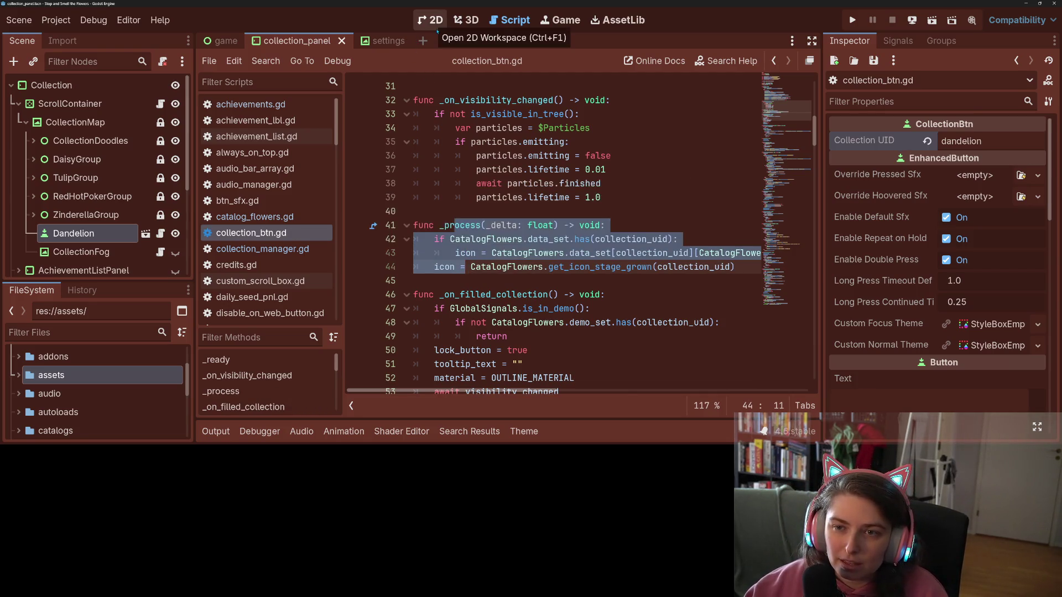
- Save the collection scene again in 2D and glance at the settings scene
click(432, 19)
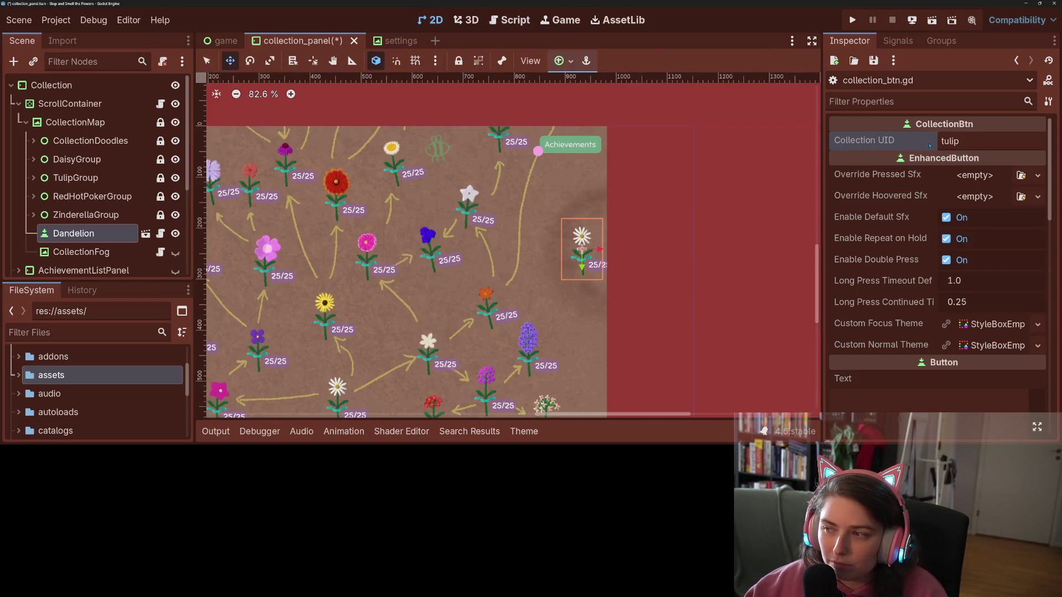
text(dandelion)
key(ctrl+s)
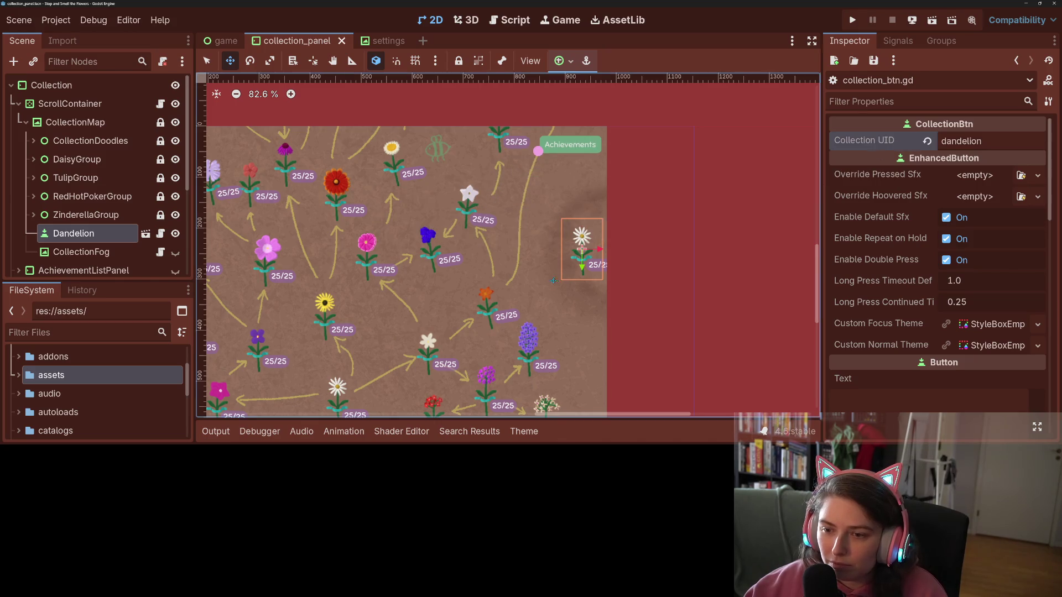
click(381, 41)
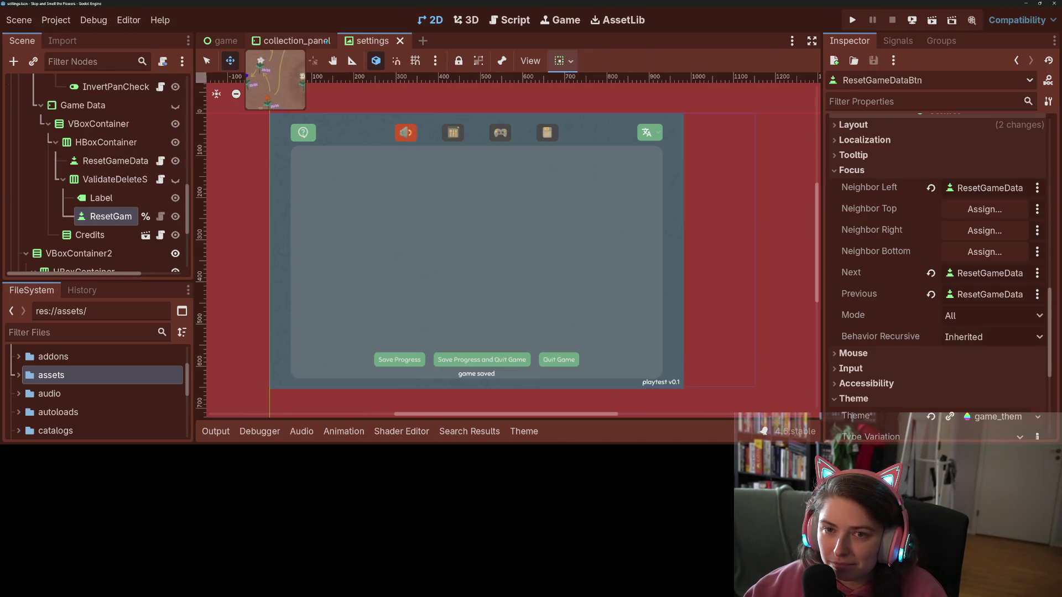
click(326, 41)
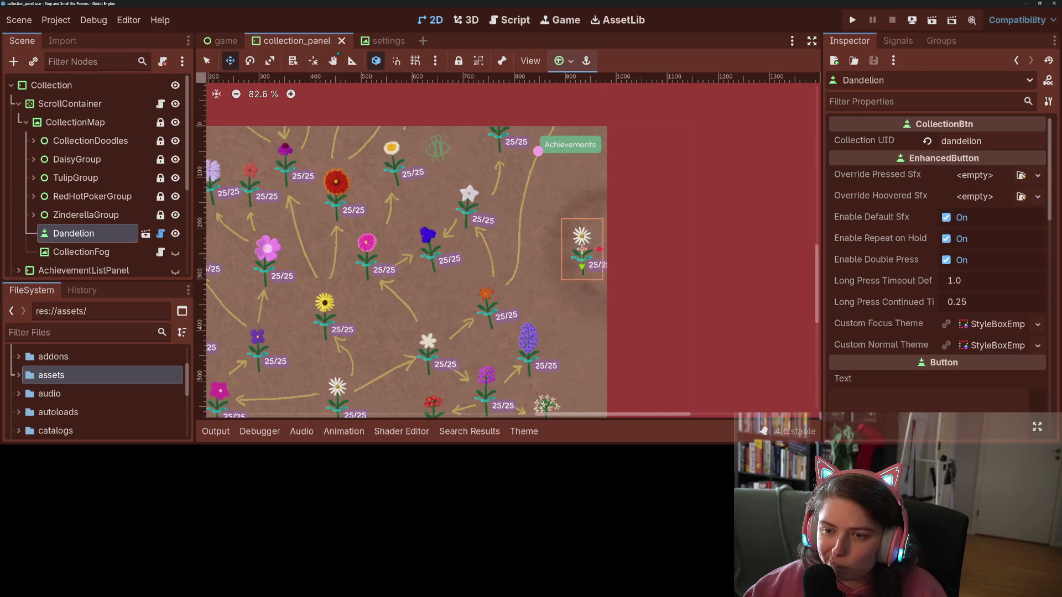
- Review the icon lines in collection_btn.gd's _process, then return to the 2D map
click(161, 234)
click(541, 267)
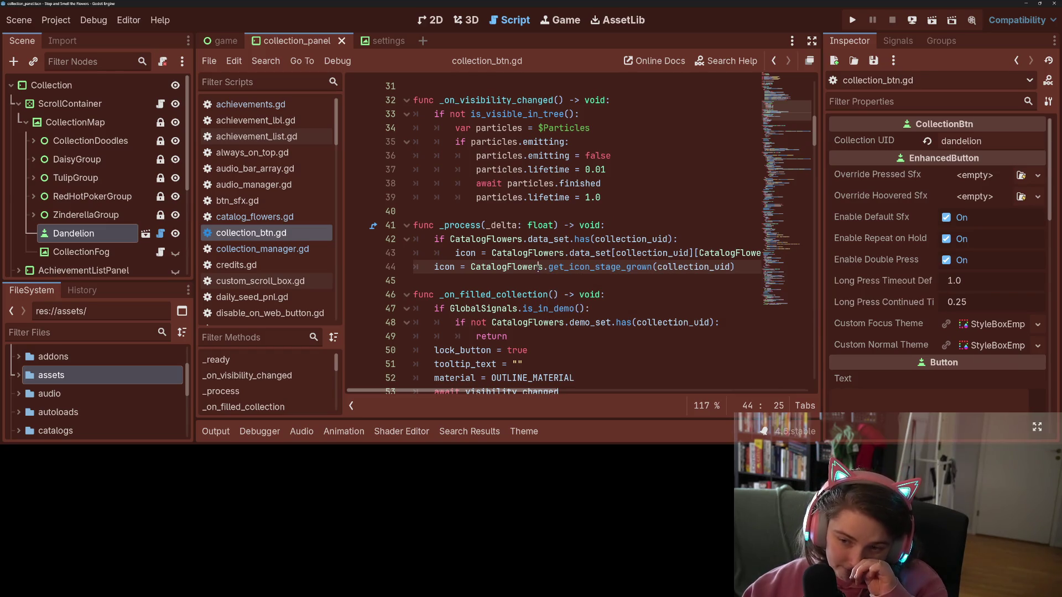
key(Up)
key(Up)
key(Down)
key(Down)
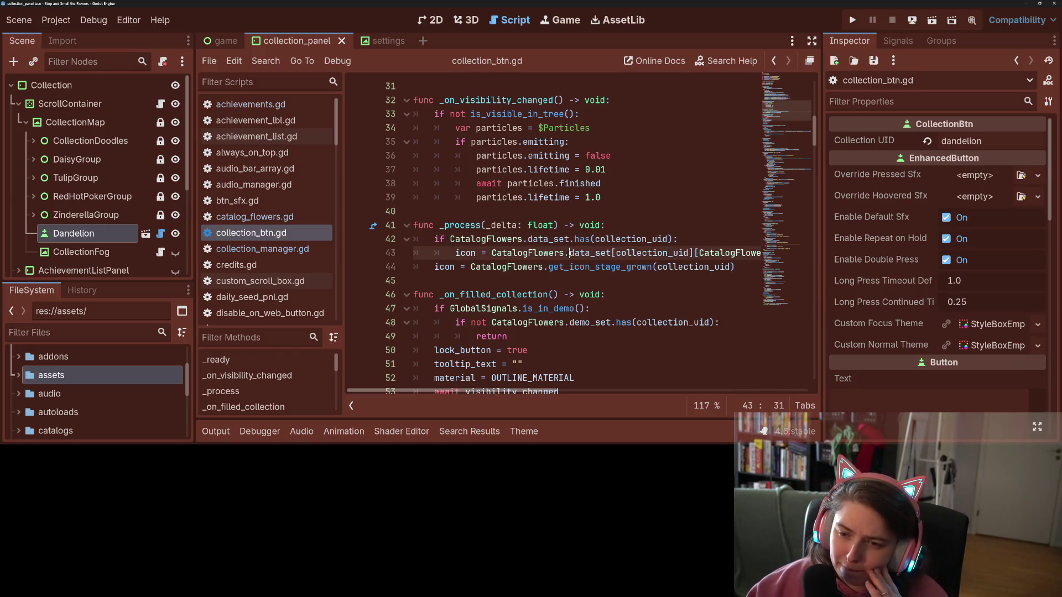
scroll(473, 225, up, 3)
scroll(473, 226, up, 6)
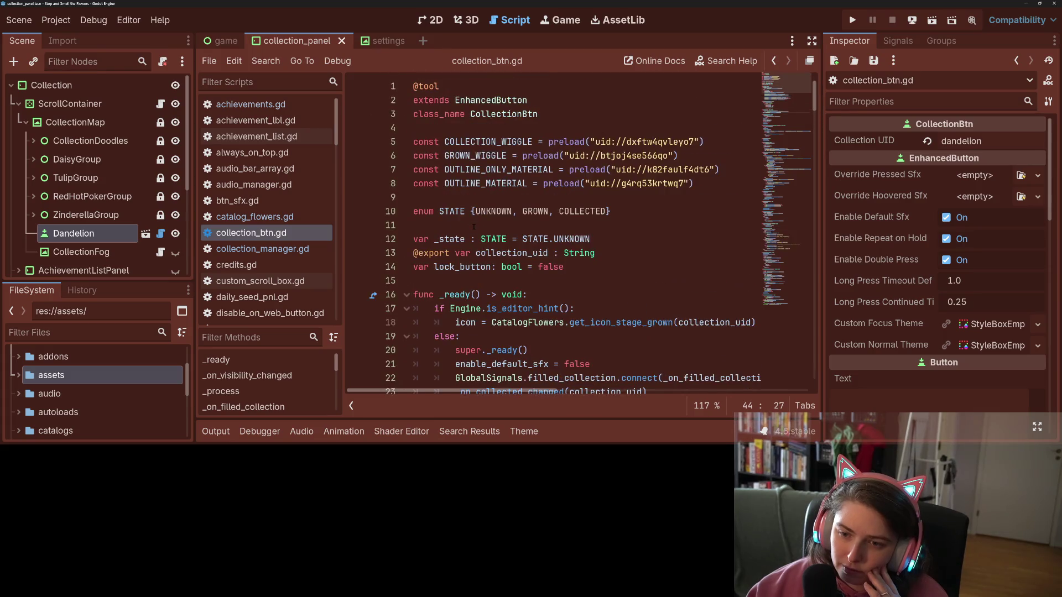
scroll(474, 226, down, 6)
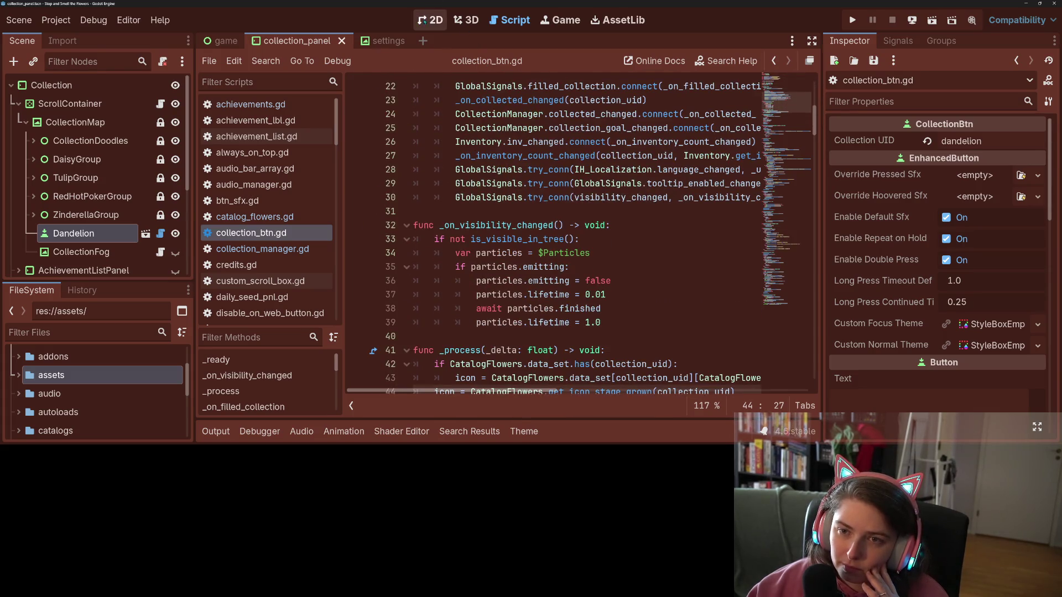
click(431, 19)
click(75, 177)
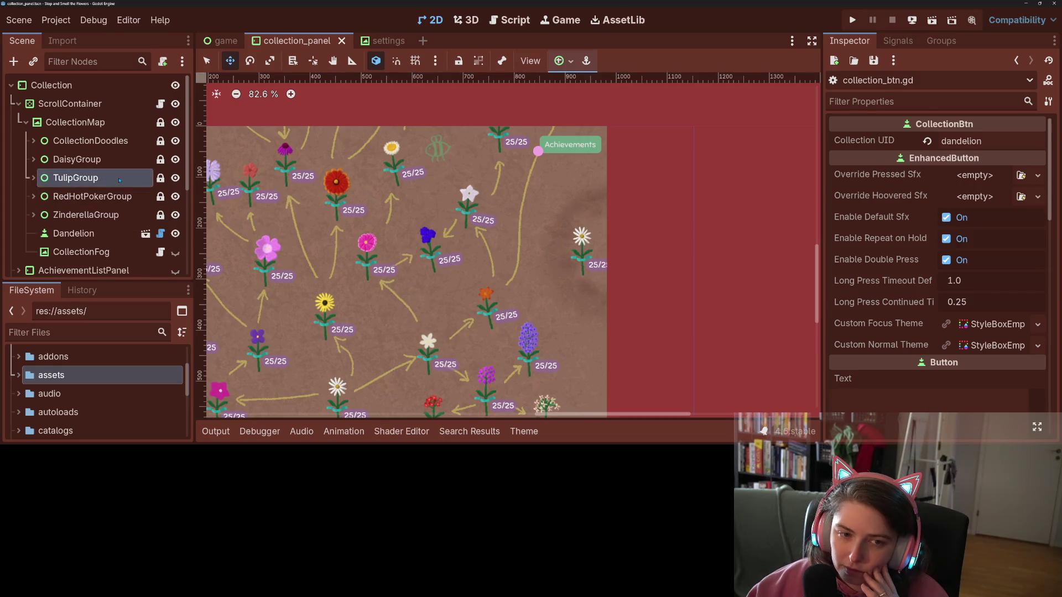
- Close collection_panel, reopen it from the game scene's Collection node, and select ScrollContainer
click(73, 233)
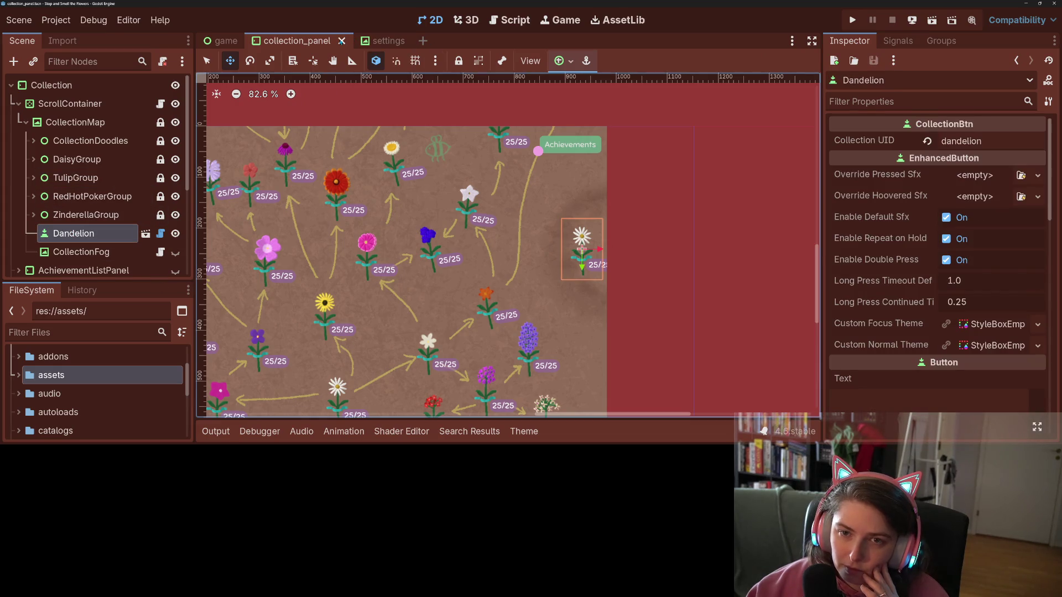
click(341, 41)
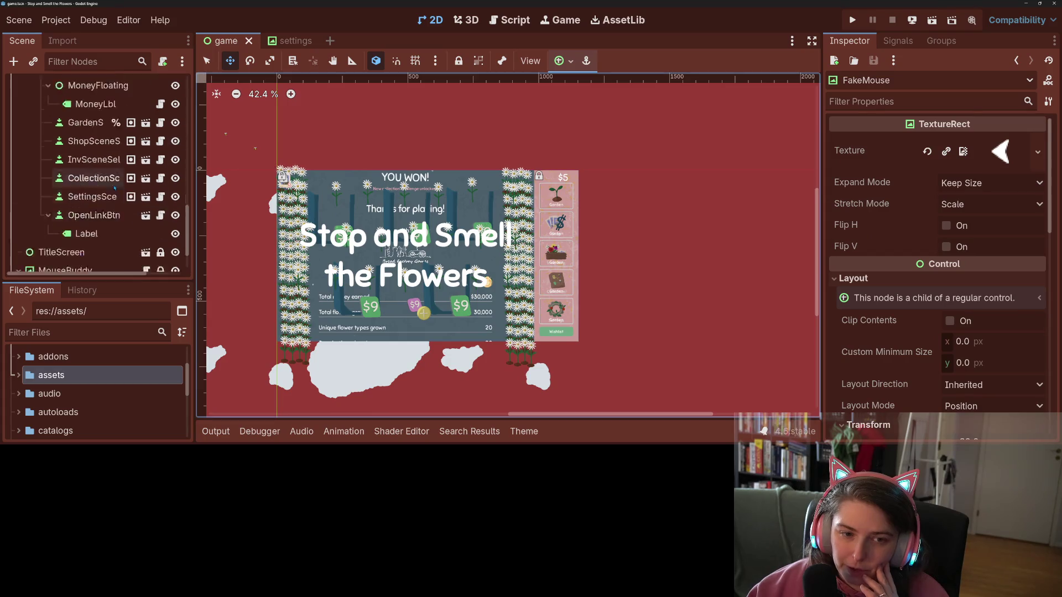
scroll(114, 188, up, 10)
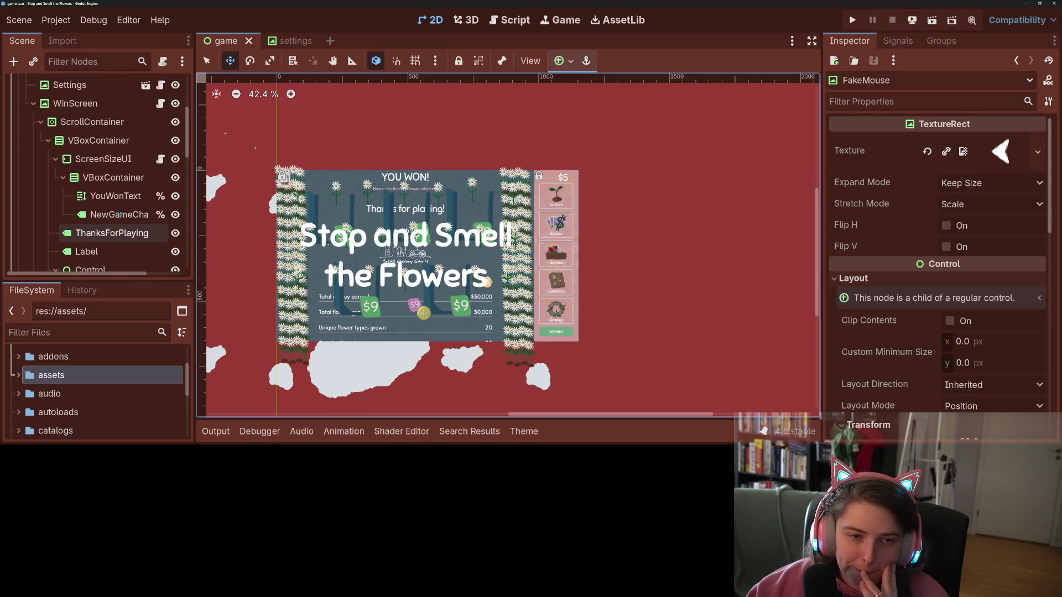
scroll(120, 215, up, 3)
click(160, 139)
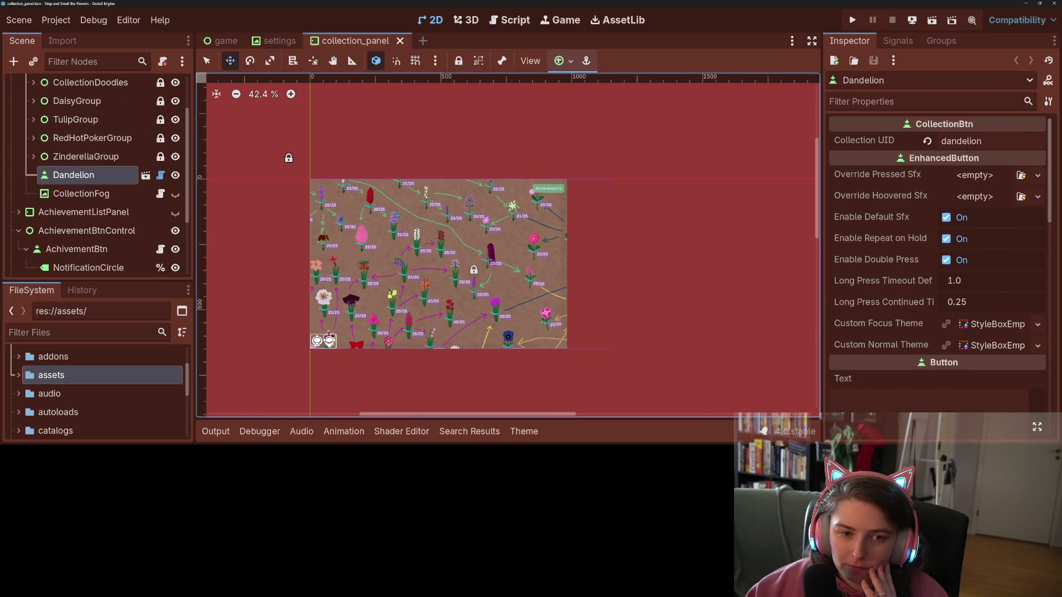
scroll(94, 194, up, 3)
click(69, 103)
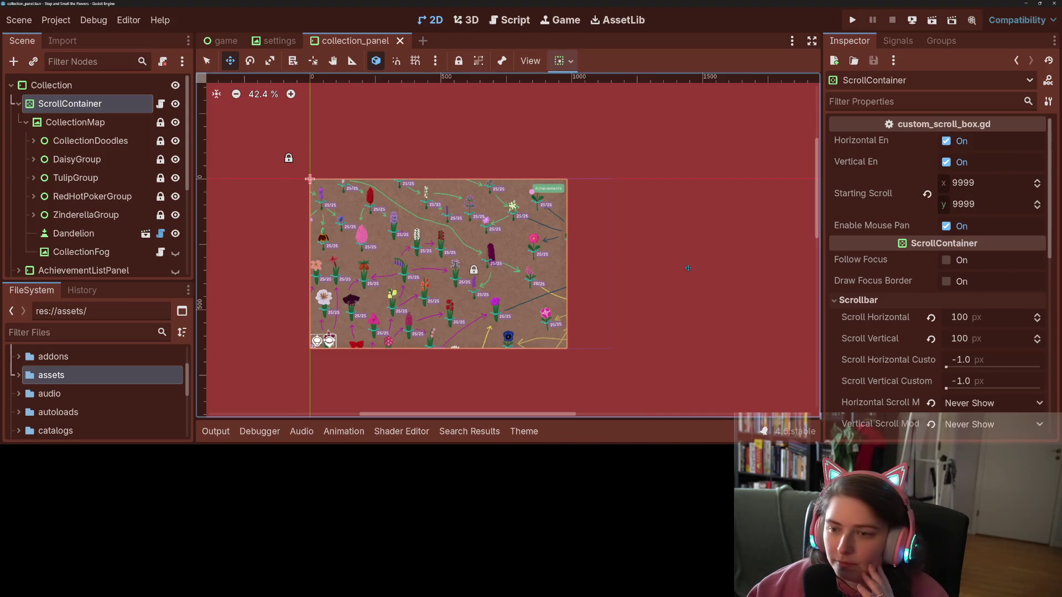
- Raise the ScrollContainer's vertical scroll to 834 px and select the Dandelion button
mouse_move(979, 338)
mouse_down()
mouse_move(971, 339)
mouse_move(974, 318)
mouse_up()
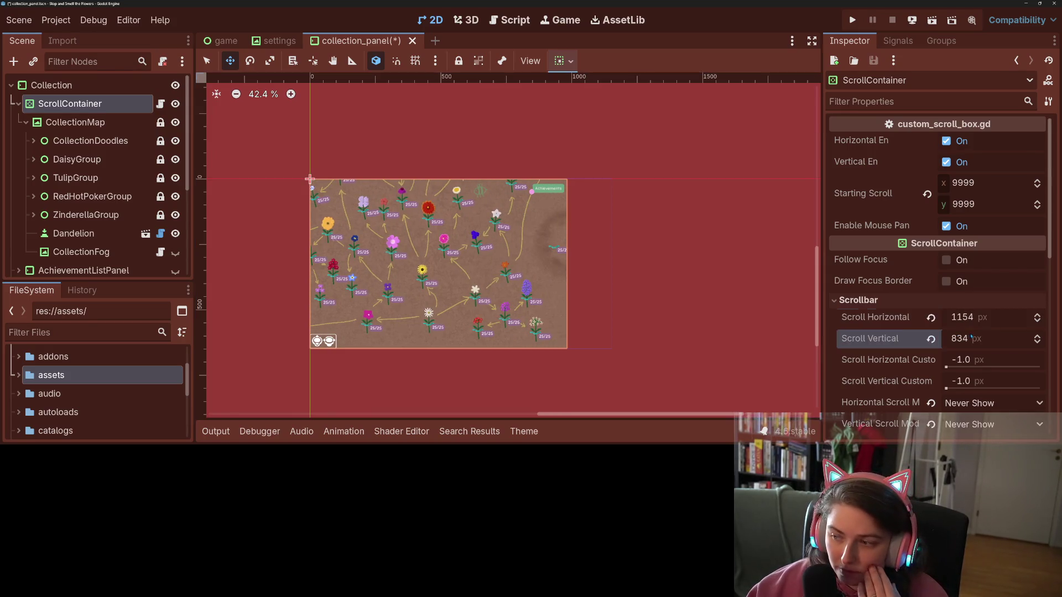
scroll(490, 276, up, 2)
scroll(545, 296, up, 2)
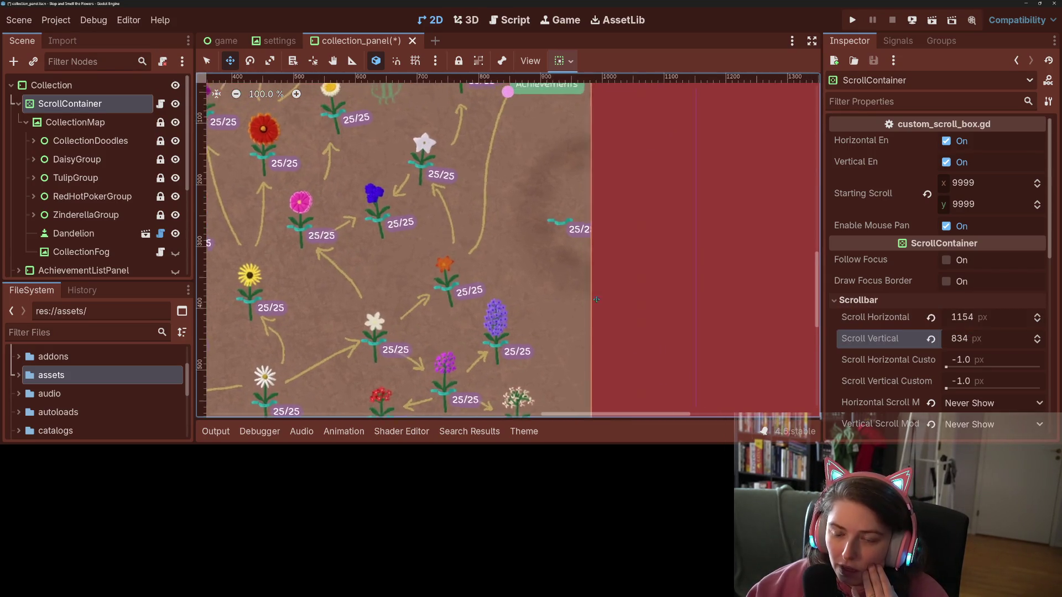
scroll(583, 298, down, 2)
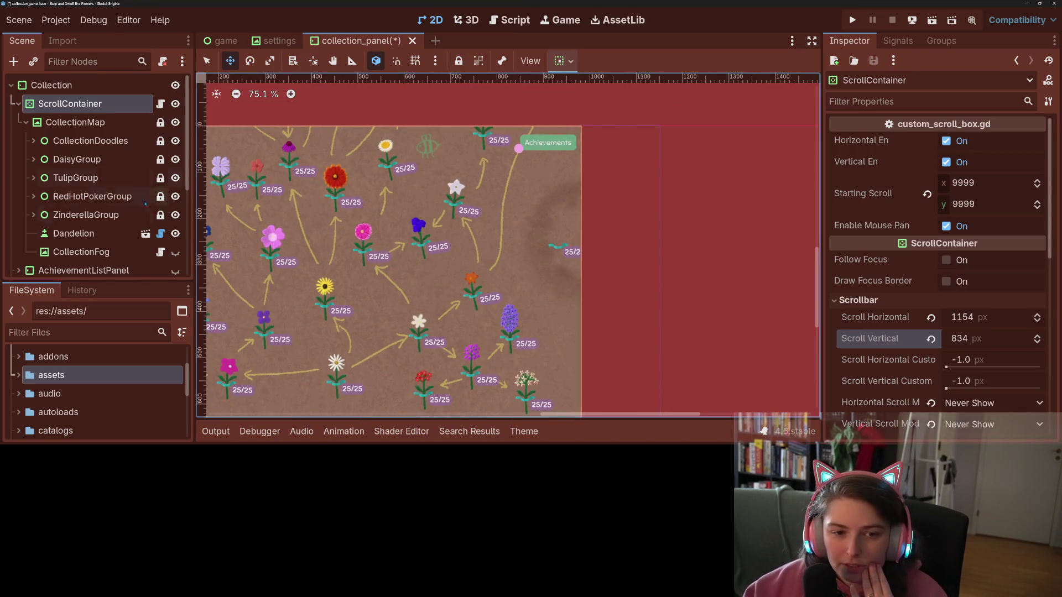
click(74, 233)
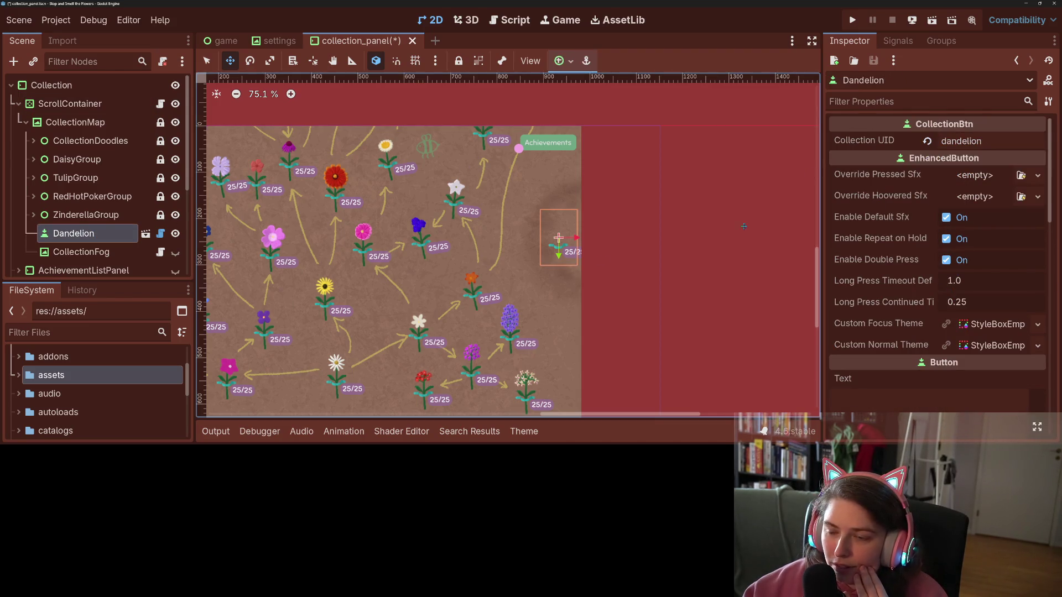
scroll(565, 261, up, 5)
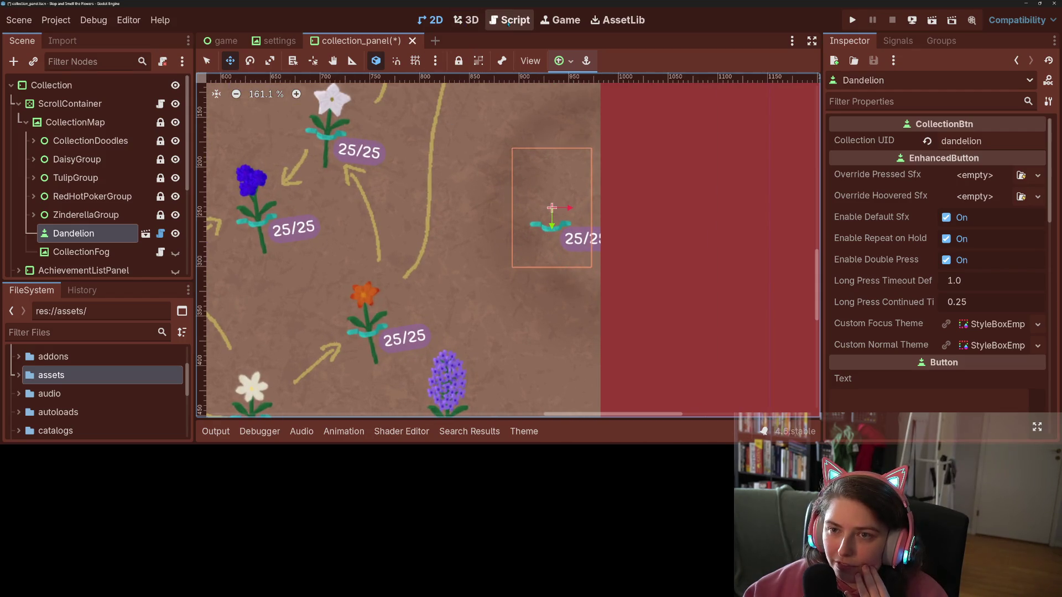
- Open the Dandelion button's script and scroll through it
click(509, 20)
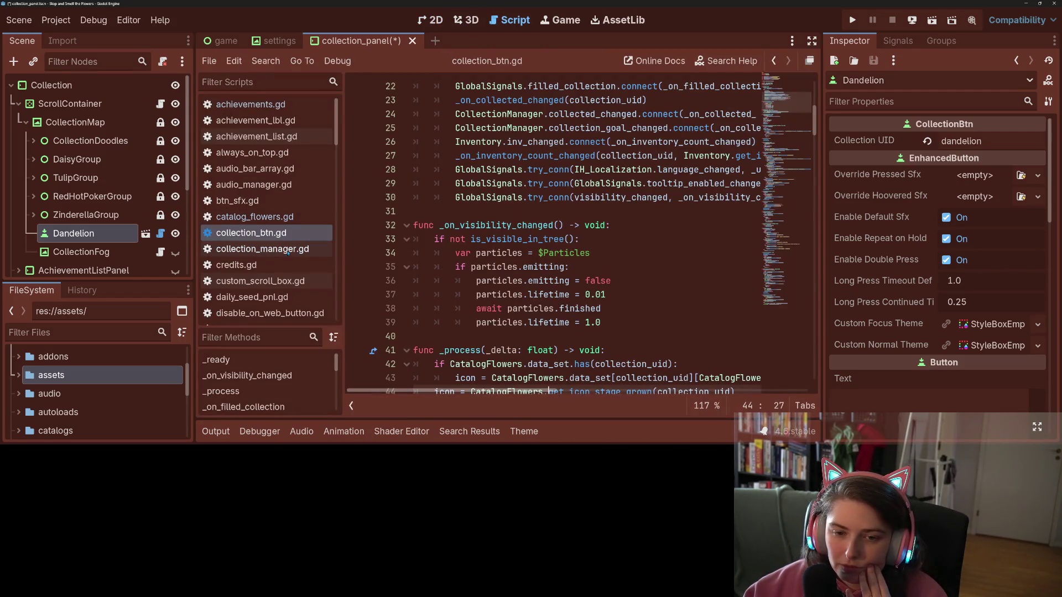
scroll(279, 220, down, 5)
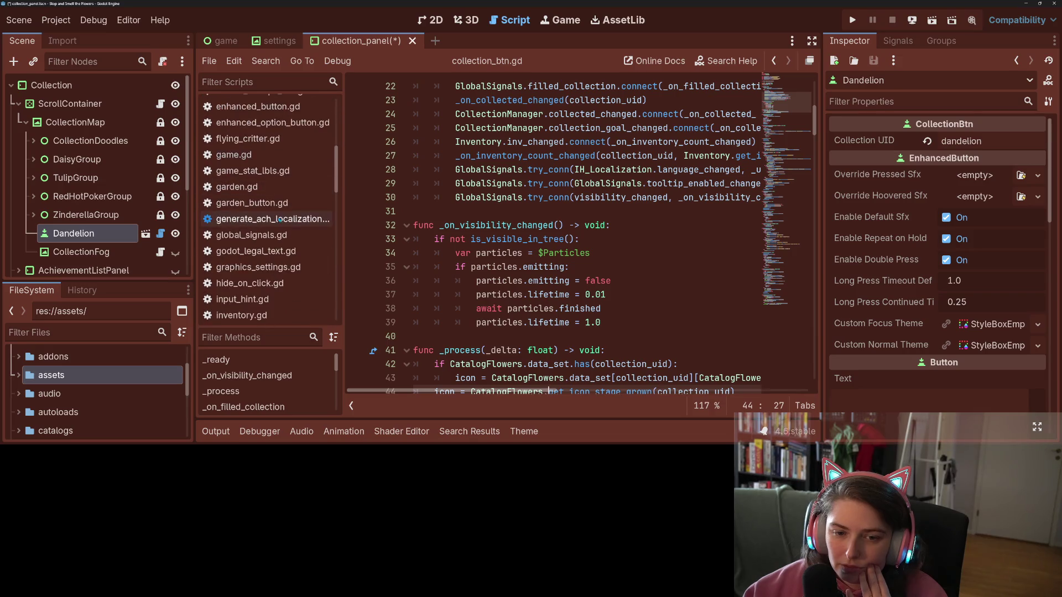
scroll(279, 220, down, 10)
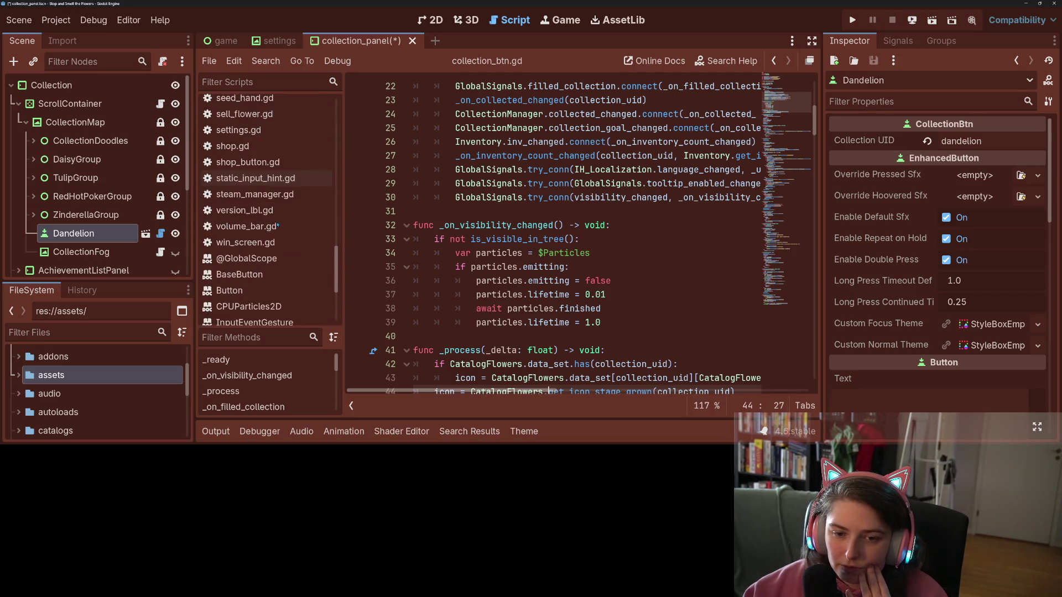
scroll(278, 225, up, 5)
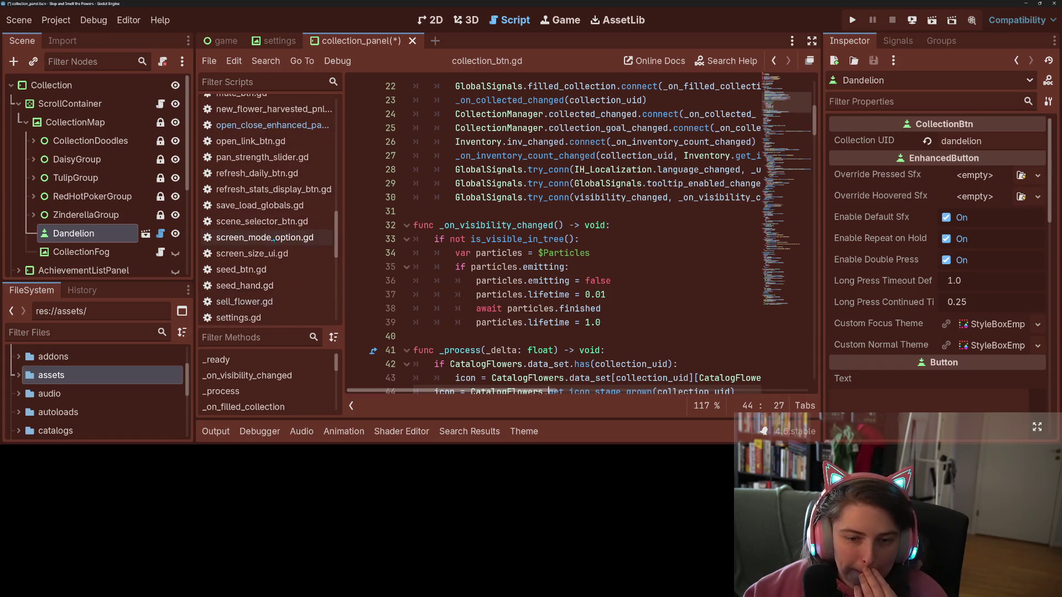
scroll(273, 239, up, 10)
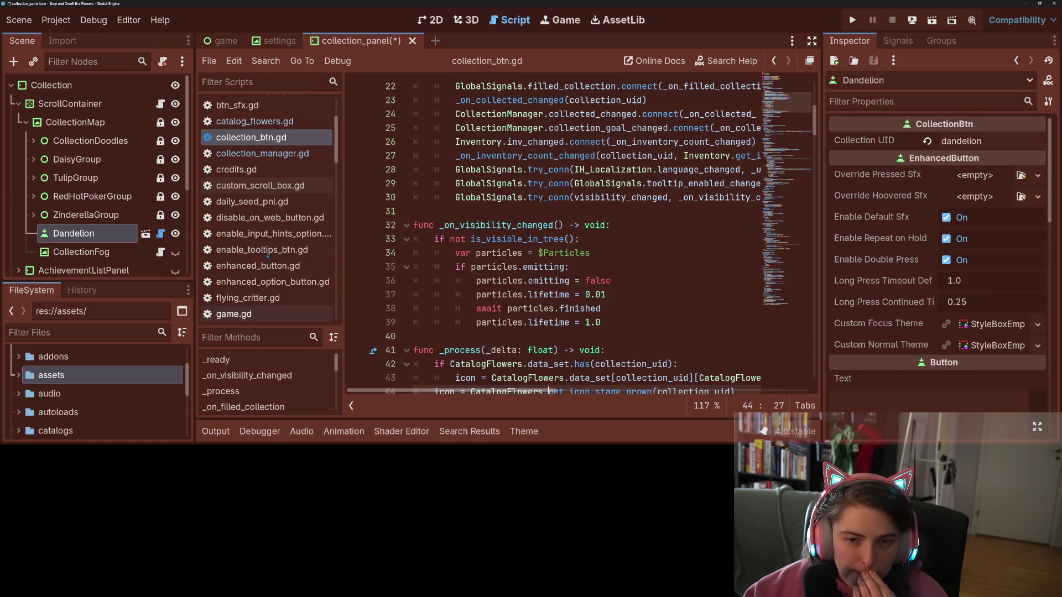
- In catalog_flowers.gd, trace DANDELION up to its line 5 declaration, "dandelion weed"
click(294, 122)
scroll(497, 260, up, 15)
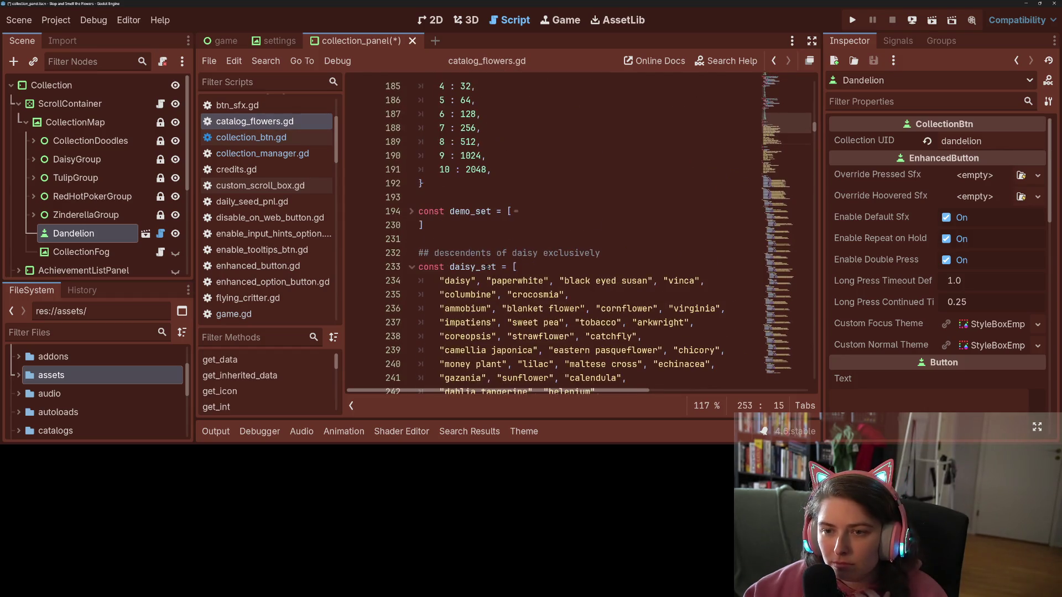
scroll(488, 267, down, 20)
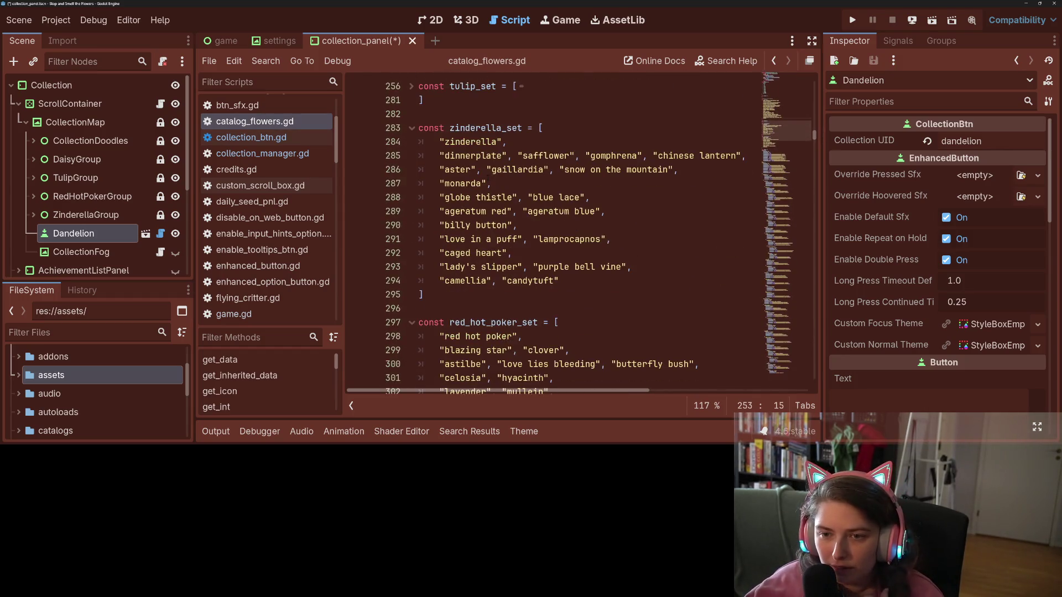
scroll(498, 249, down, 13)
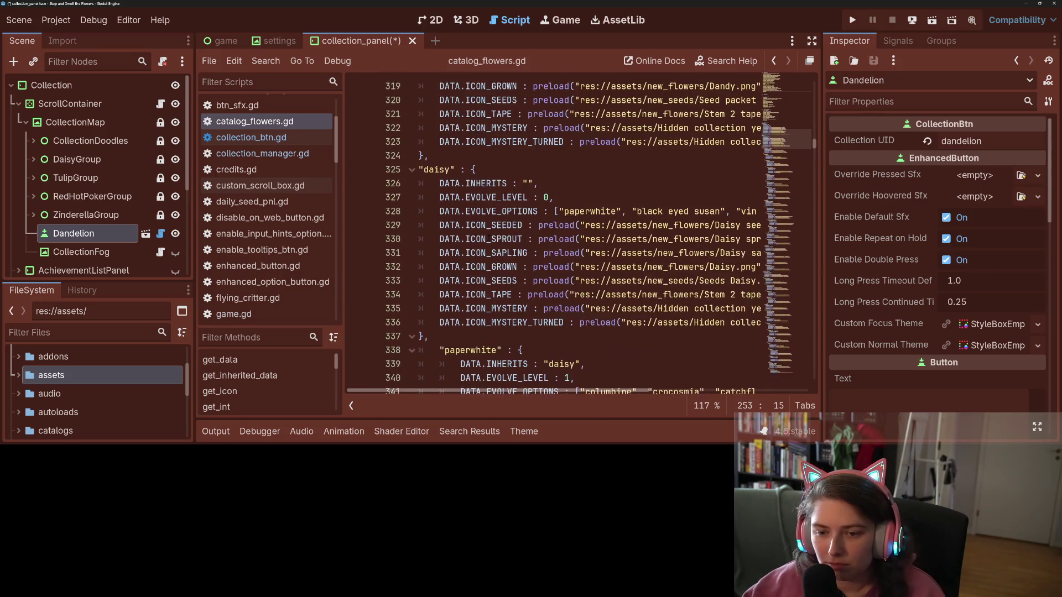
scroll(432, 299, up, 5)
double_click(452, 197)
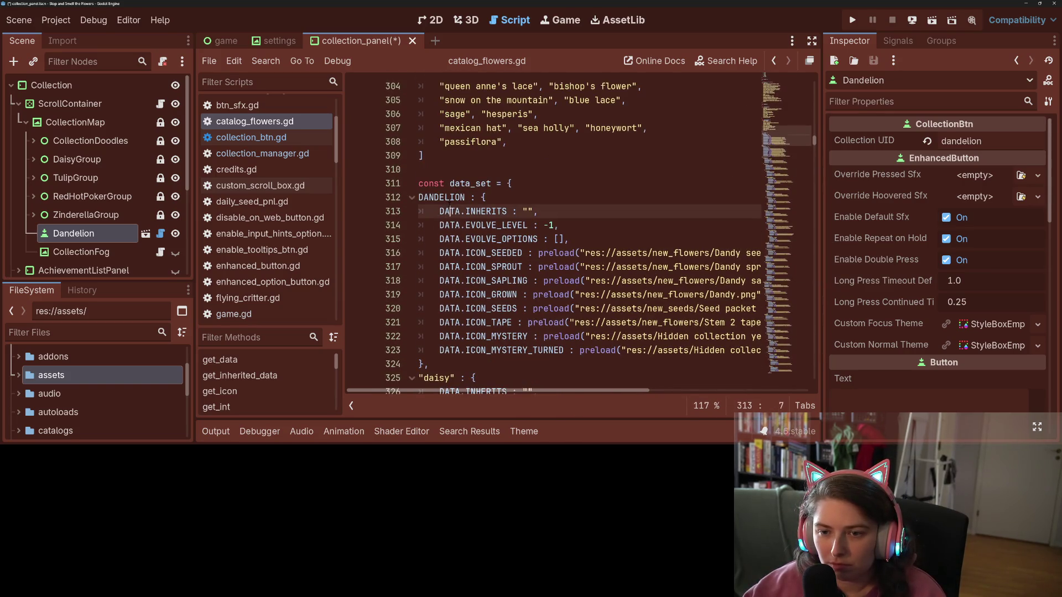
scroll(452, 196, up, 15)
scroll(524, 265, up, 20)
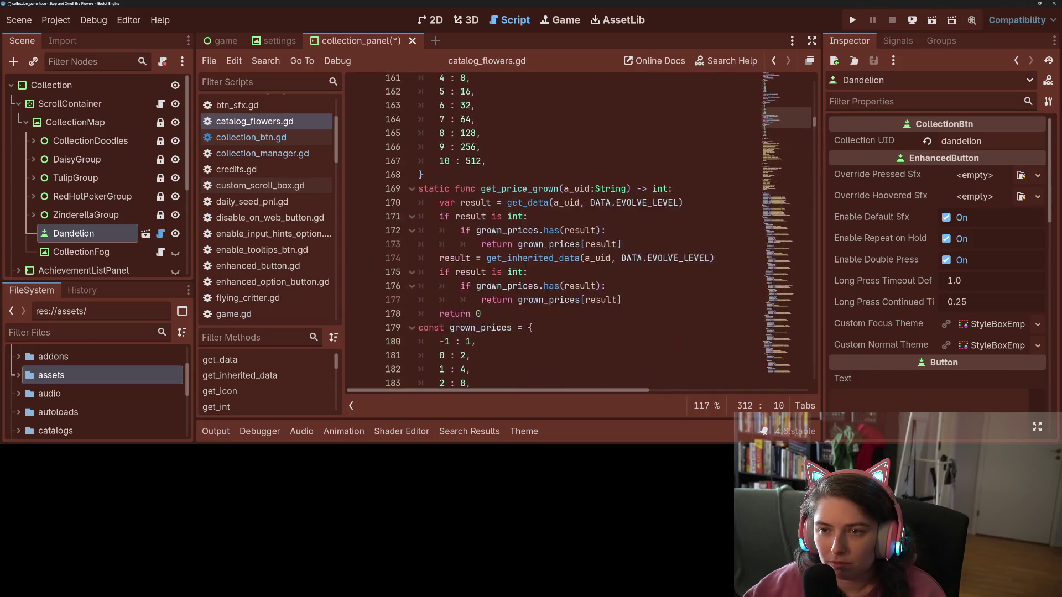
scroll(525, 266, up, 11)
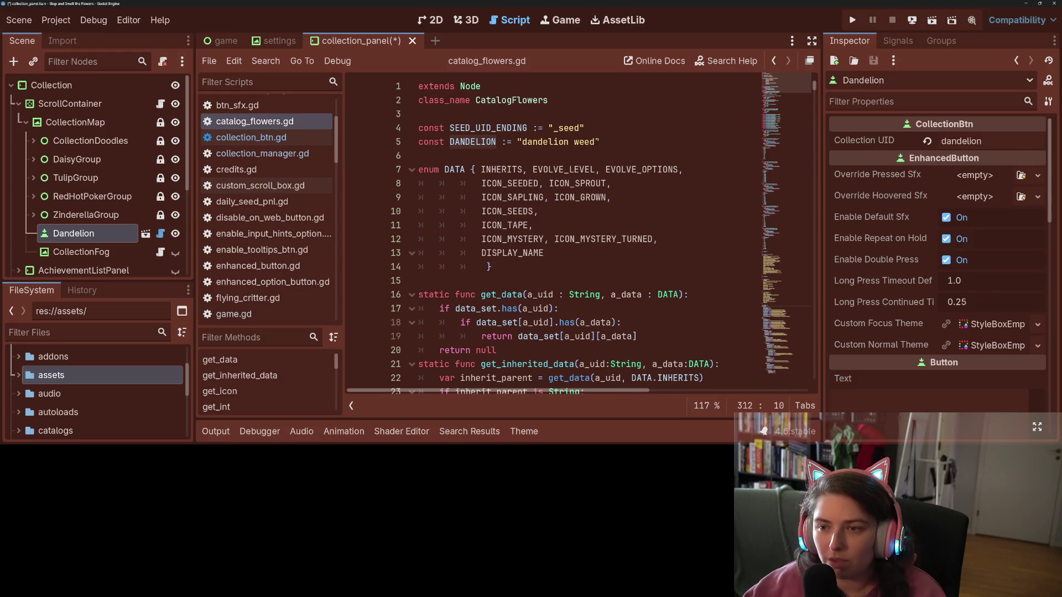
- Paste 'dandelion weed' into the Dandelion's Collection UID, save, and check it on the map
drag(596, 142, 528, 143)
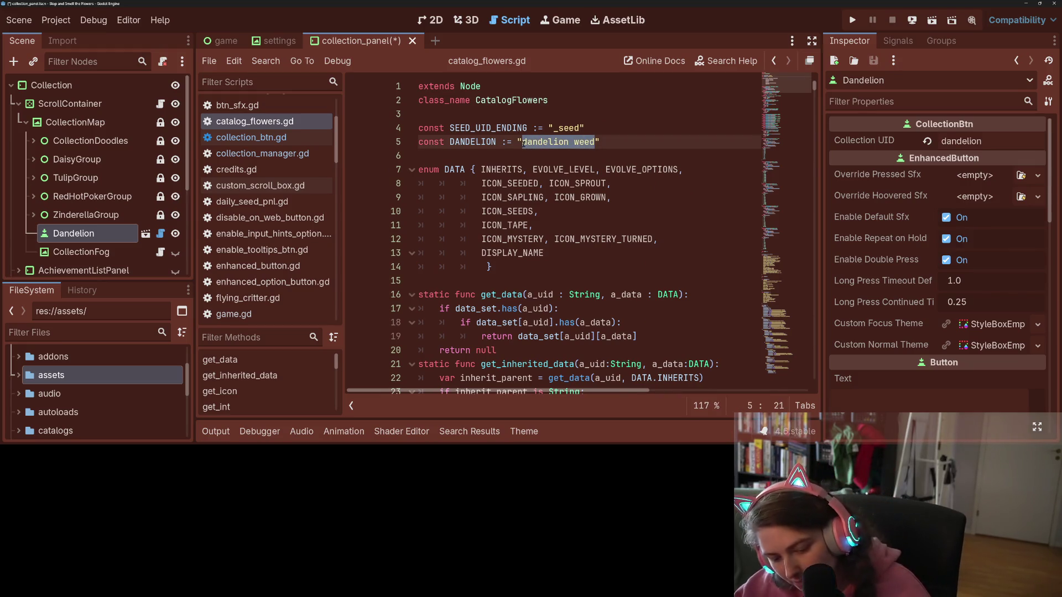
click(990, 142)
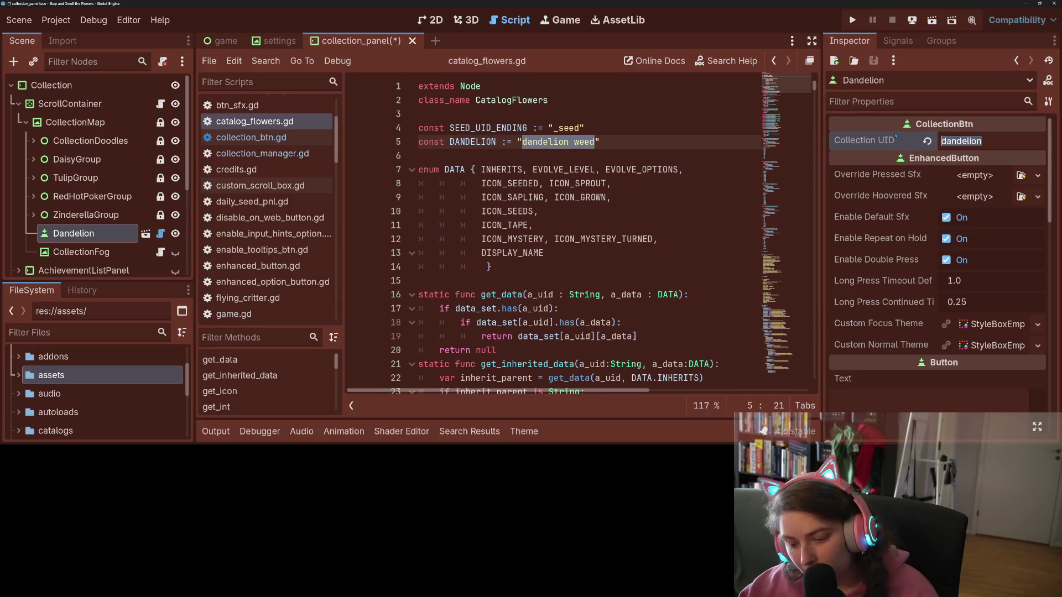
text(dandelion weed)
key(ctrl+s)
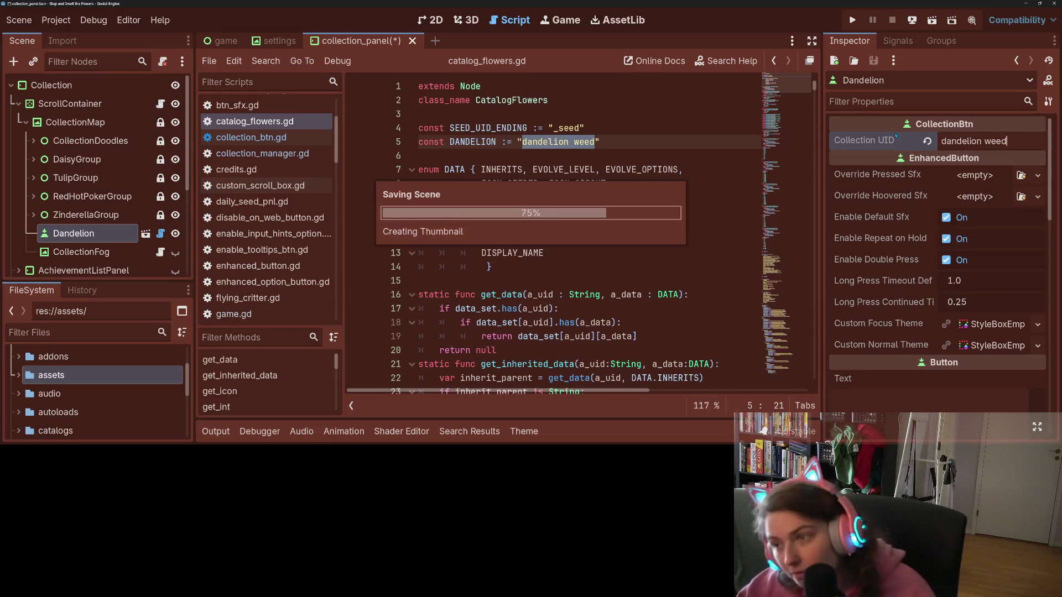
click(430, 20)
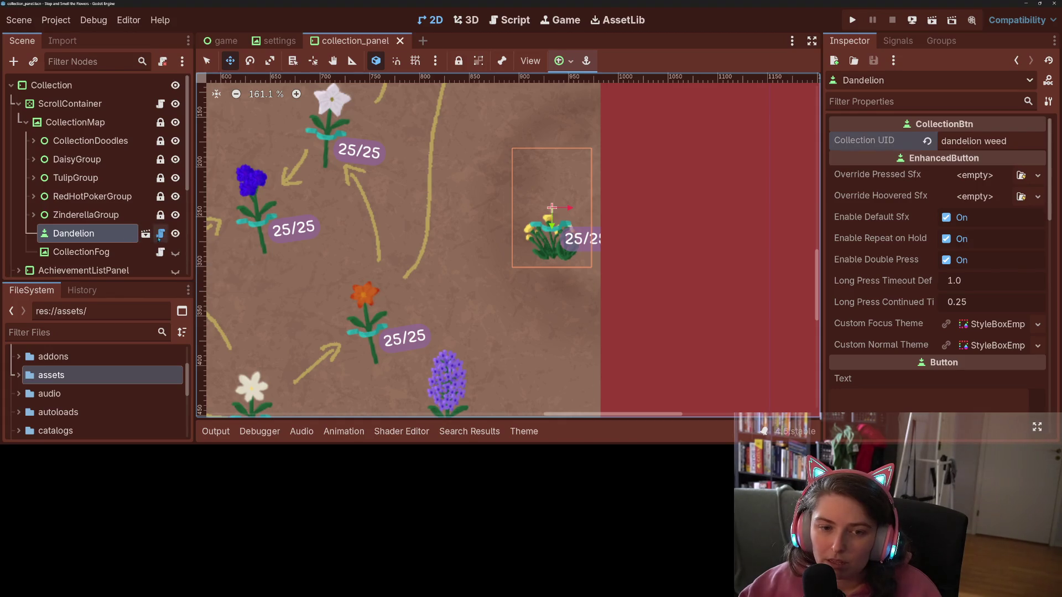
click(509, 20)
double_click(489, 142)
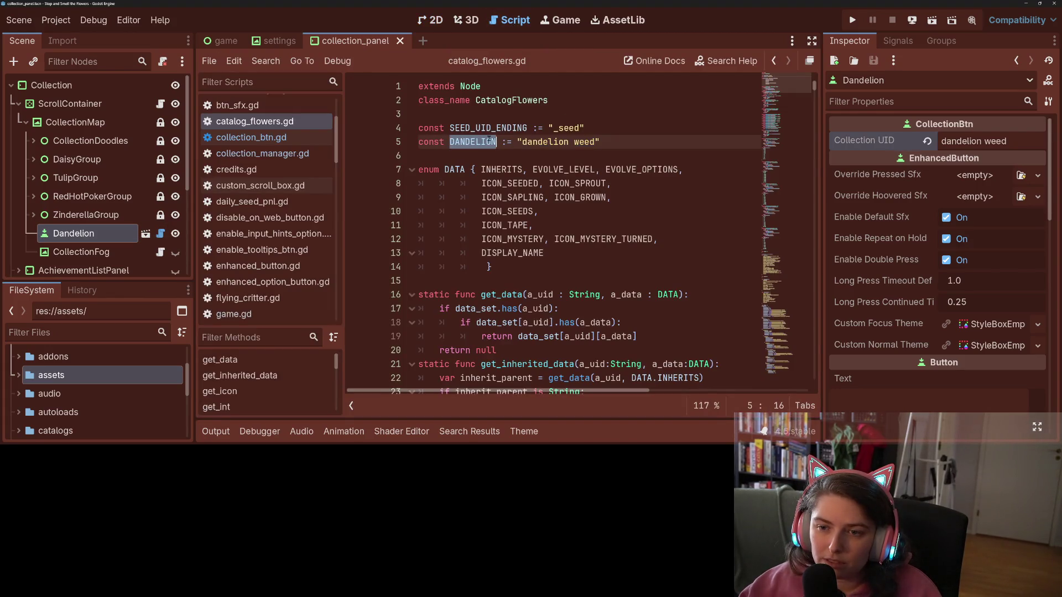
- Search catalog_flowers.gd for DANDELION through to its data entry, then return to the map
key(ctrl+f)
key(Return)
key(Return)
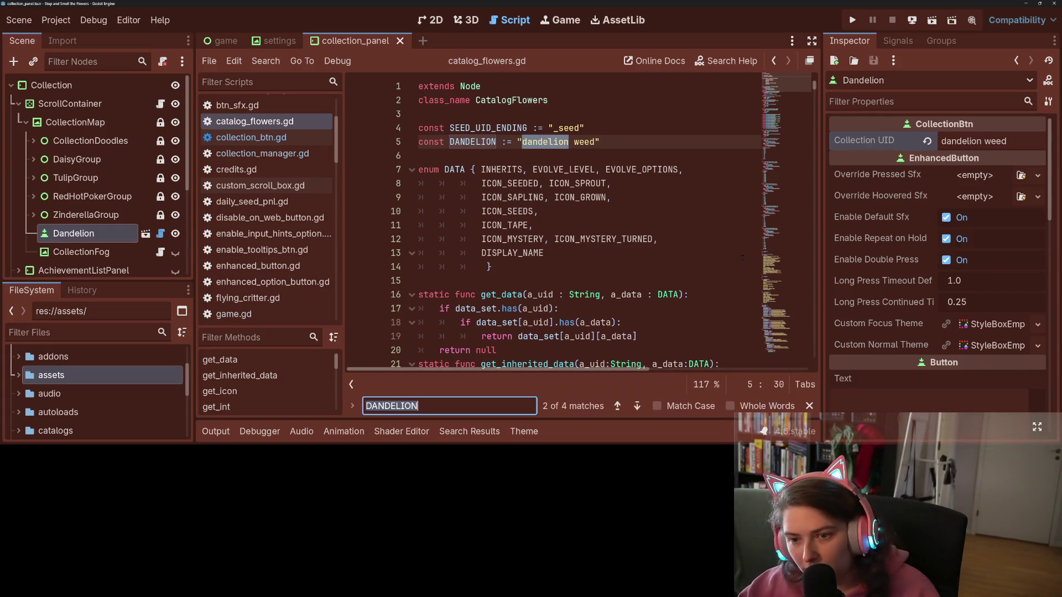
key(Return)
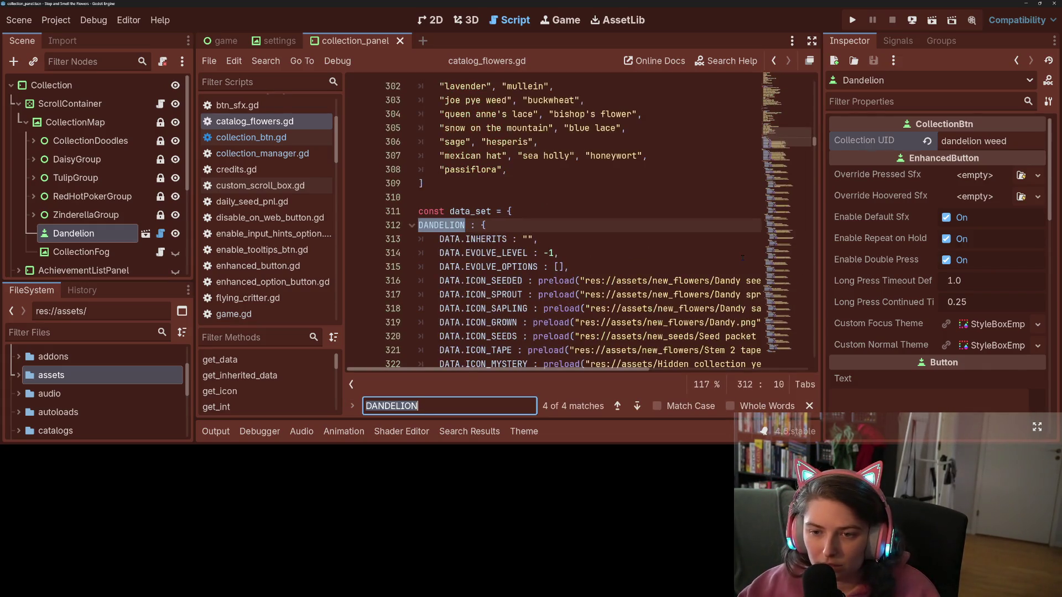
scroll(649, 269, down, 2)
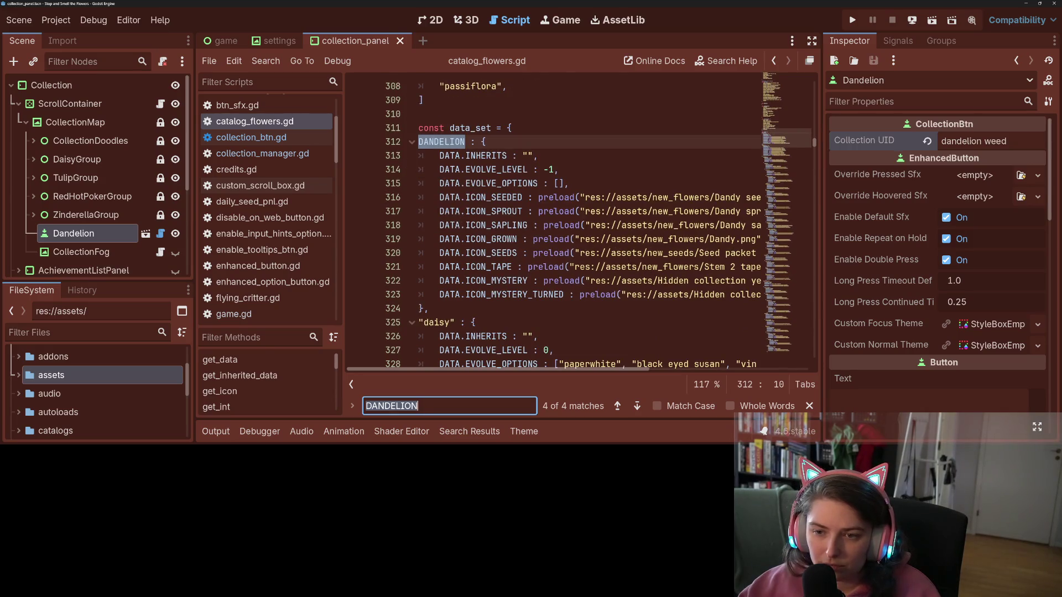
click(525, 169)
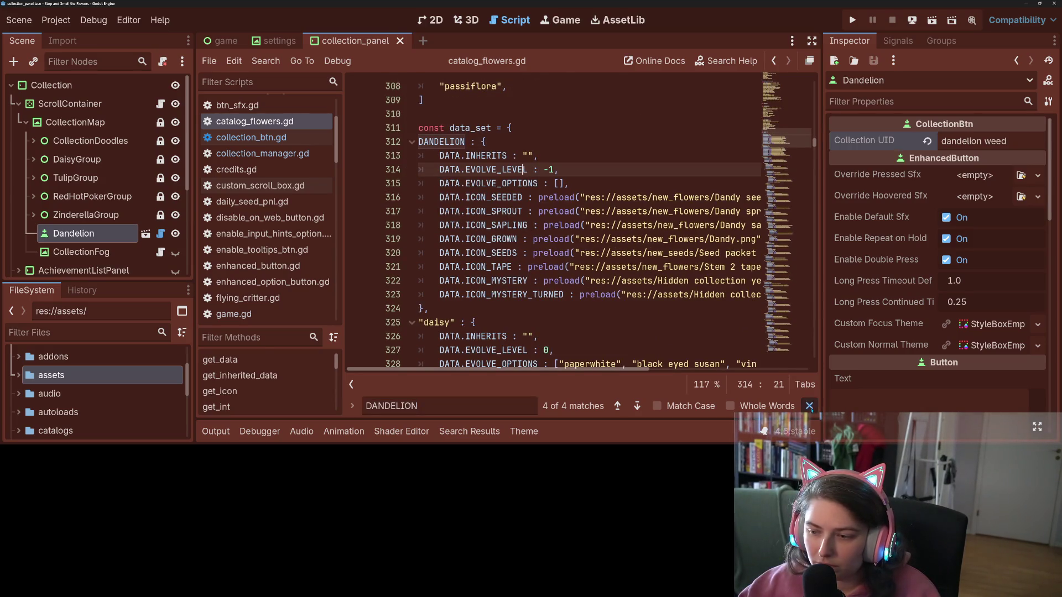
key(Escape)
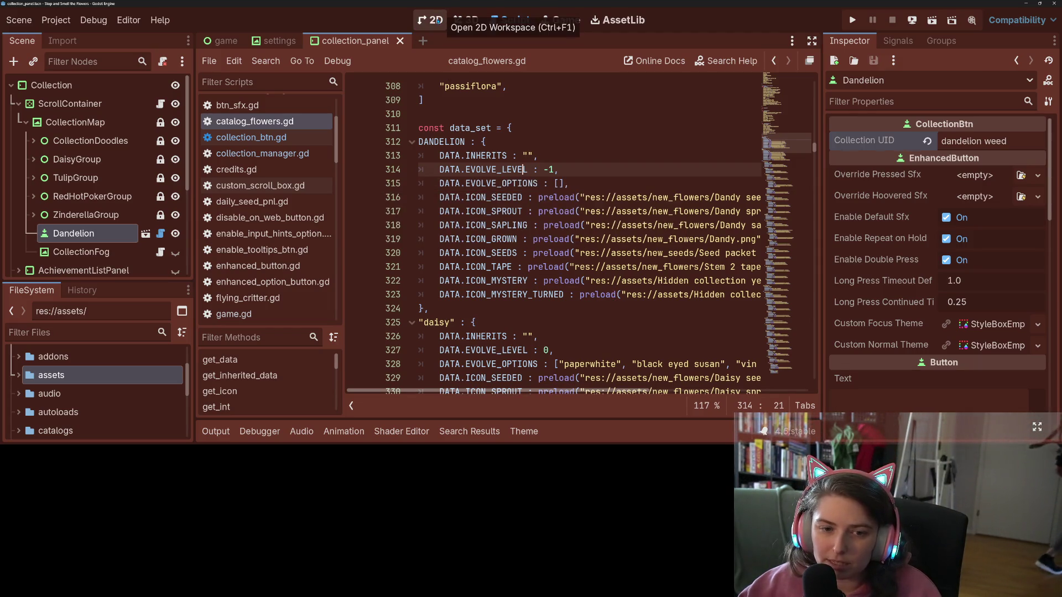
click(437, 21)
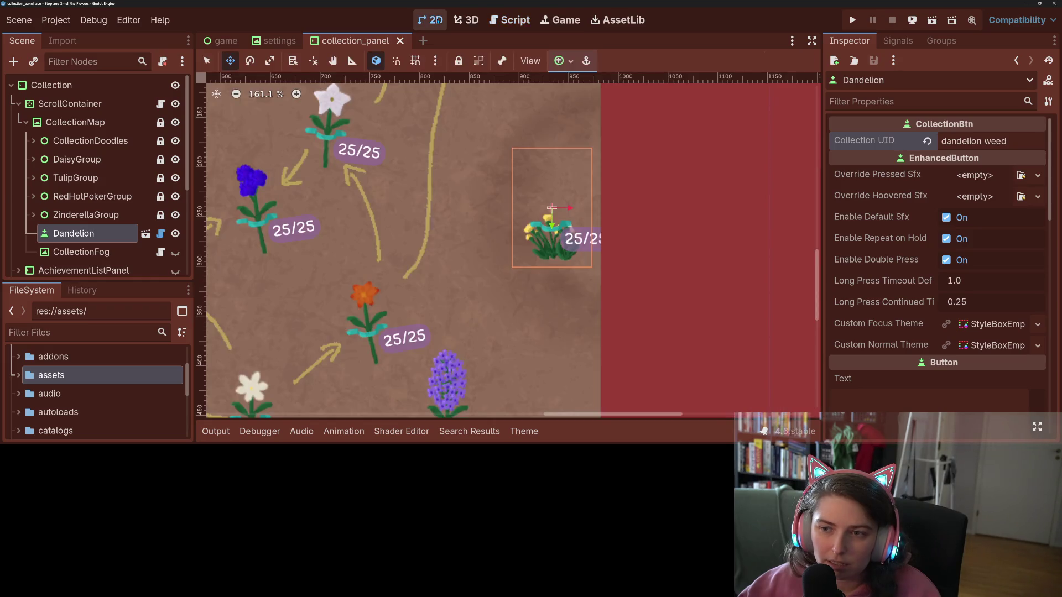
- Comment out _process in collection_btn.gd, save the script, and run the game
click(161, 233)
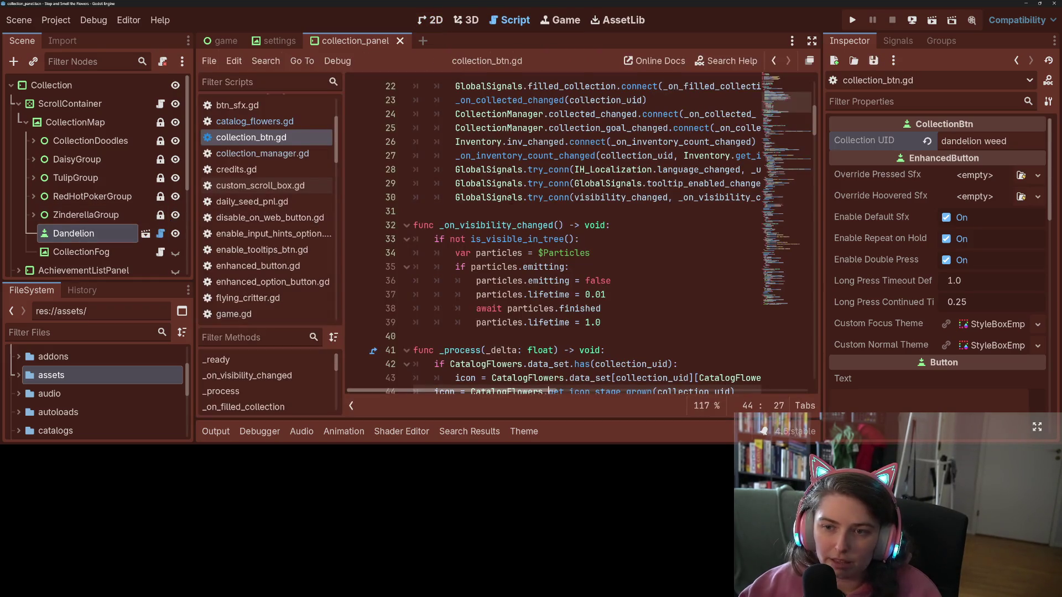
key(ctrl+z)
key(ctrl+z)
key(ctrl+z)
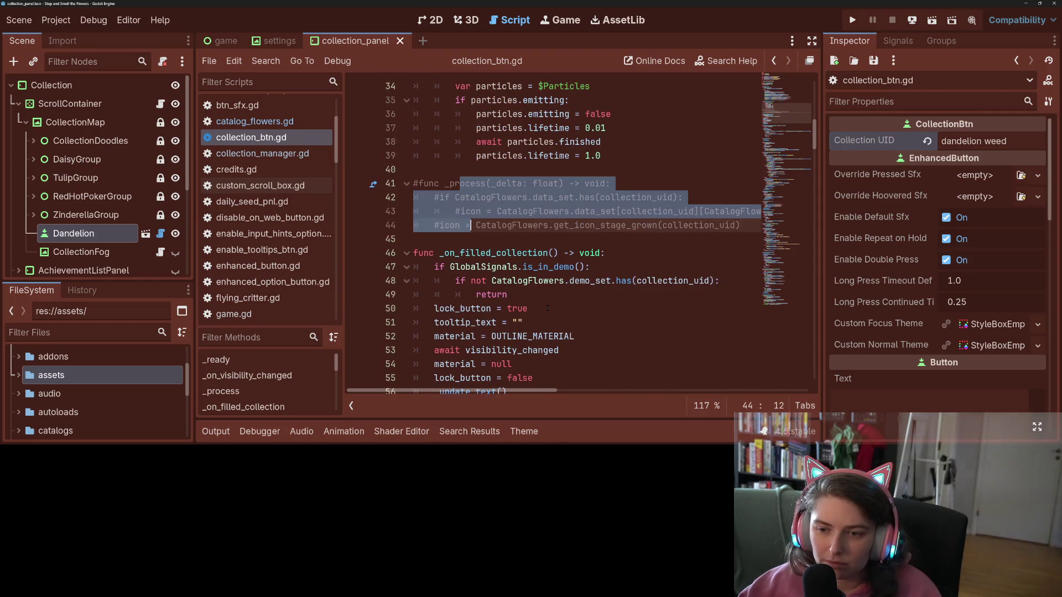
key(ctrl+s)
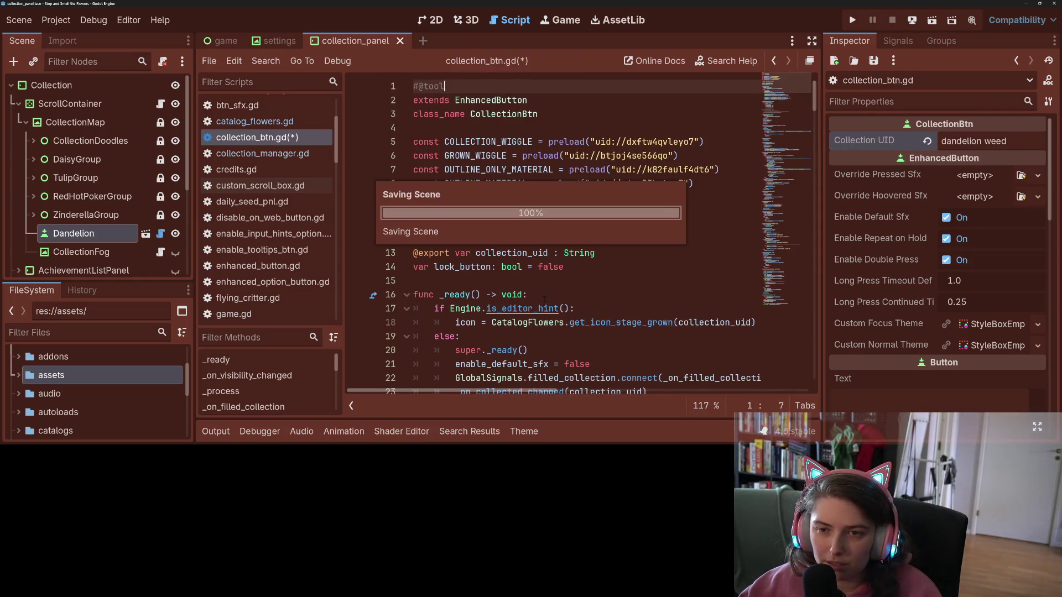
click(853, 20)
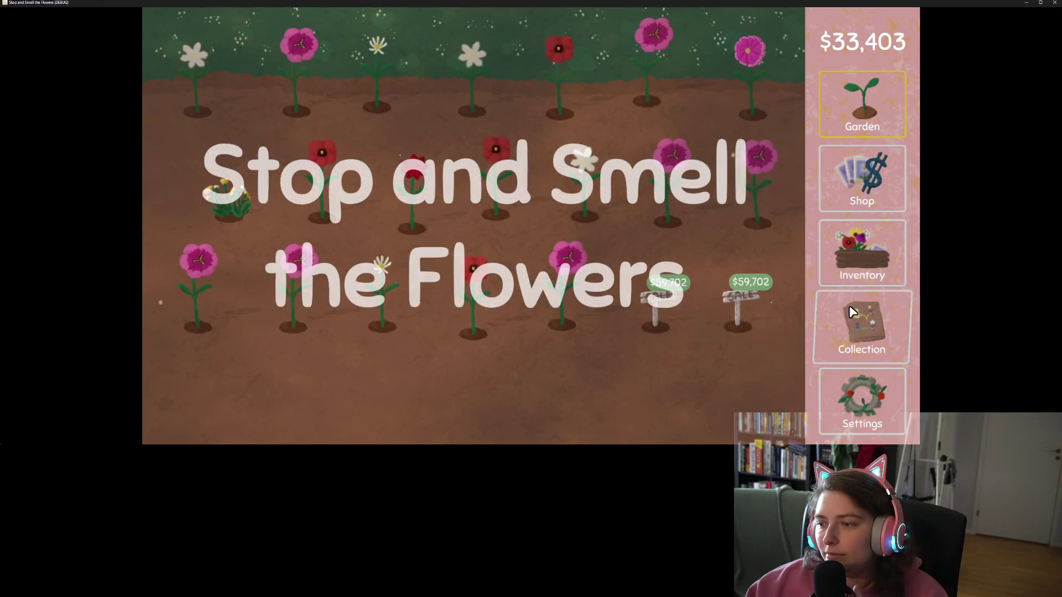
- Go to the Collection map, via a quick look at the inventory shelves, and collect the dandelion bush a few times
click(864, 328)
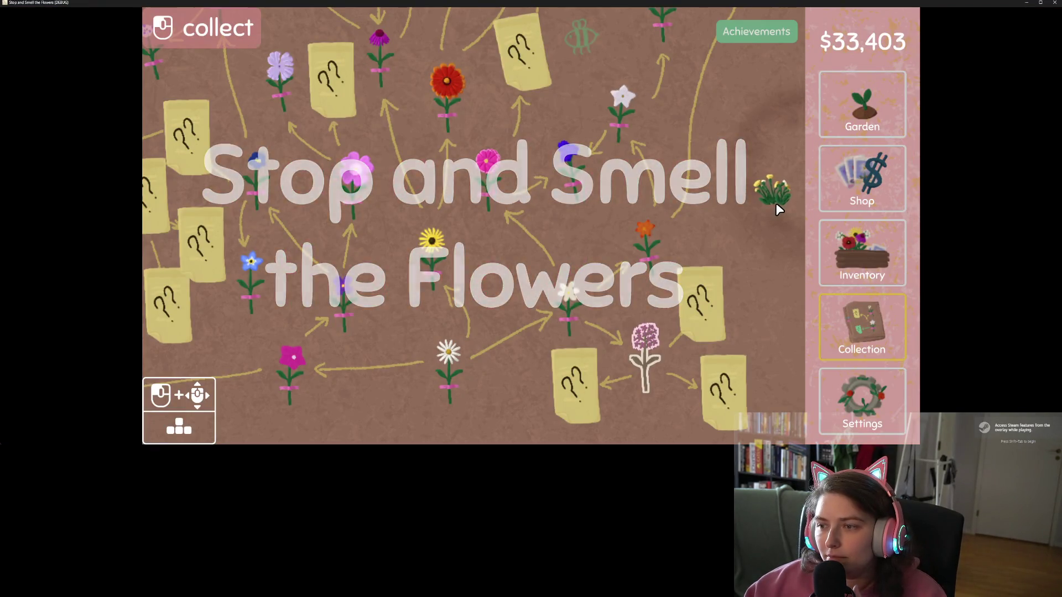
click(858, 248)
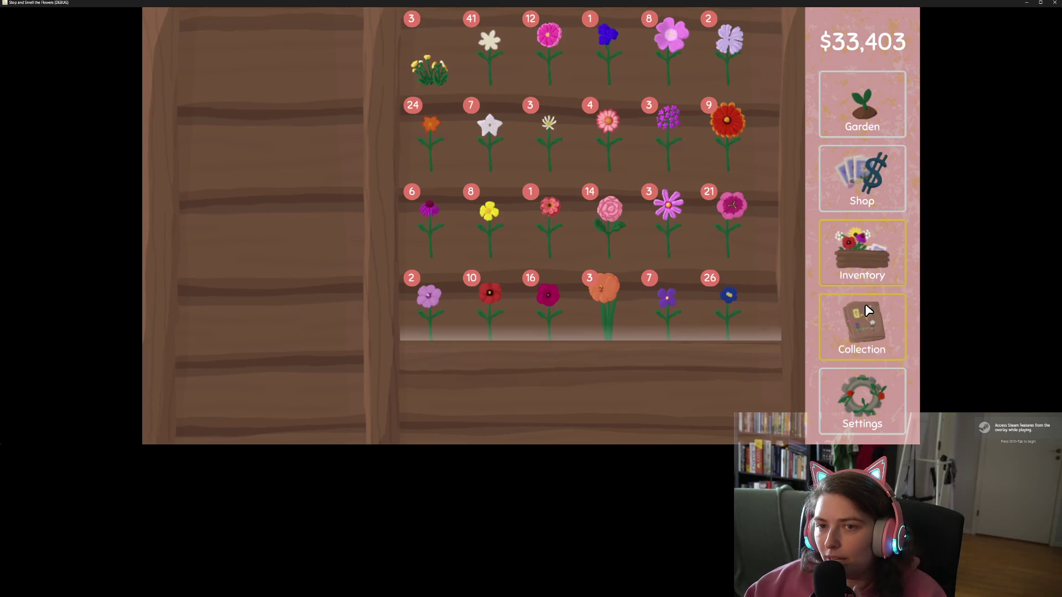
click(865, 303)
mouse_move(779, 194)
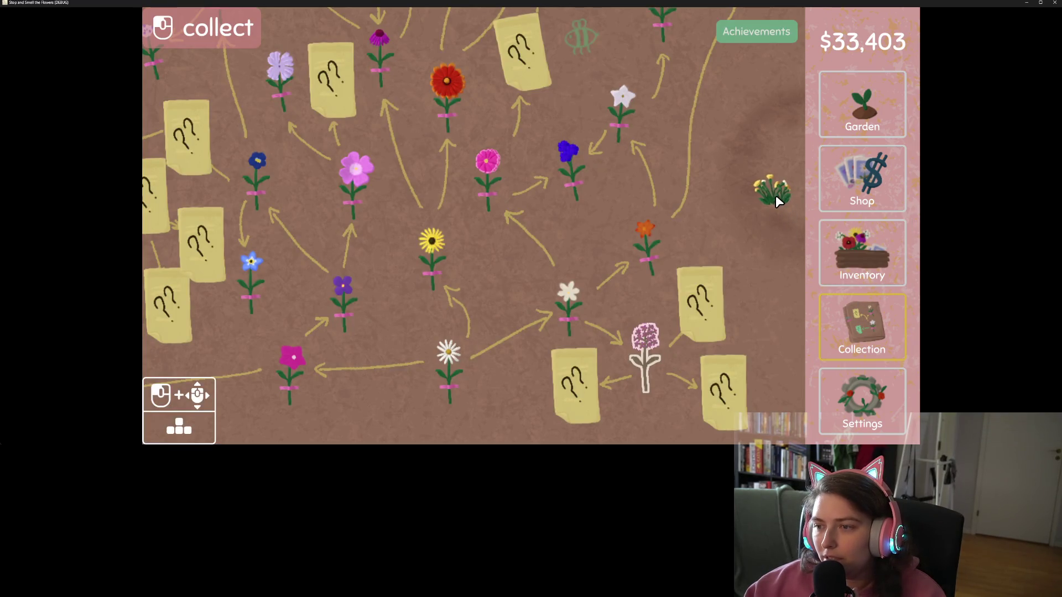
click(776, 195)
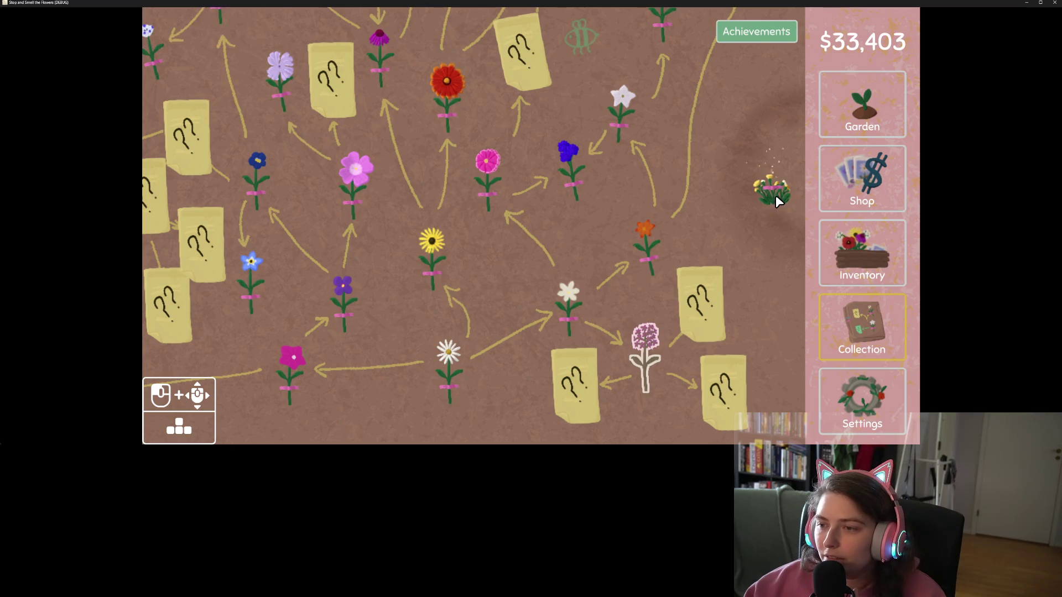
click(758, 197)
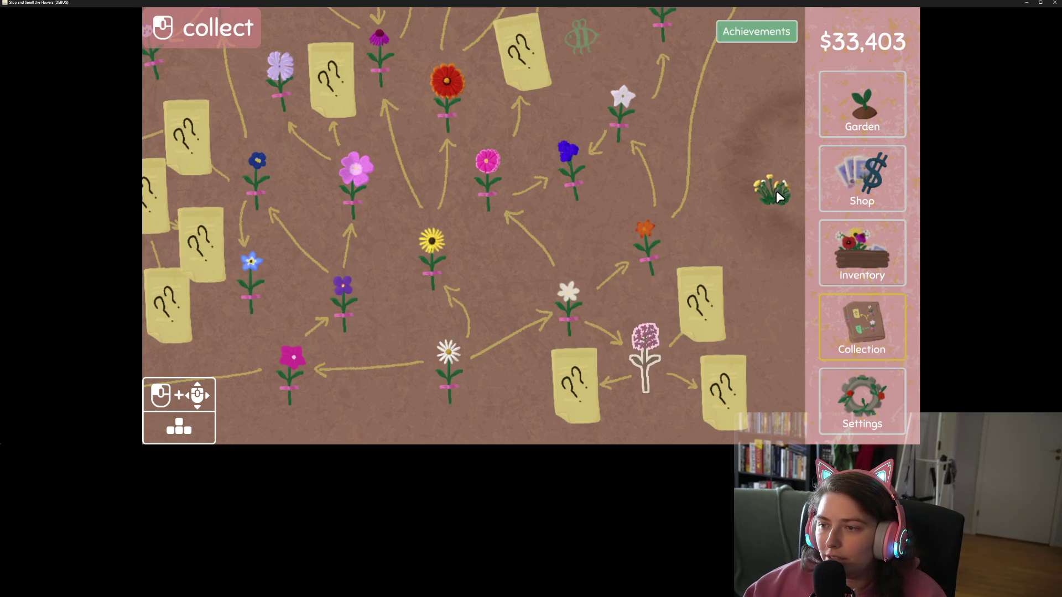
click(772, 195)
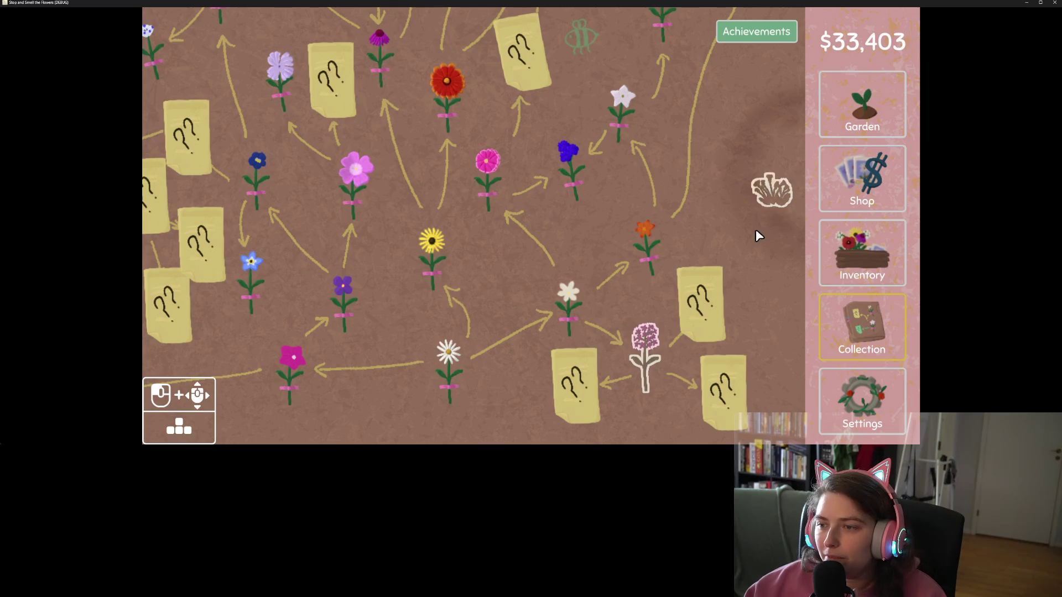
- Cycle the dandelion bush through harvest and regrow several times, finishing with it harvested
click(772, 205)
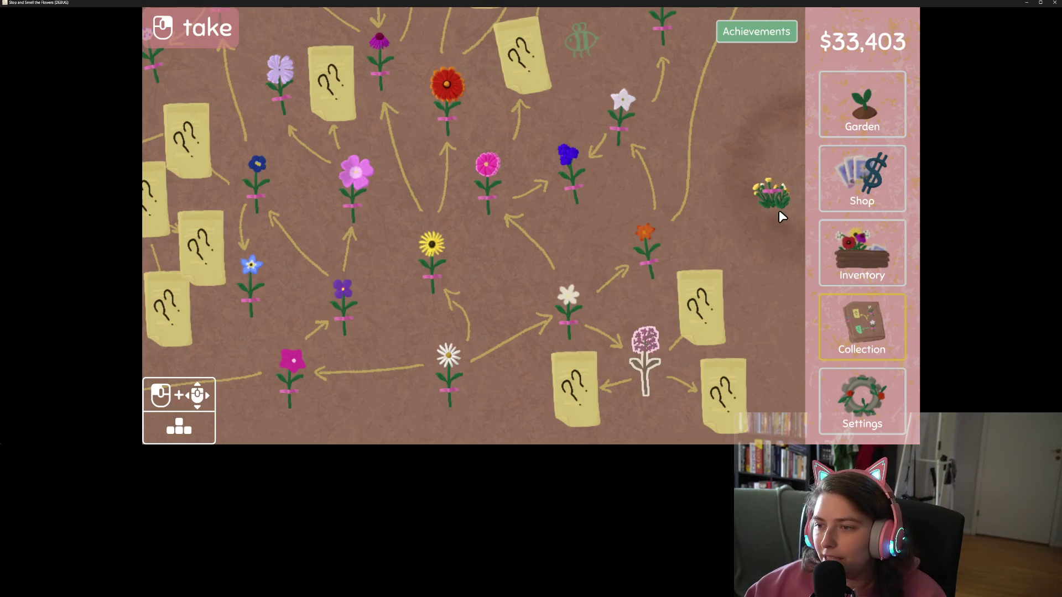
click(773, 200)
click(773, 207)
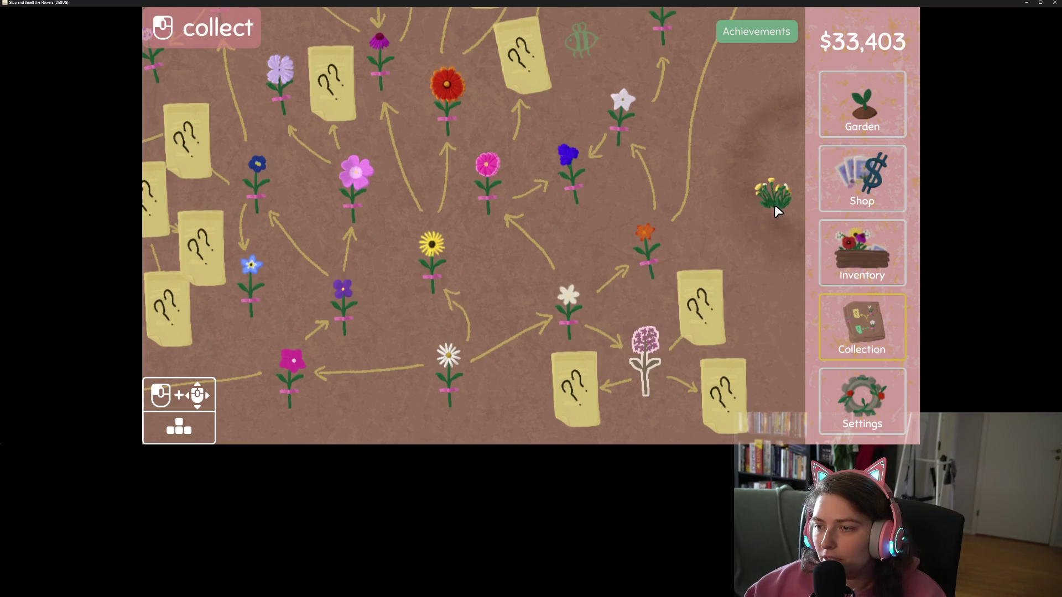
click(775, 204)
click(760, 207)
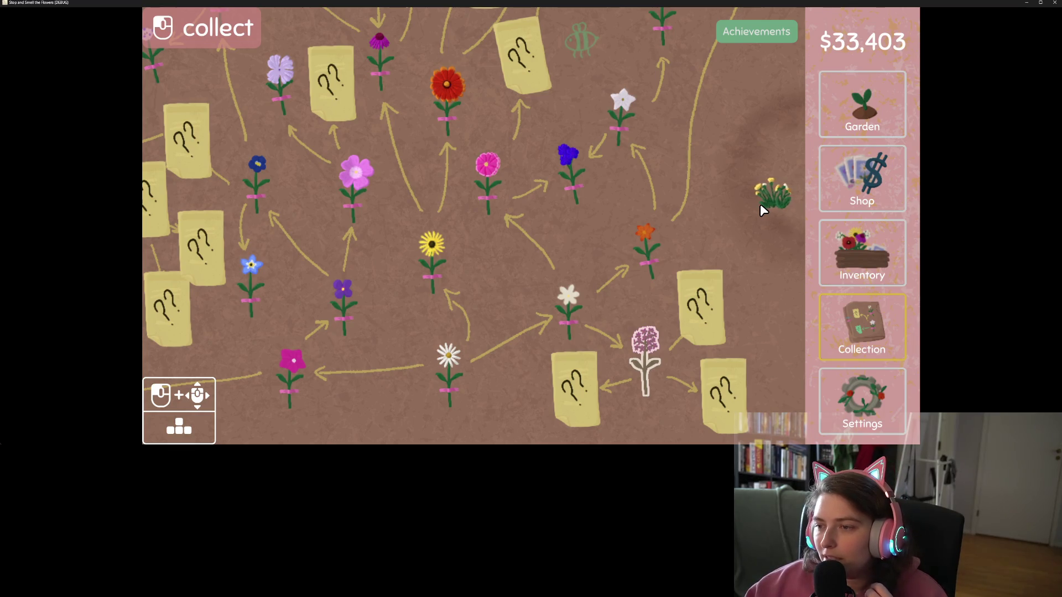
click(753, 215)
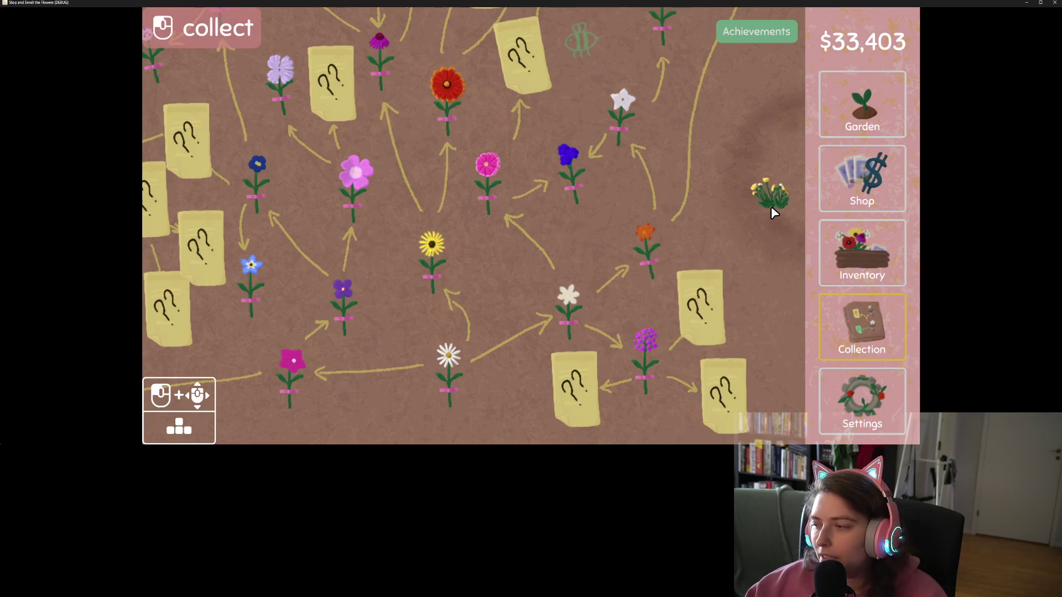
- Empty the dandelion bush again, then lower the sound effects volume in settings
click(771, 206)
click(864, 402)
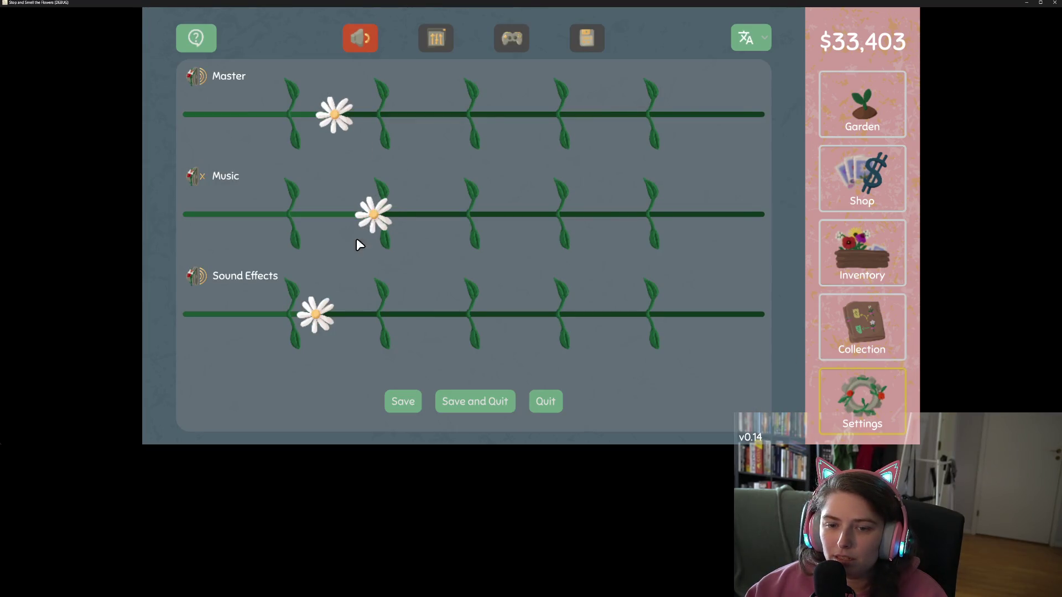
drag(316, 321, 287, 322)
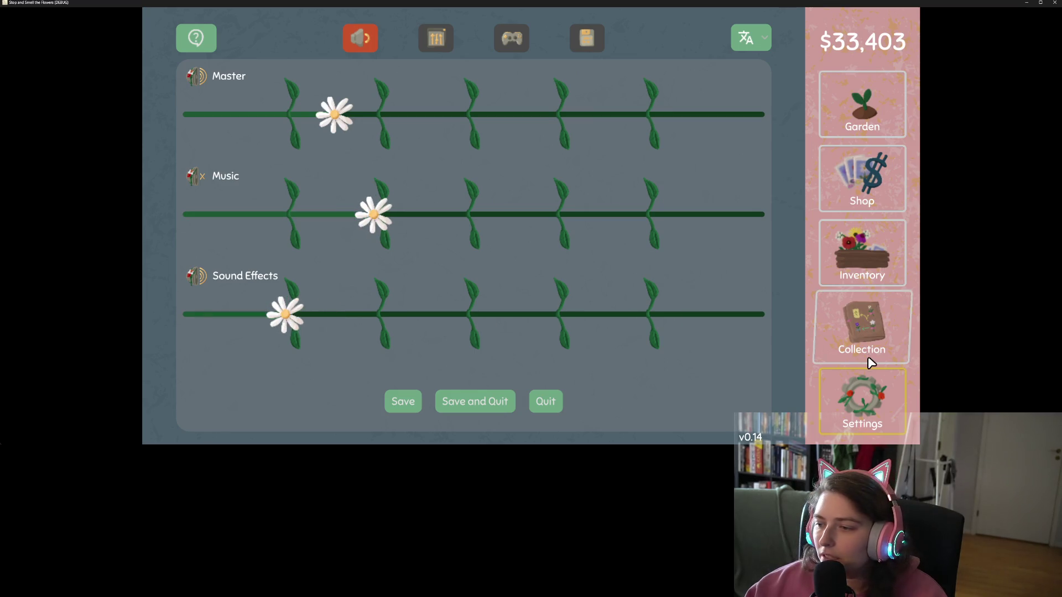
- Collect the yellow dandelion bunch from its slot beside the sidebar on the collection map
click(867, 352)
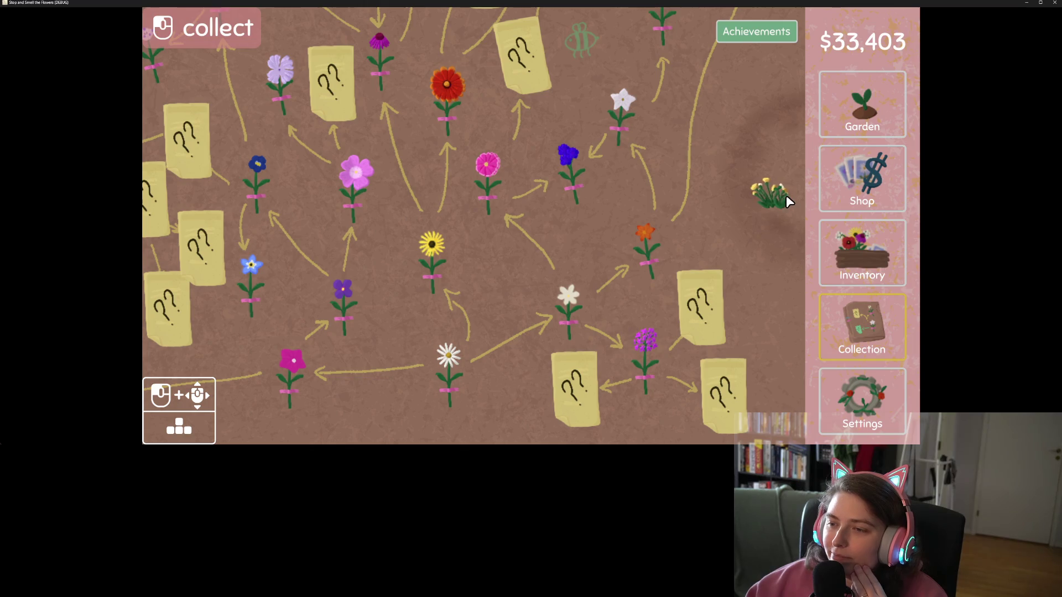
click(786, 198)
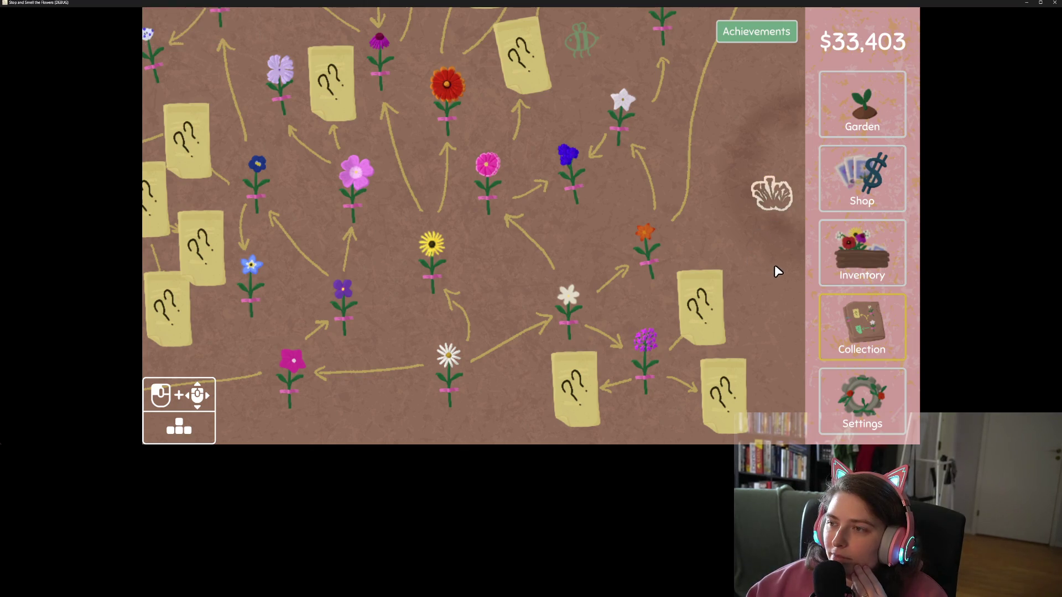
click(871, 422)
- Reset all game data from the Data tab, then harvest a yellow dandelion in the garden
click(588, 47)
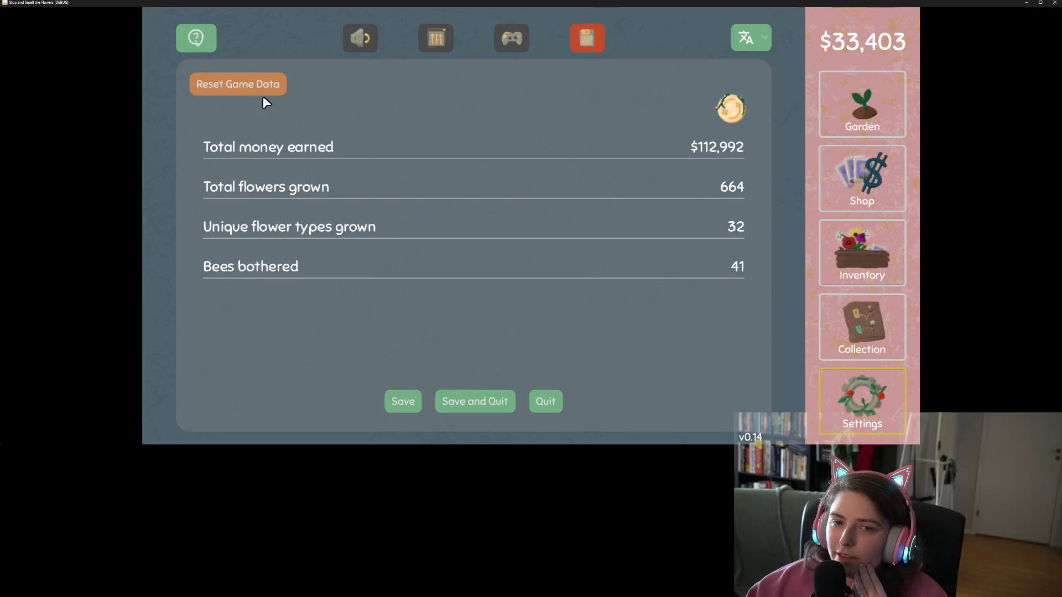
click(239, 86)
click(475, 84)
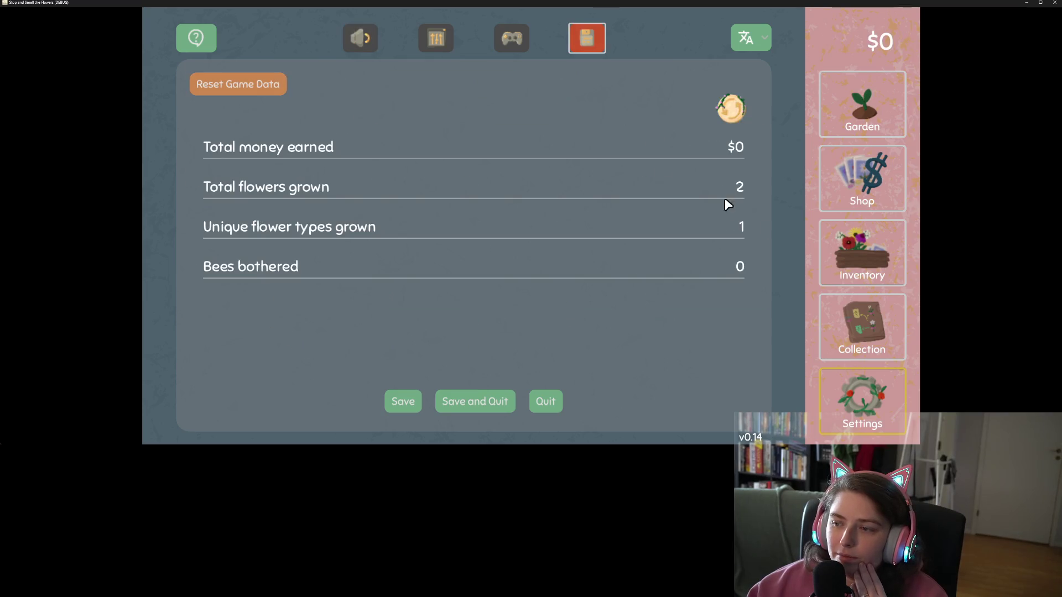
click(848, 316)
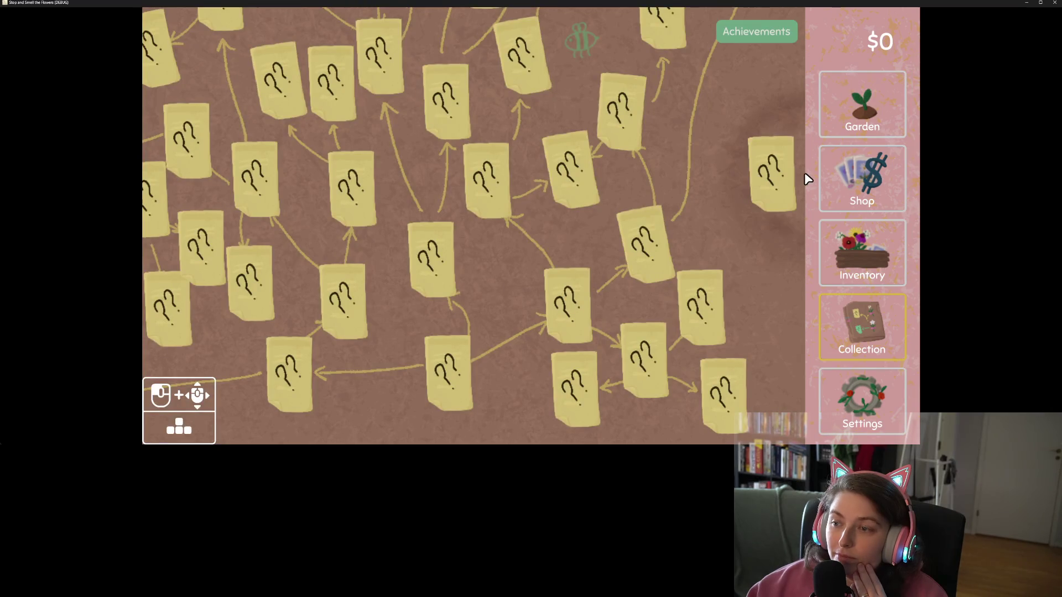
click(858, 113)
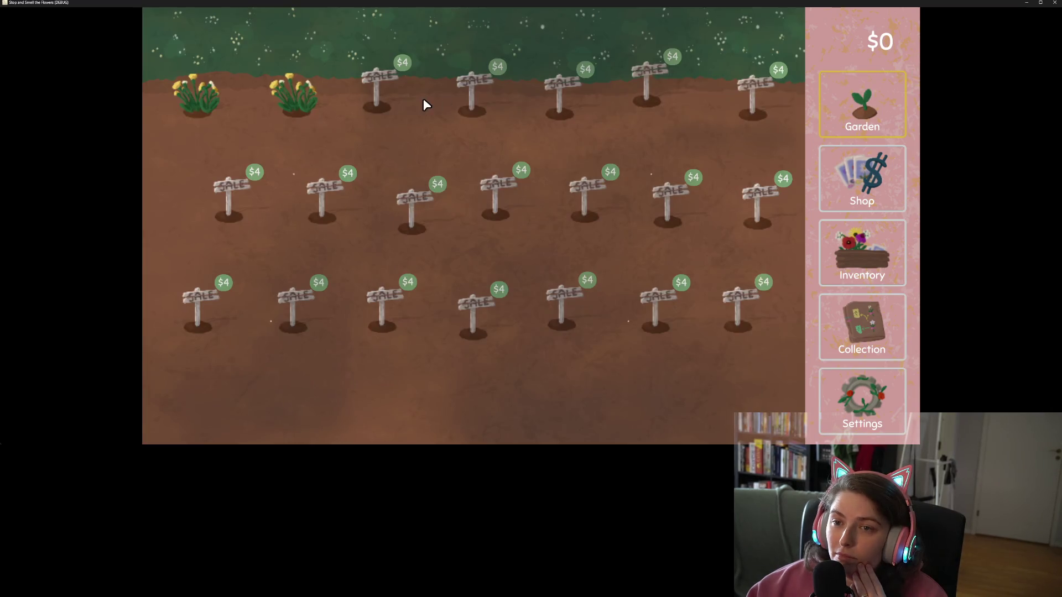
click(302, 99)
- Place, remove and refill the dandelion collection slot, then quit the game
click(844, 332)
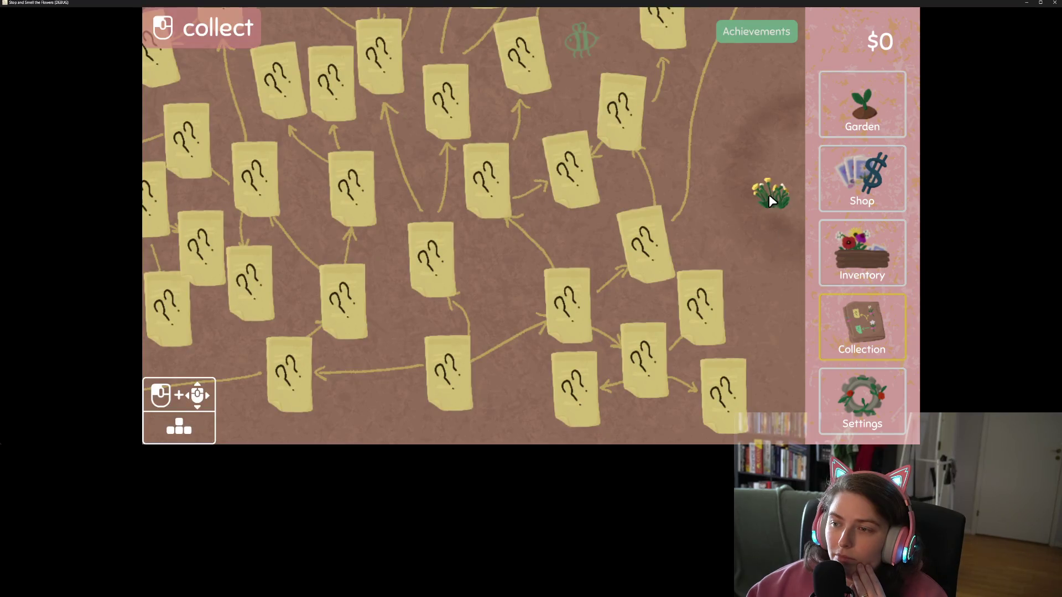
click(772, 194)
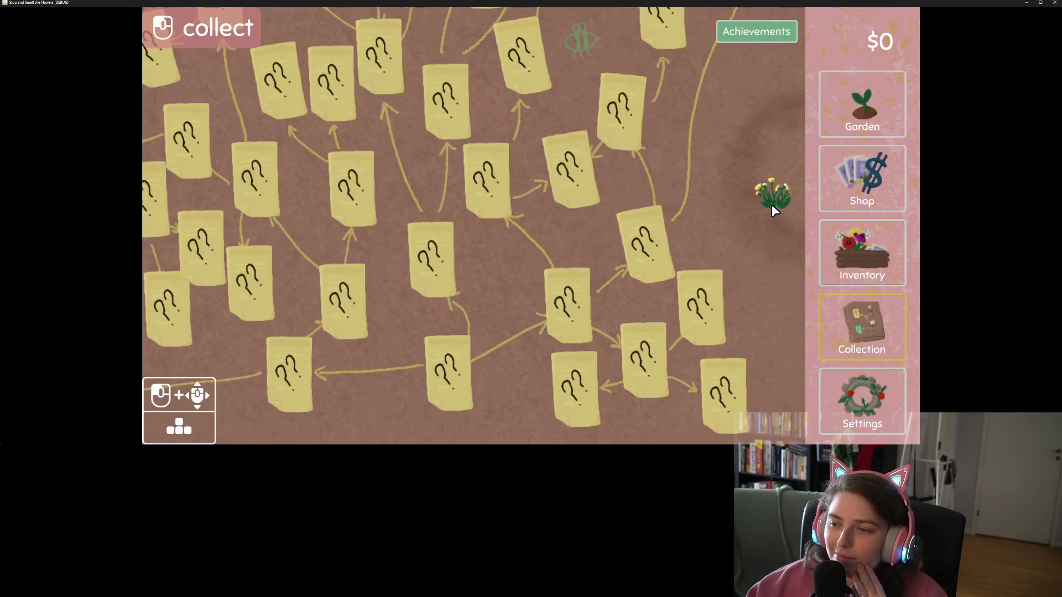
click(772, 204)
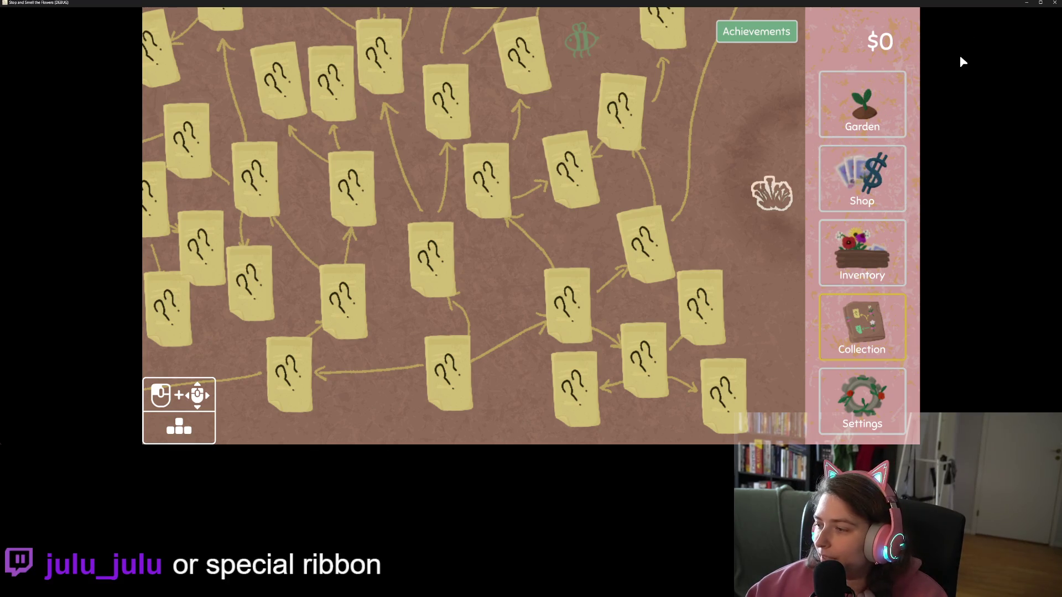
click(790, 208)
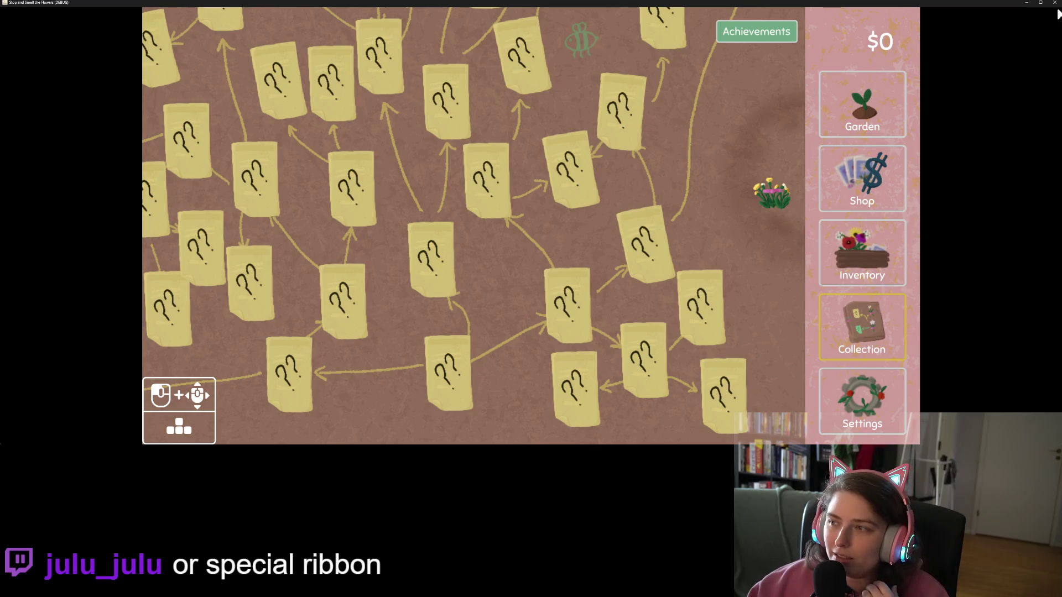
click(845, 392)
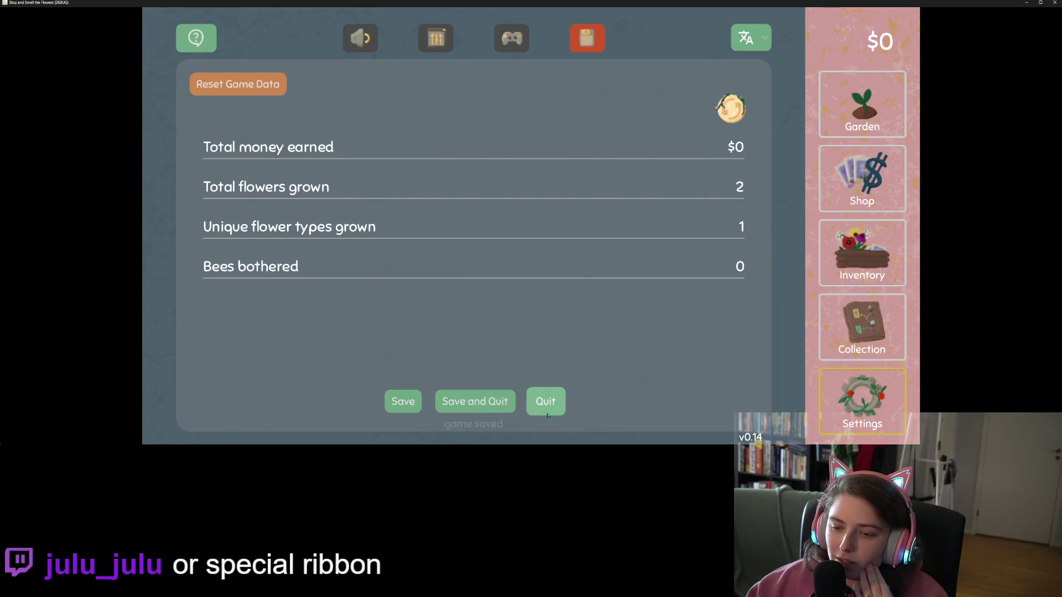
click(545, 402)
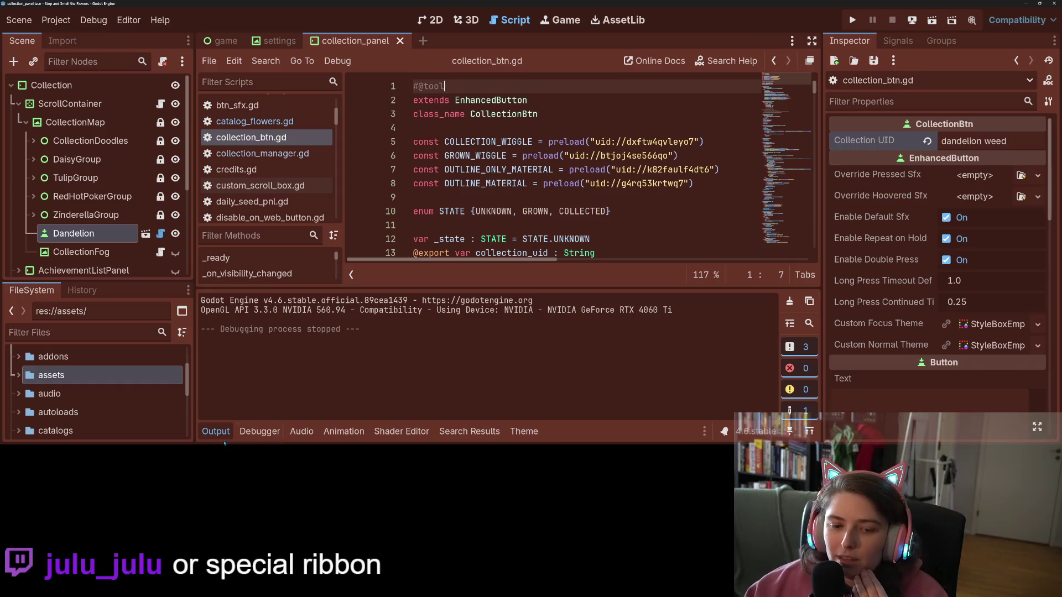
- Collapse the Output panel and view the collection_panel scene in the 2D editor
key(ctrl+j)
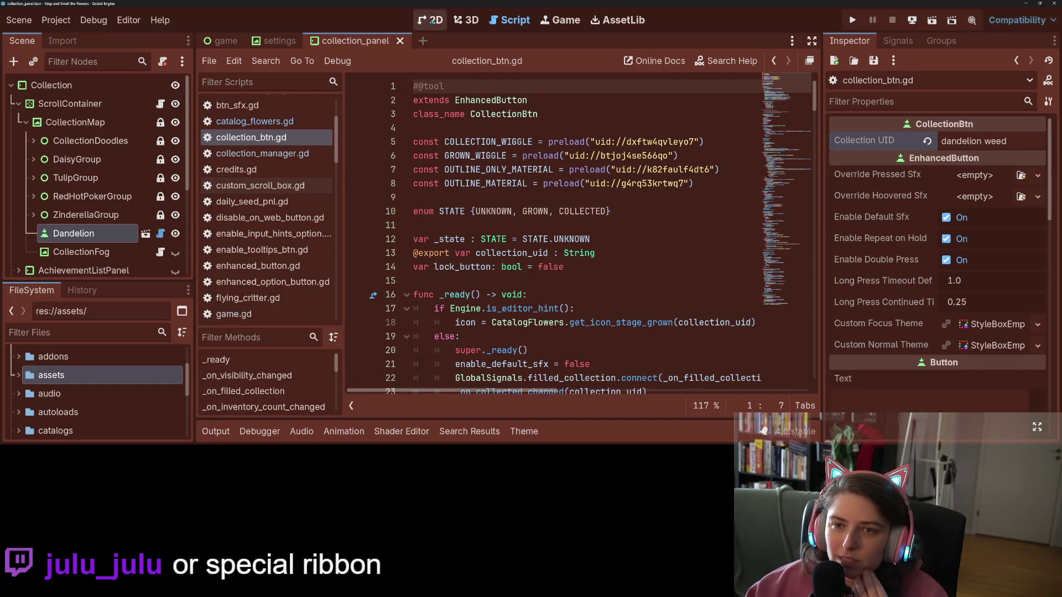
click(430, 20)
scroll(386, 165, up, 3)
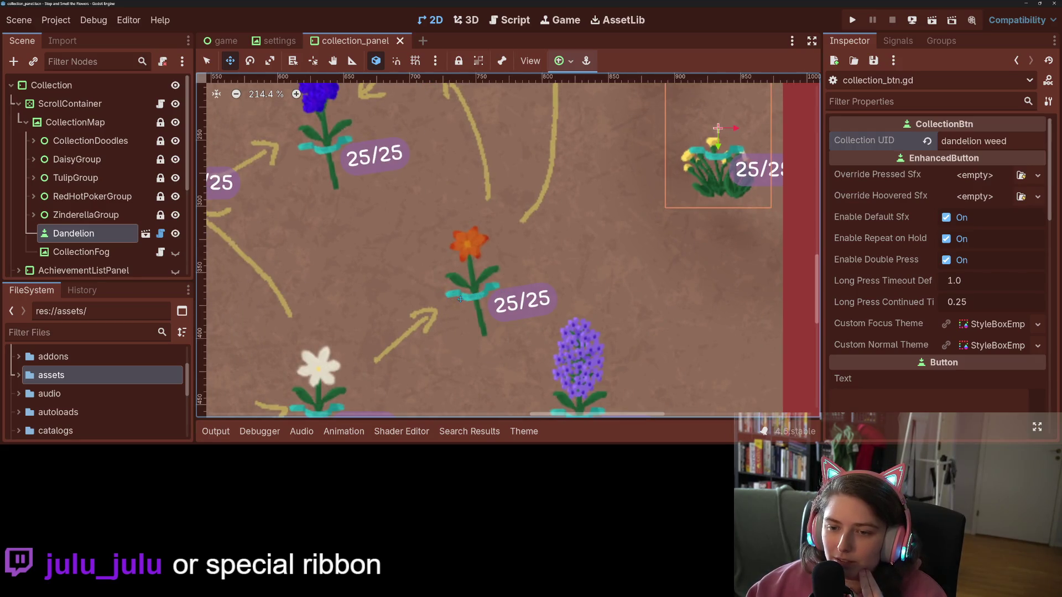
scroll(514, 290, down, 1)
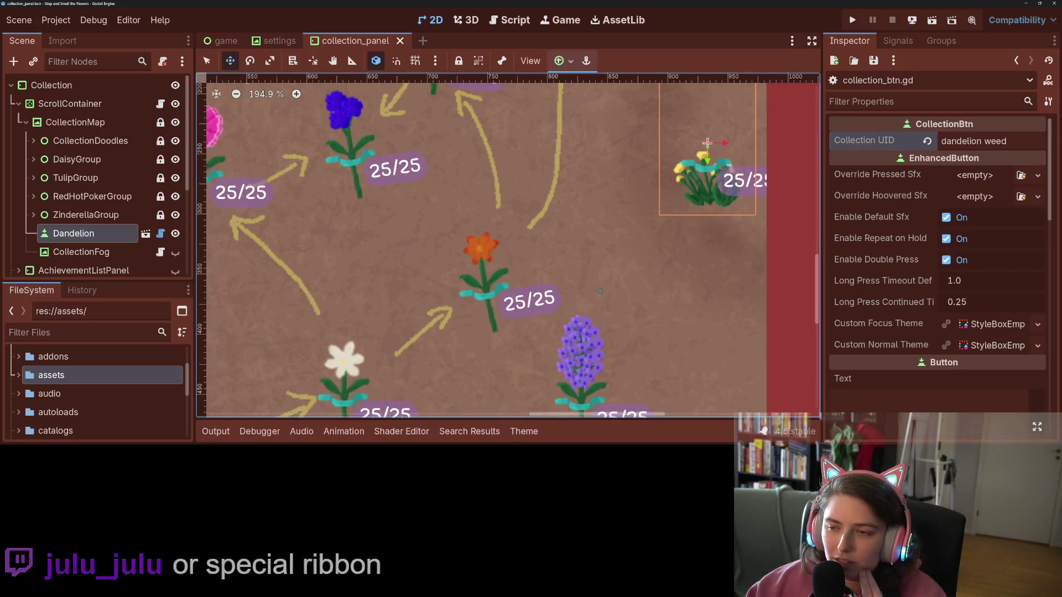
scroll(517, 304, up, 2)
scroll(598, 238, up, 11)
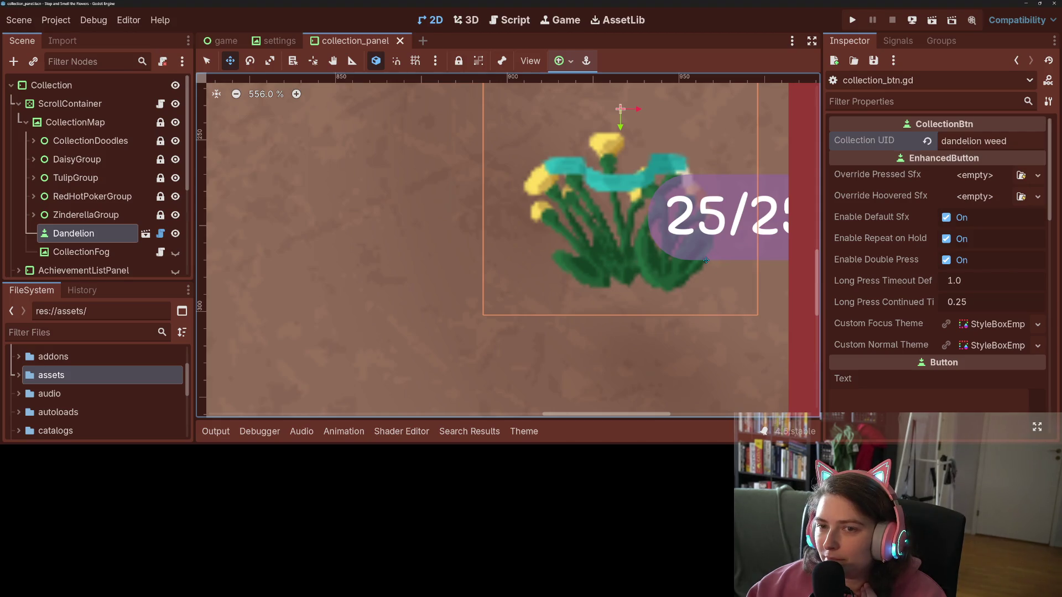
scroll(611, 309, down, 10)
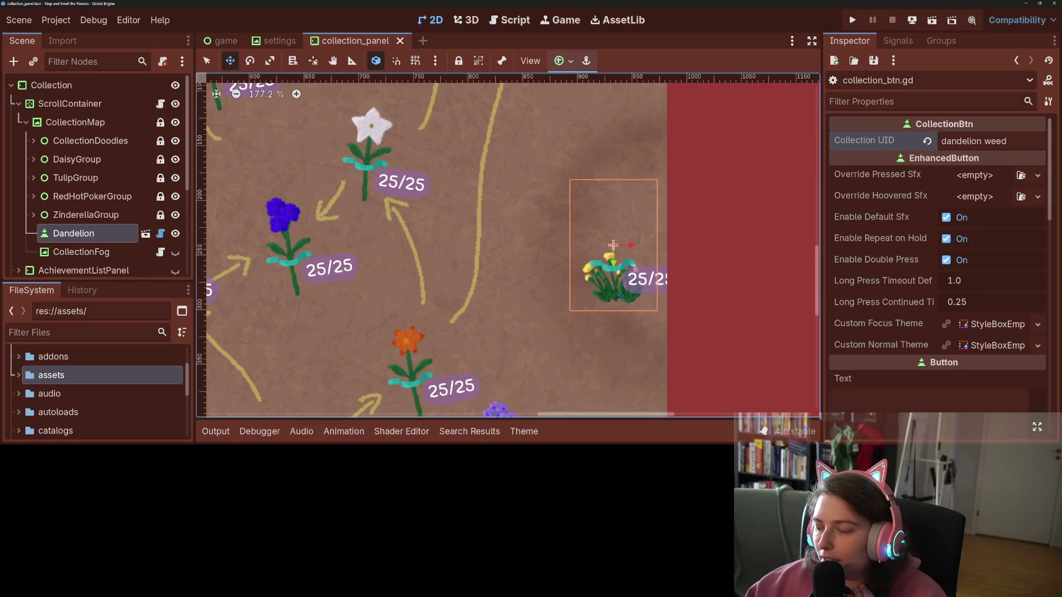
- Nudge the Dandelion button slightly left, save the scene, and hide the Dandelion node
drag(640, 288, 593, 294)
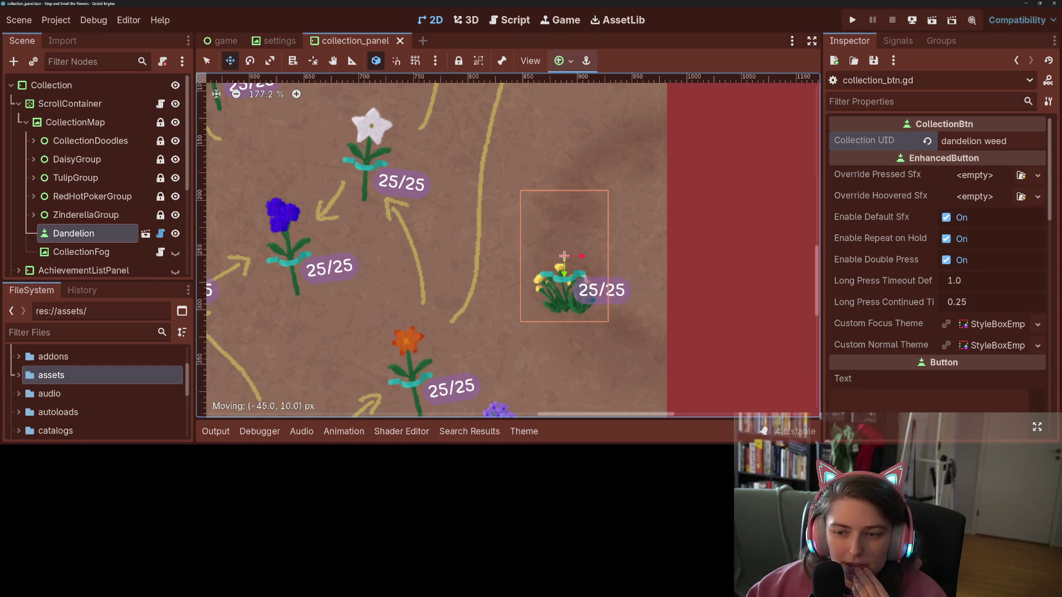
scroll(711, 341, down, 3)
scroll(710, 341, down, 3)
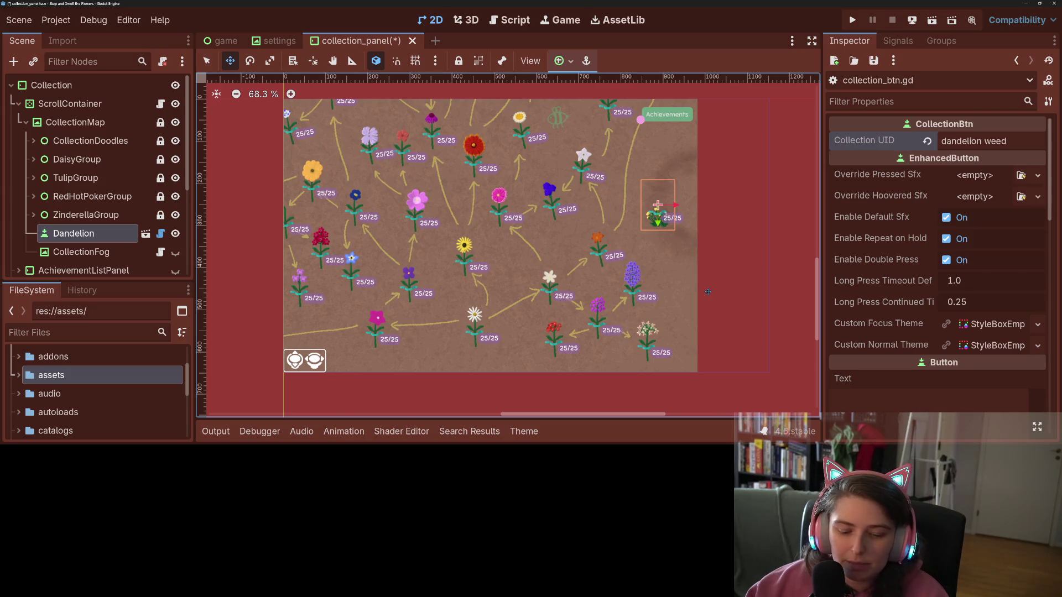
key(ctrl+s)
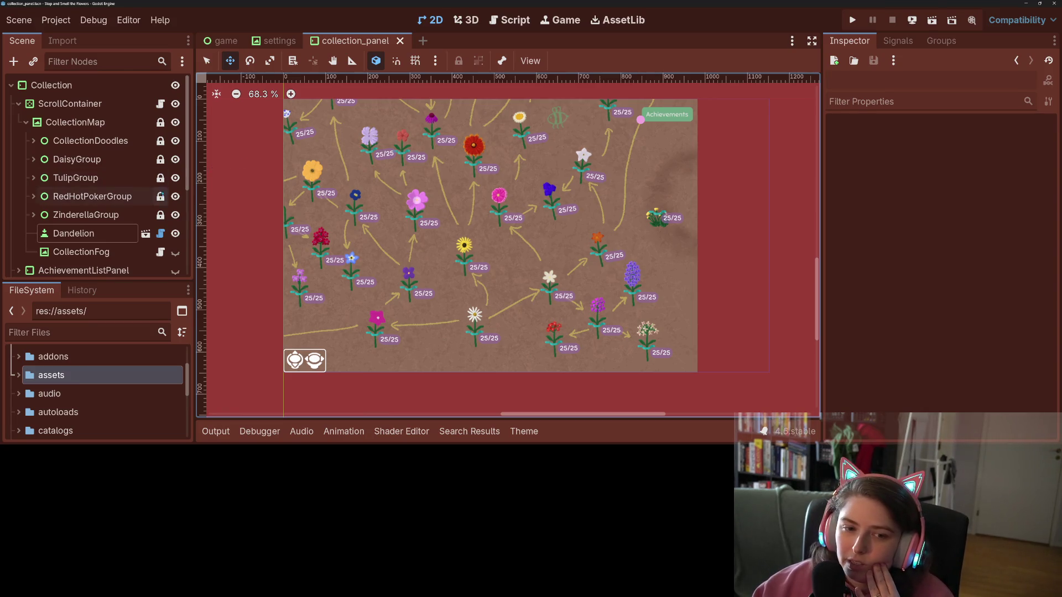
click(175, 234)
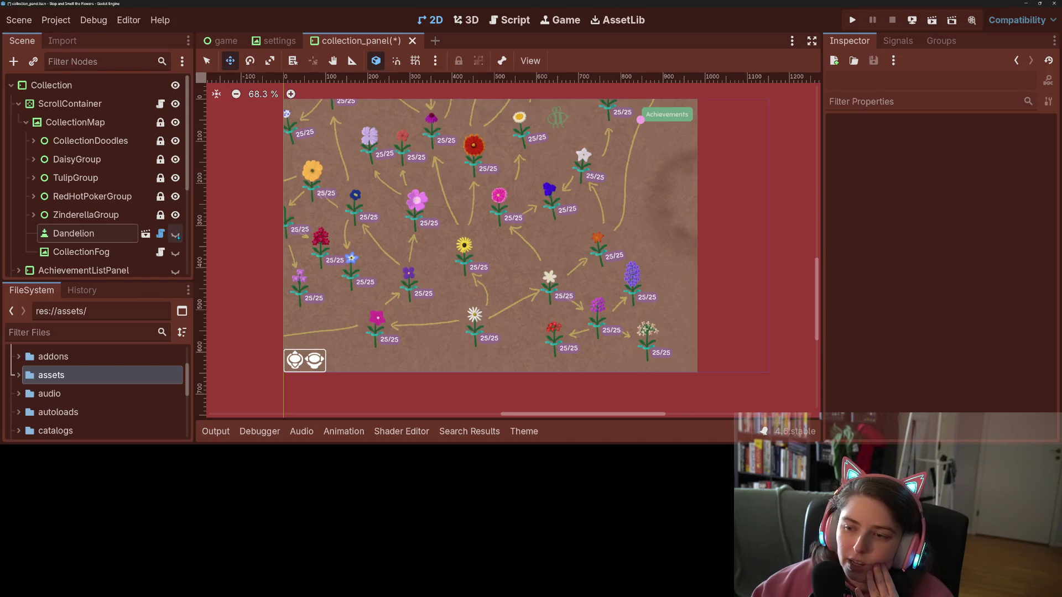
- Save the scene, open collection_btn.gd from Dandelion's script icon, and switch to Trello
key(ctrl+s)
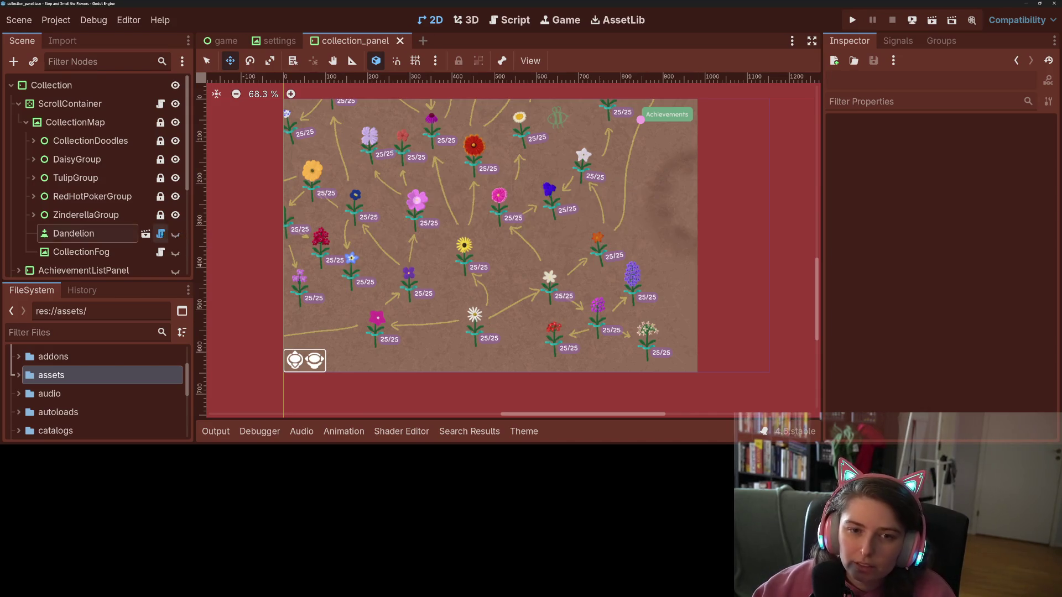
click(166, 233)
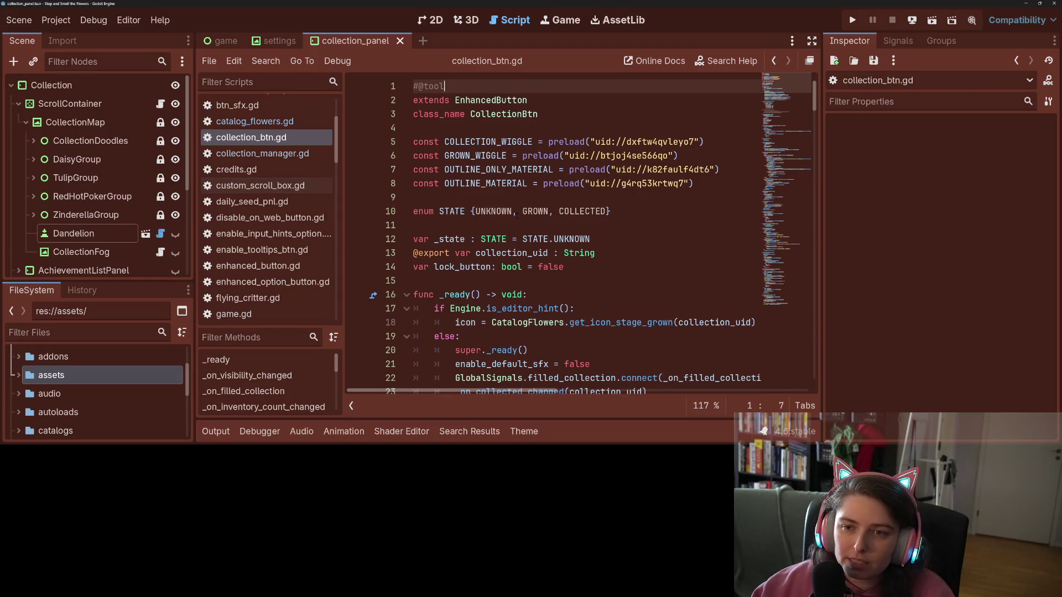
scroll(553, 232, down, 10)
scroll(553, 233, up, 10)
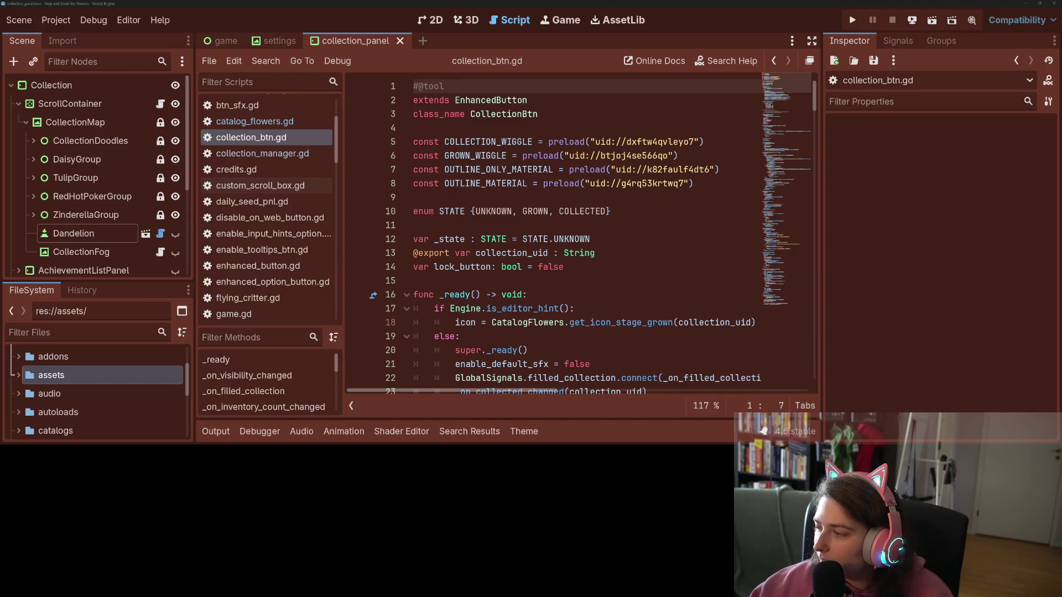
key(alt+Tab)
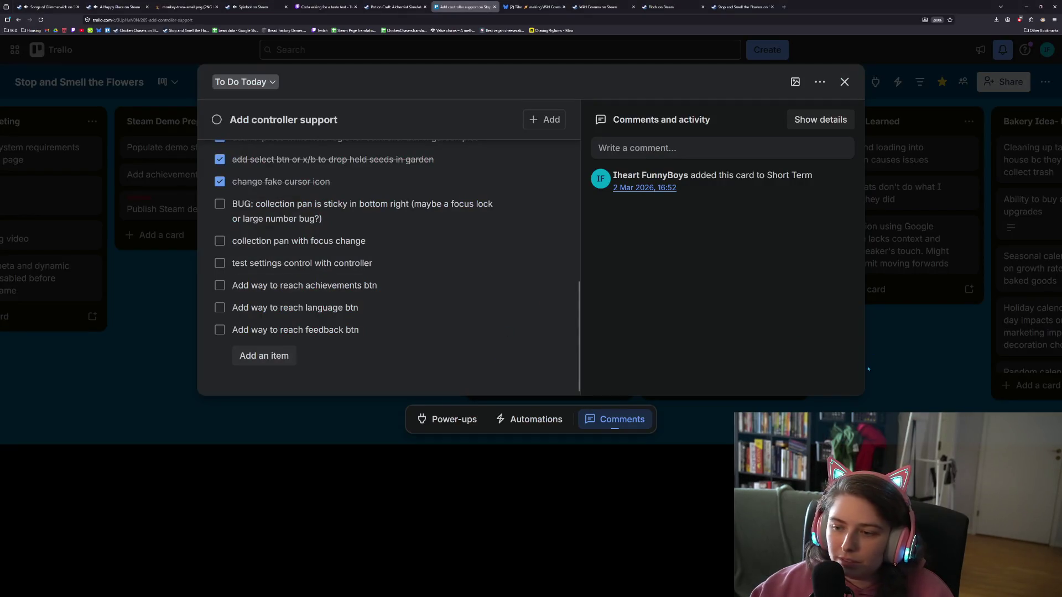
- Add To Do Today card 'Make dandelion tape icon and add dandelion to collection, consider in collection math'
click(882, 387)
scroll(522, 354, down, 5)
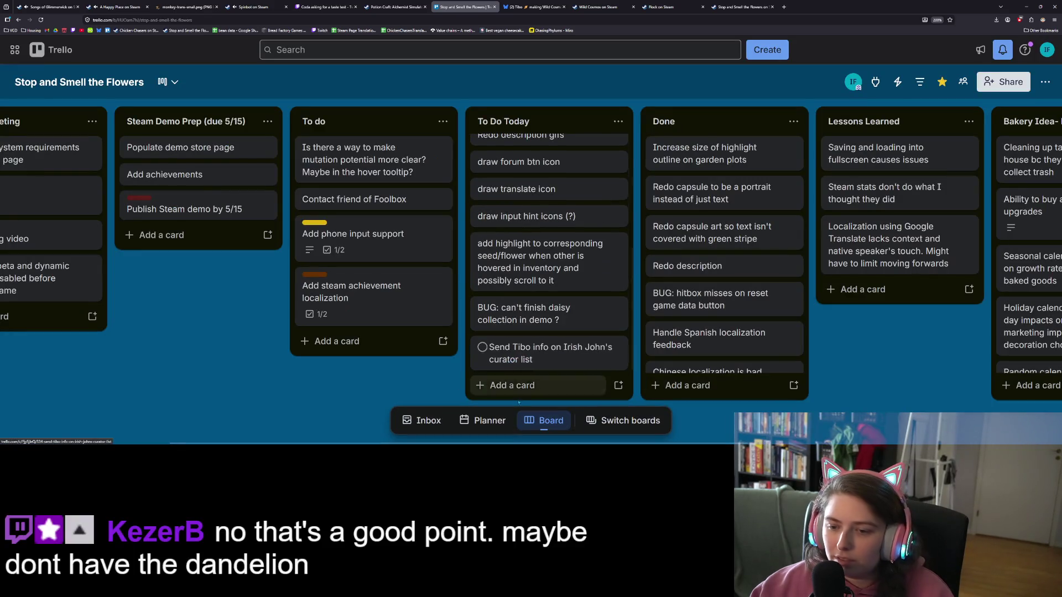
click(509, 386)
text(Mak)
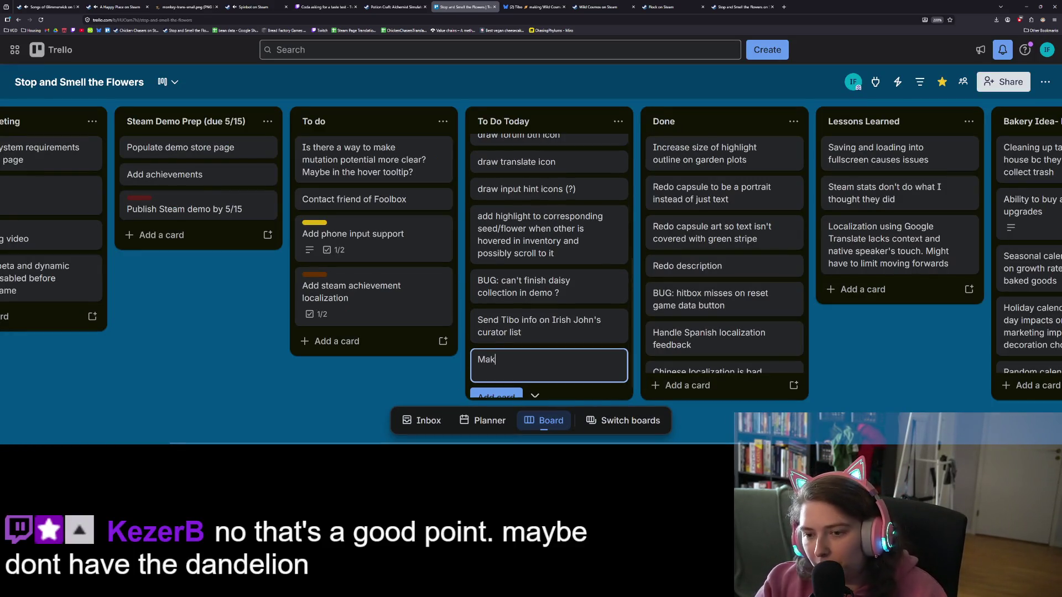
text(e d)
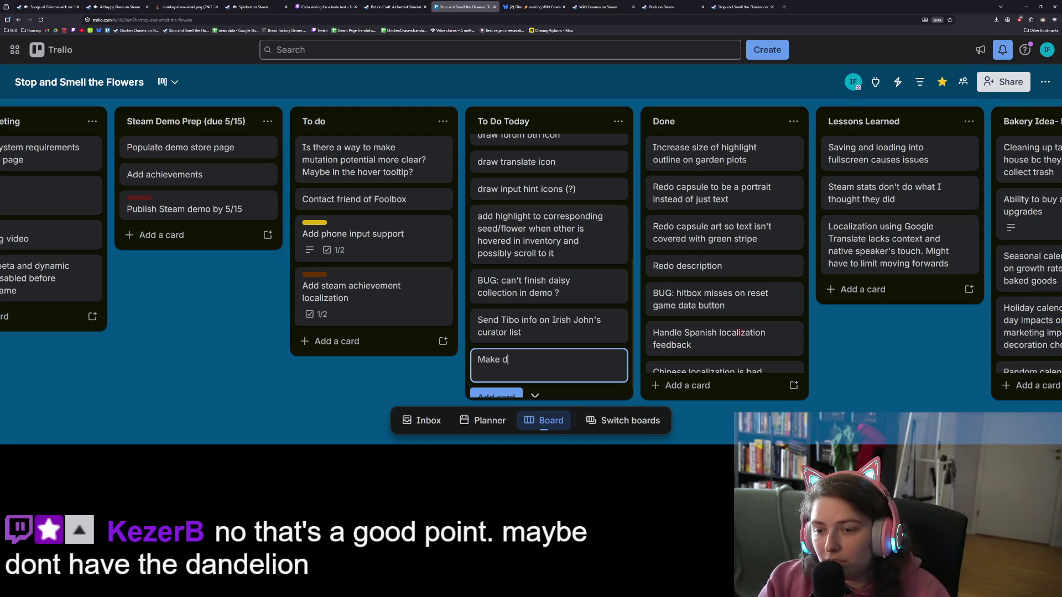
text(andelion )
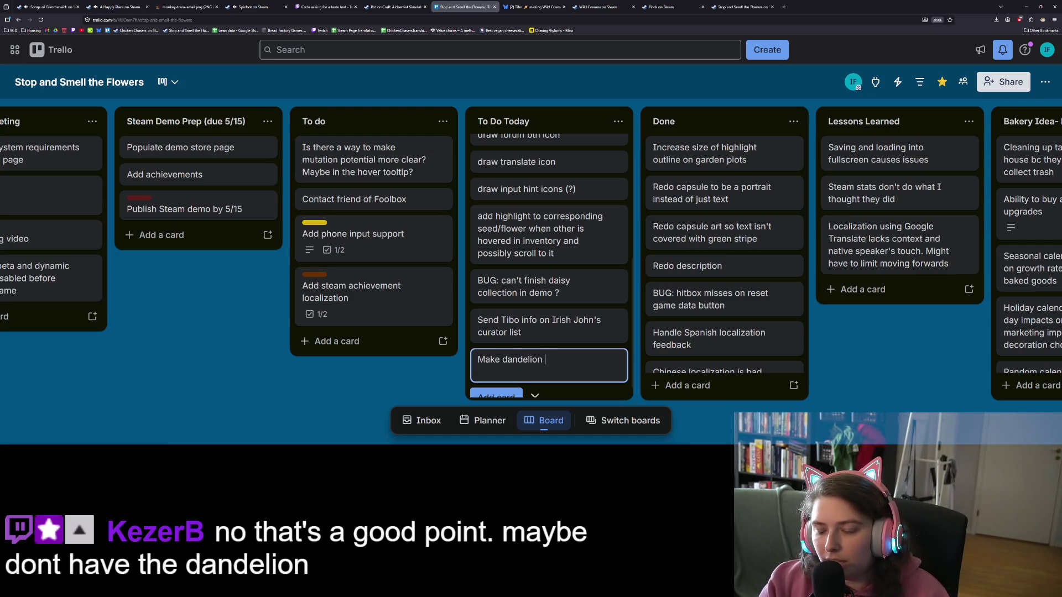
text(tape)
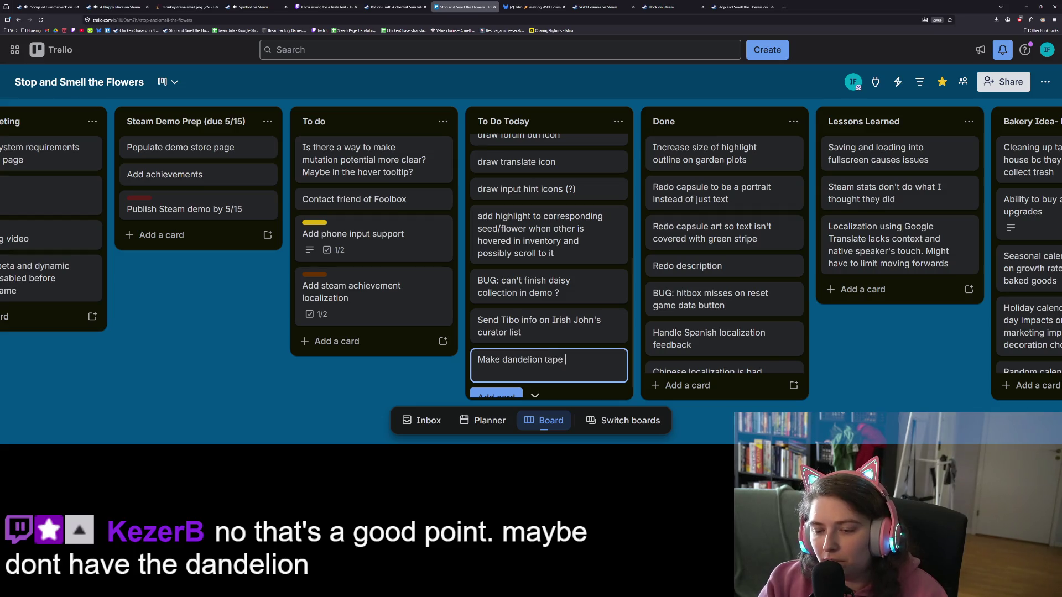
text( icon and ad)
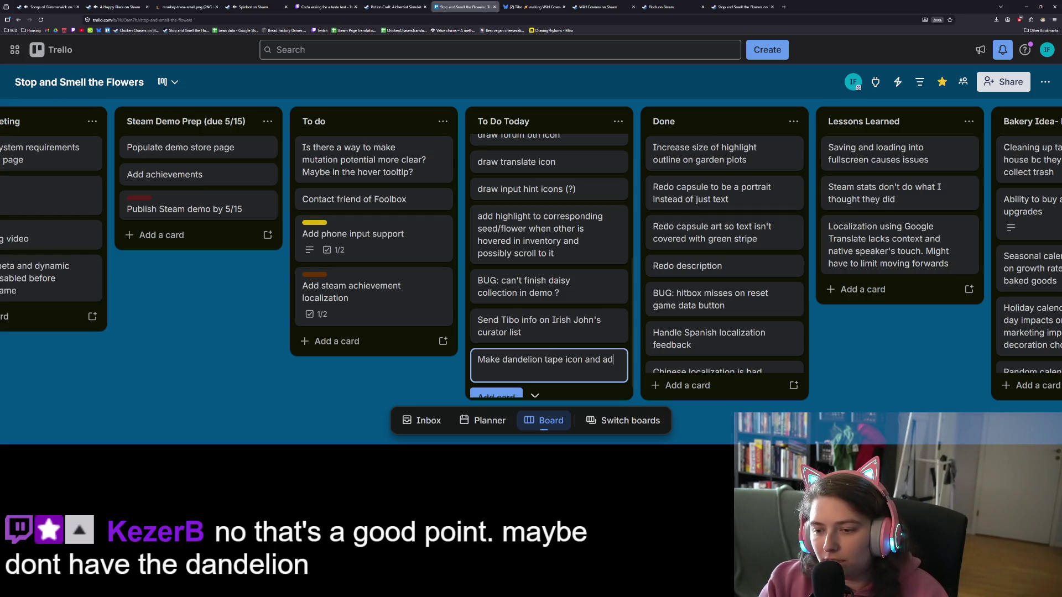
text(d dandelio)
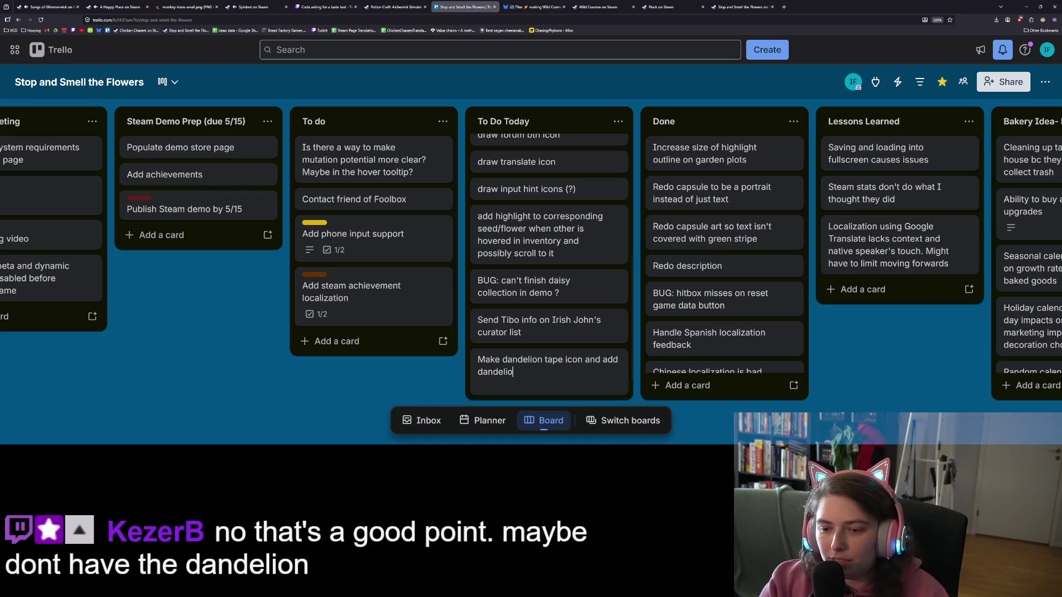
text(n to collectio)
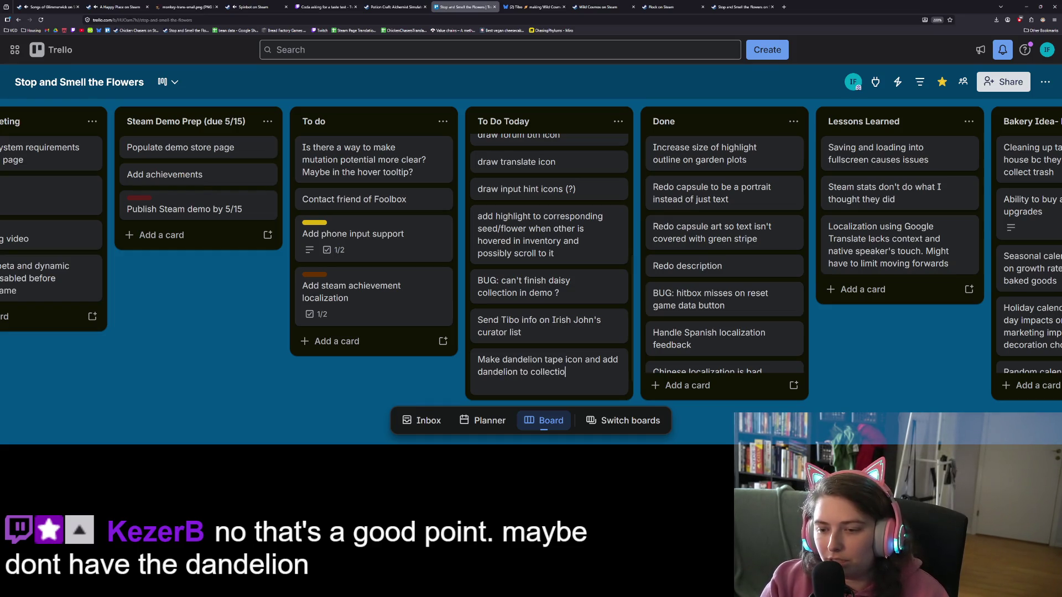
text(n, consider in )
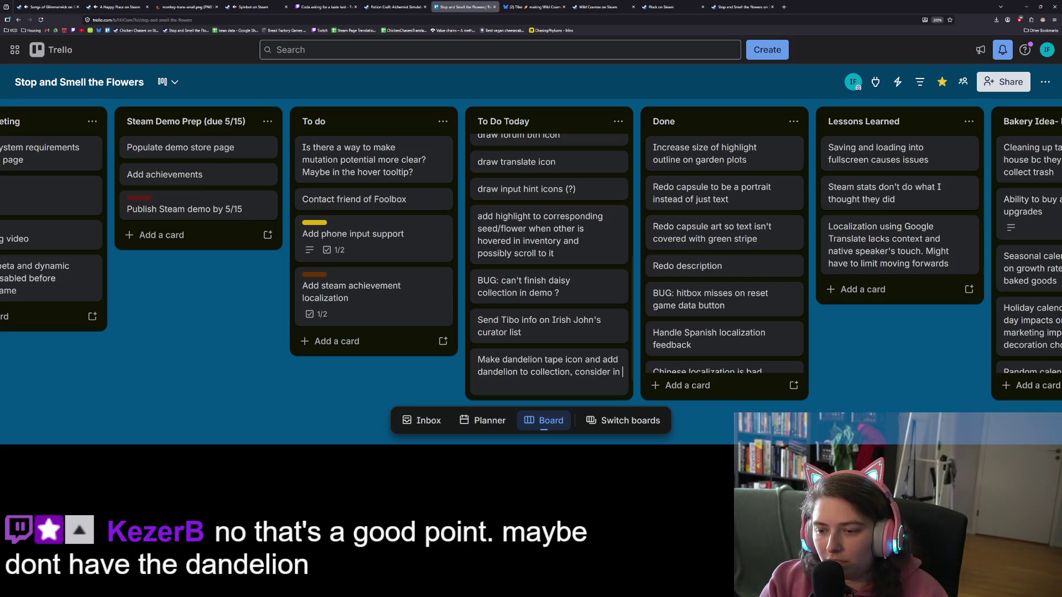
text(collection mat)
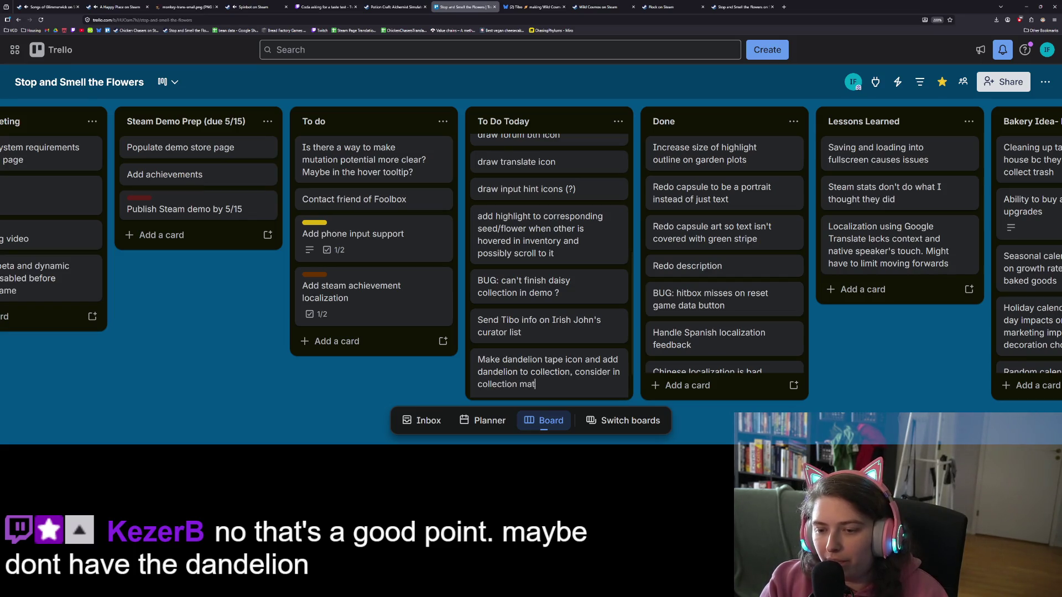
text(h)
key(Return)
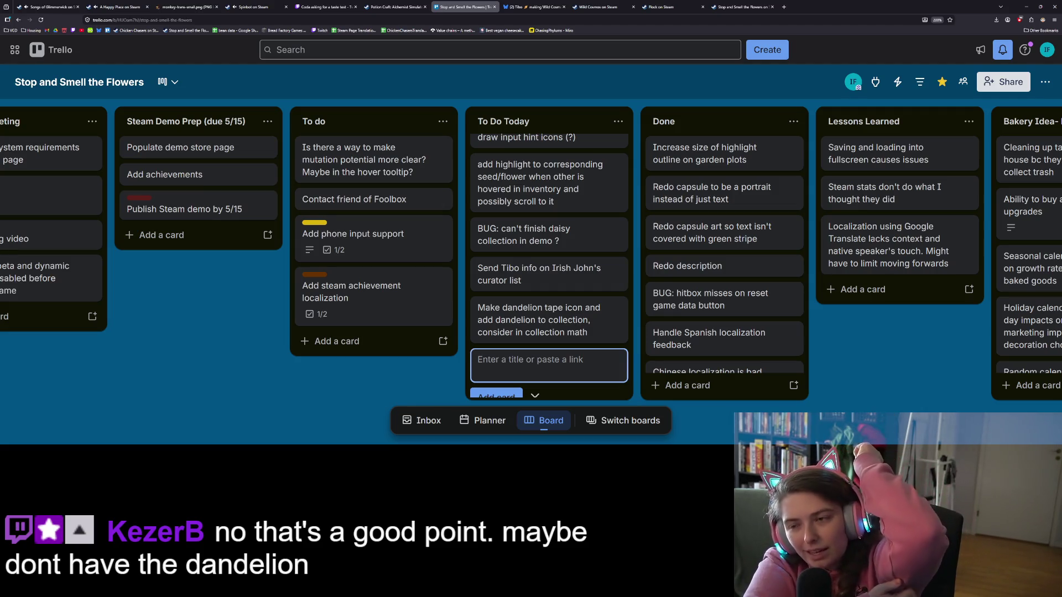
- Drag the dandelion tape icon card from To Do Today to the top of Maybe Do
click(424, 388)
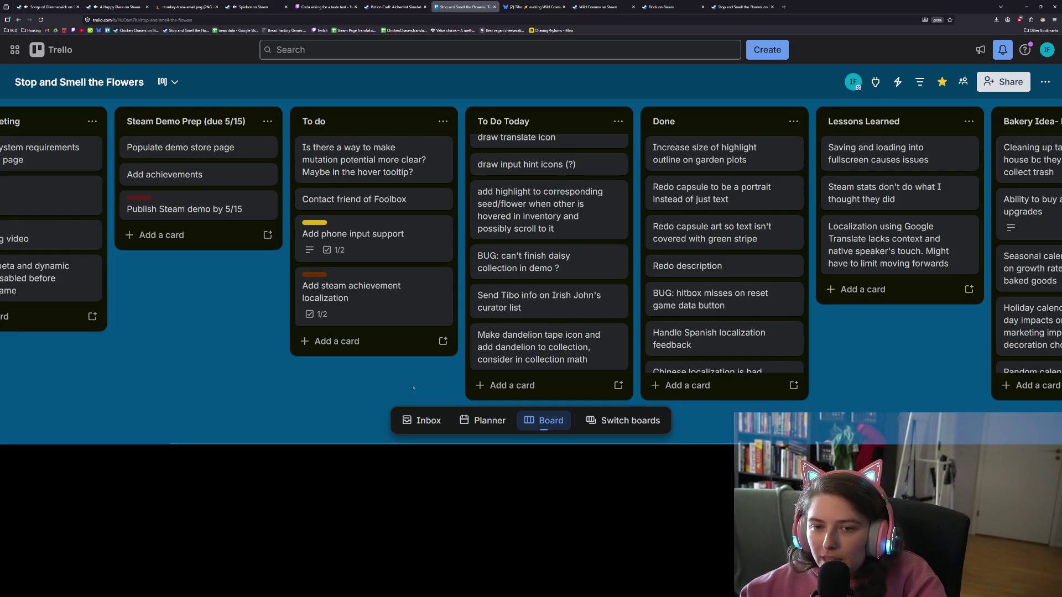
middle_click(423, 381)
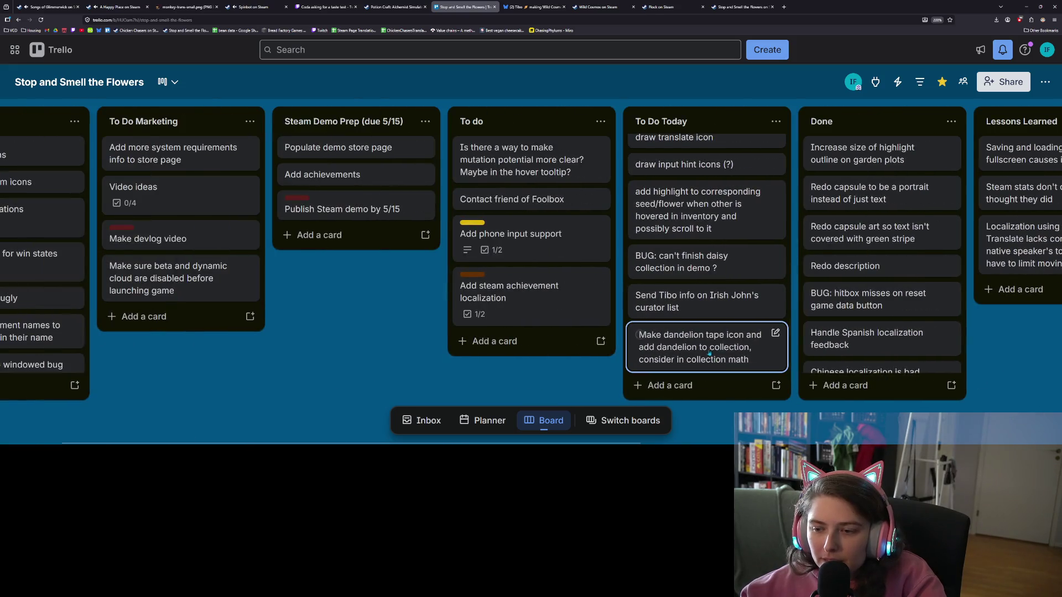
mouse_move(706, 346)
mouse_down()
mouse_move(138, 244)
mouse_move(115, 270)
mouse_move(78, 221)
mouse_move(83, 160)
mouse_up()
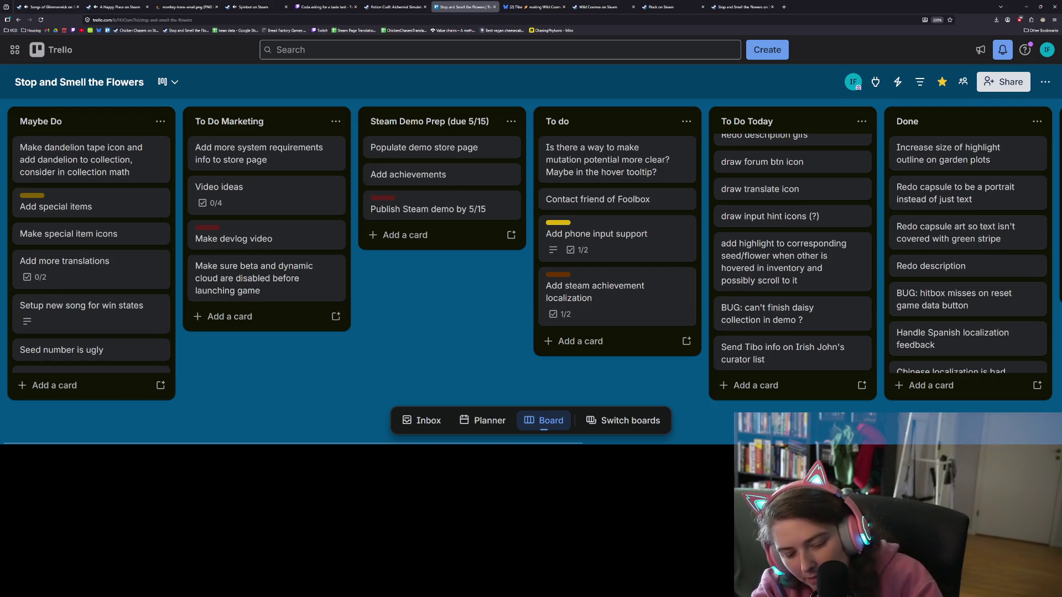
key(ctrl+s)
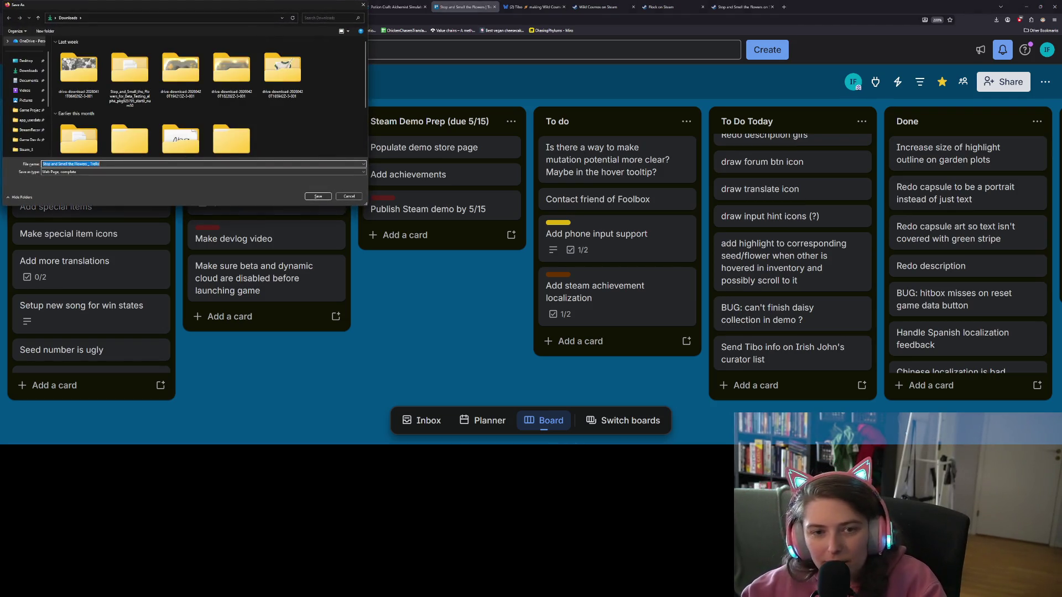
key(Escape)
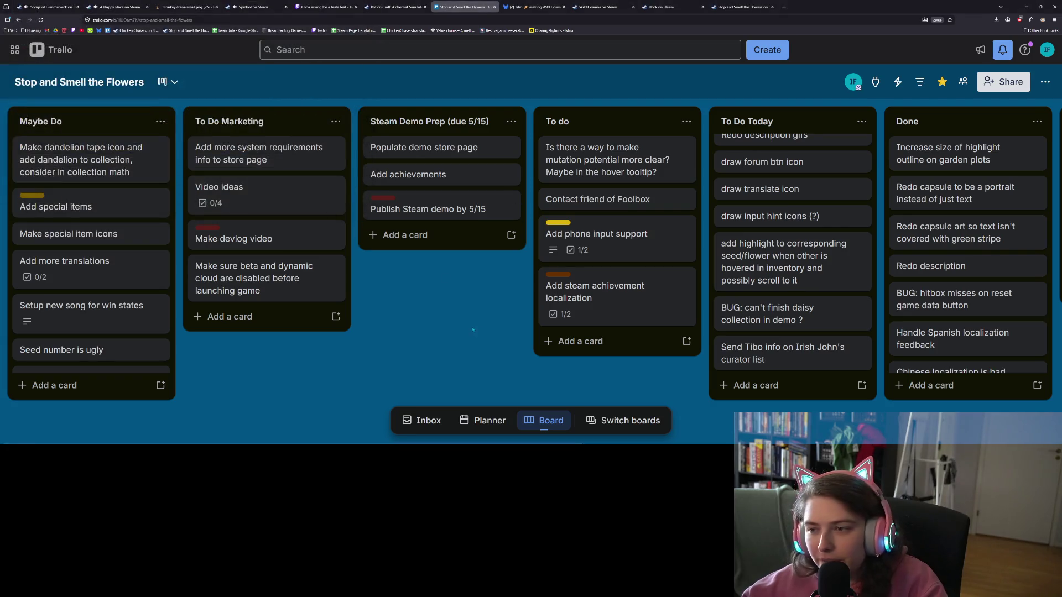
middle_click(471, 326)
middle_click(507, 344)
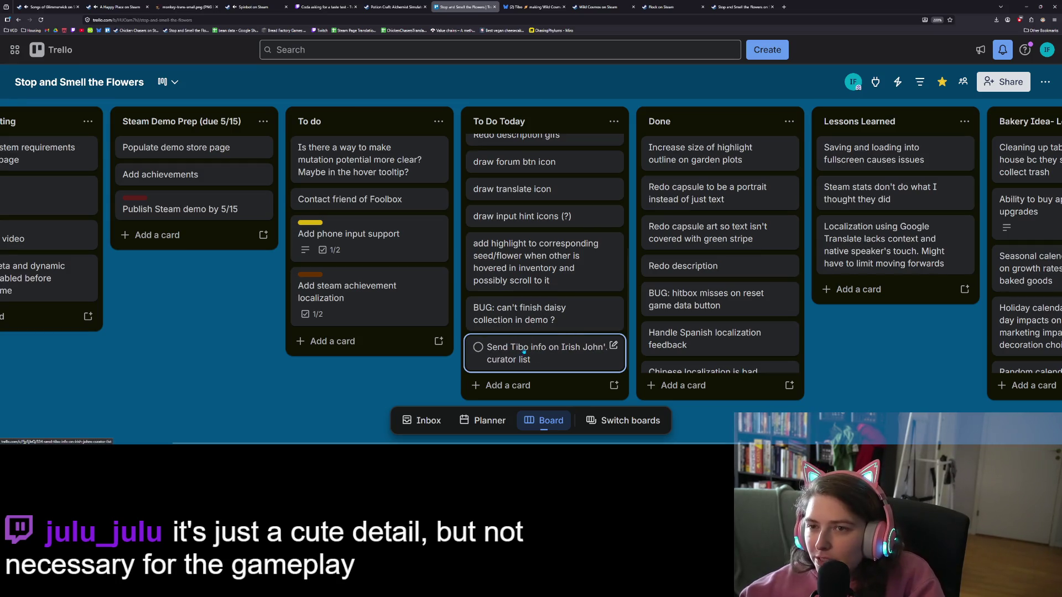
- Reopen the Add controller support card and scroll down to its unchecked checklist items
scroll(524, 350, up, 3)
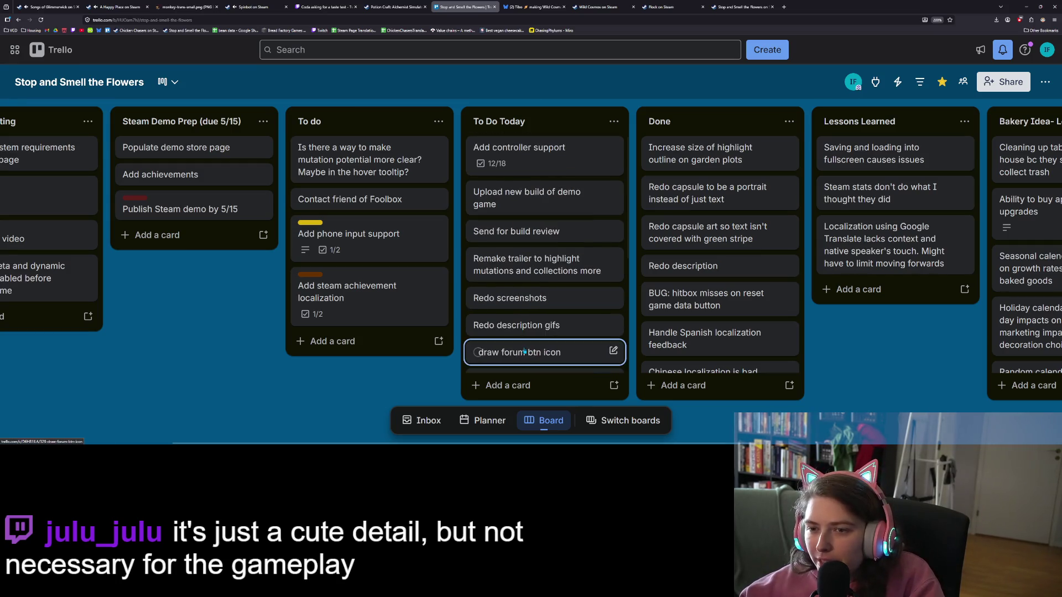
click(565, 173)
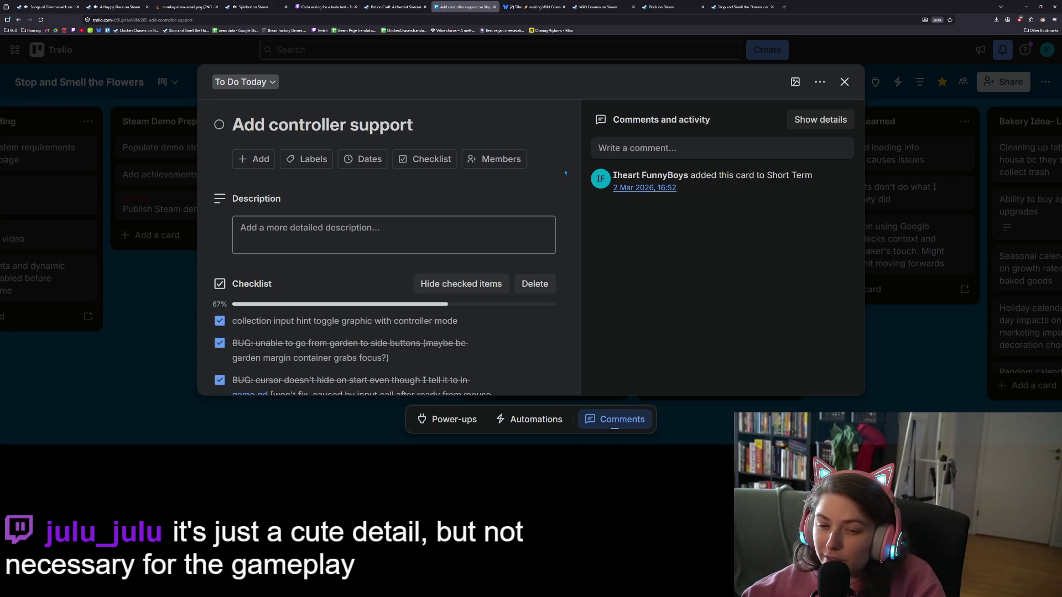
scroll(560, 272, down, 10)
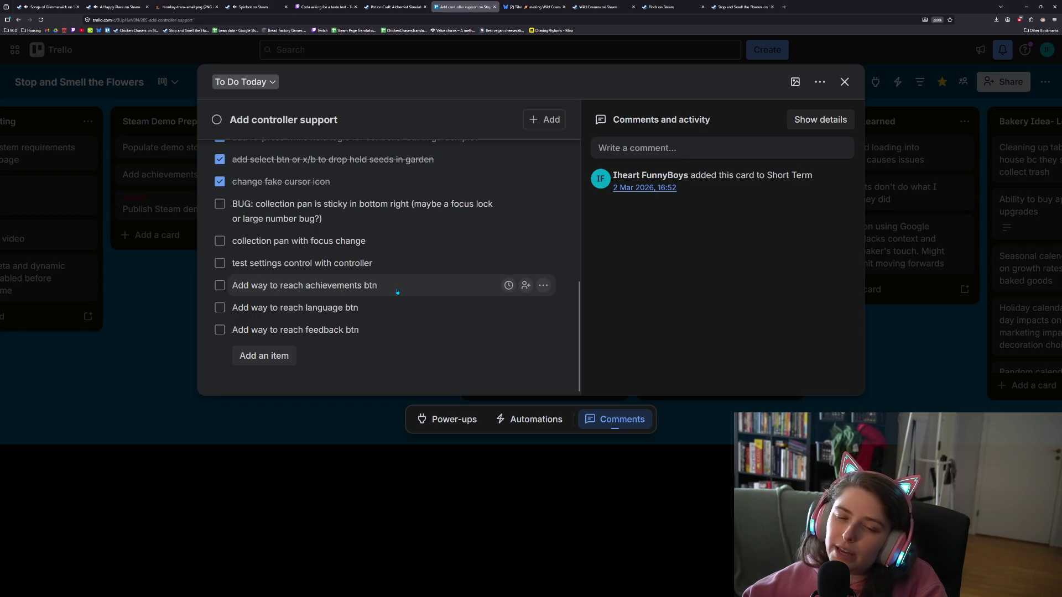
- Add checklist item 'Add fake cursor movement for other types of buttons' to the card
click(279, 356)
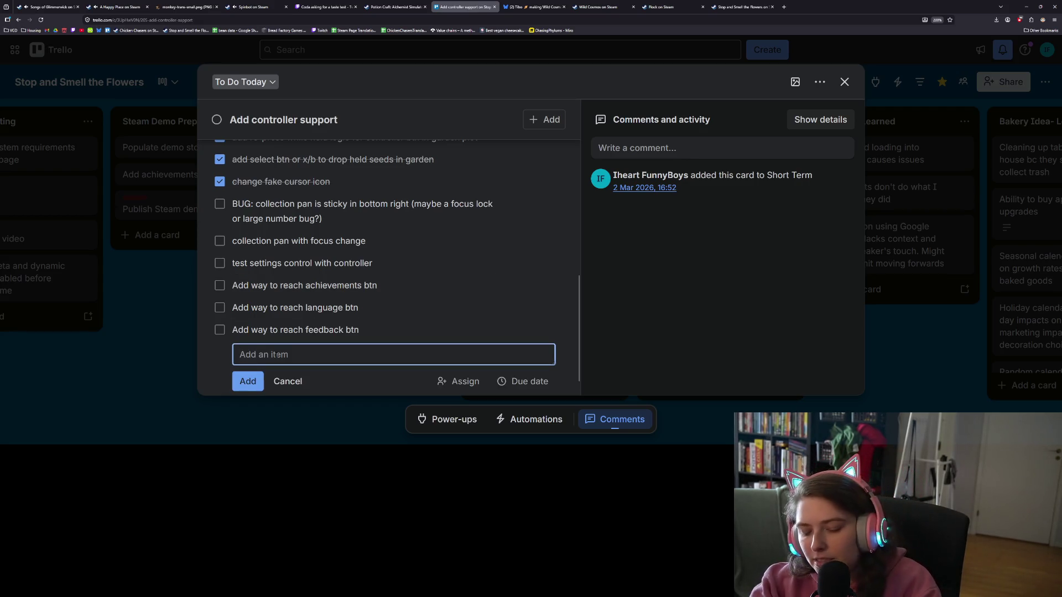
text(Add cur)
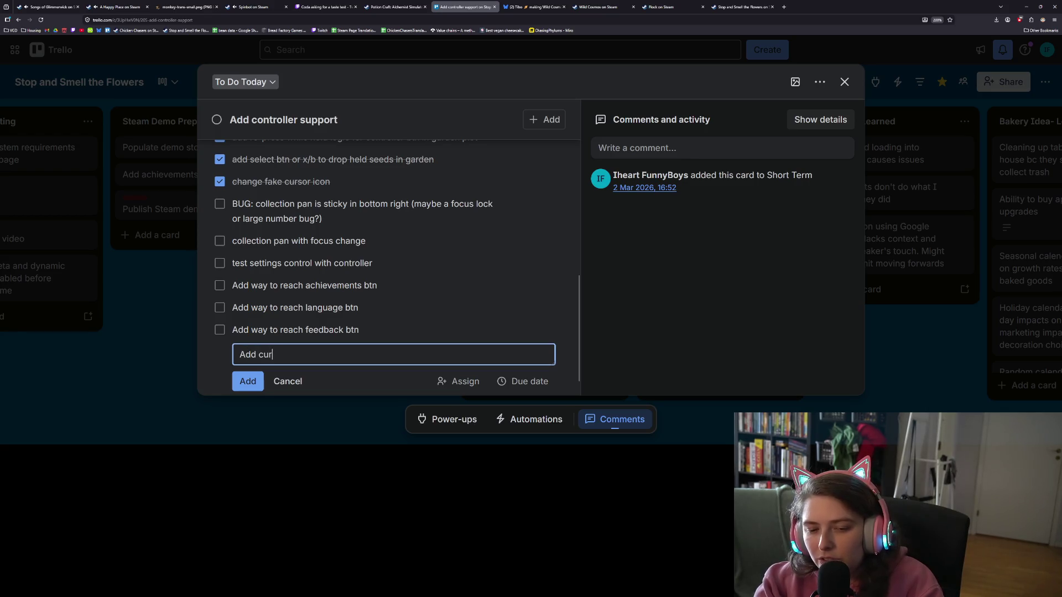
key(BackSpace)
key(BackSpace)
key(BackSpace)
text(fake c)
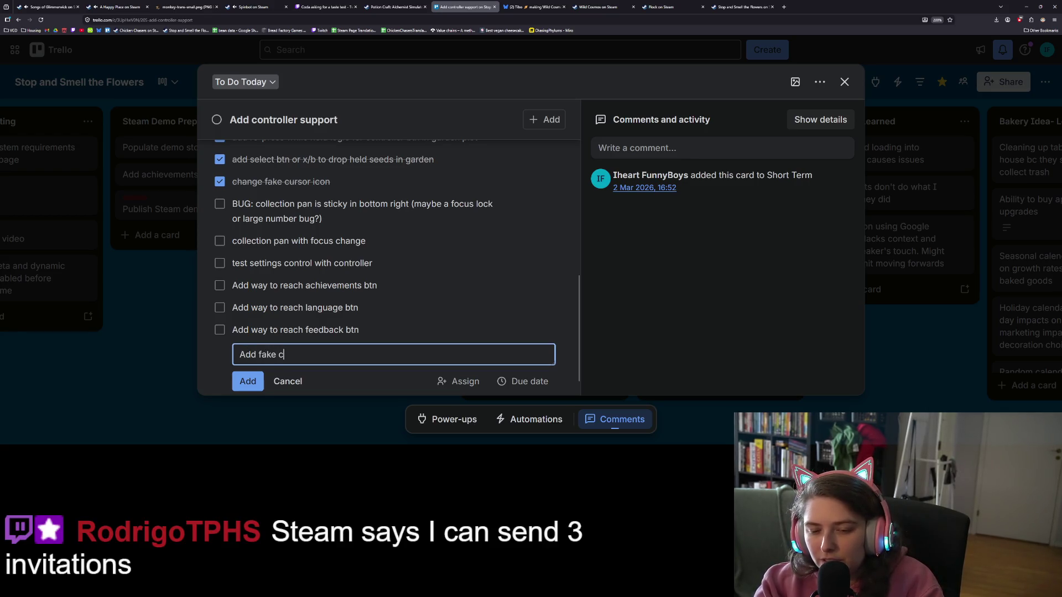
text(ursor )
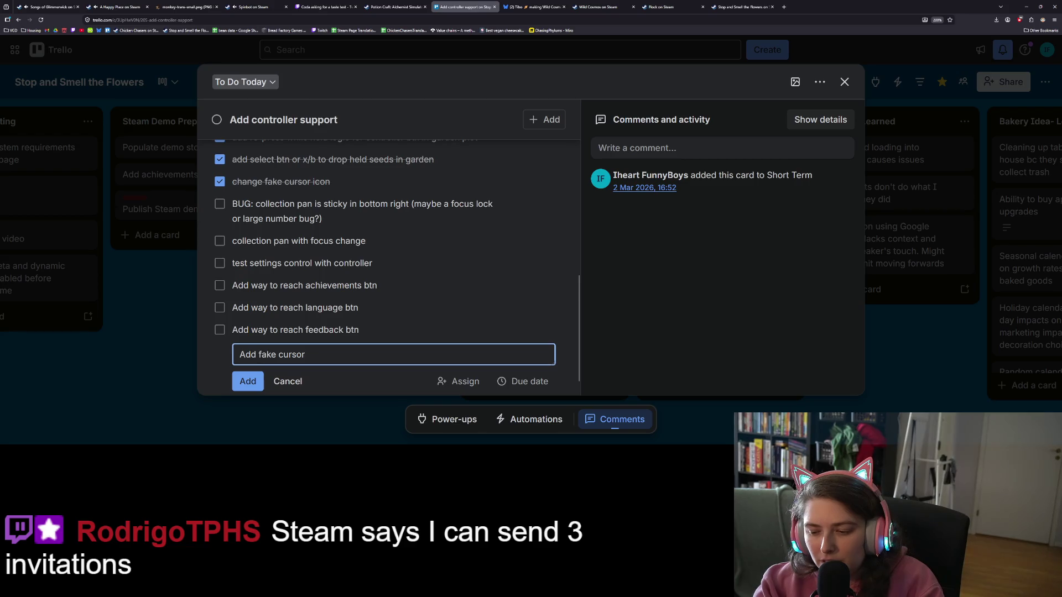
text(movement f)
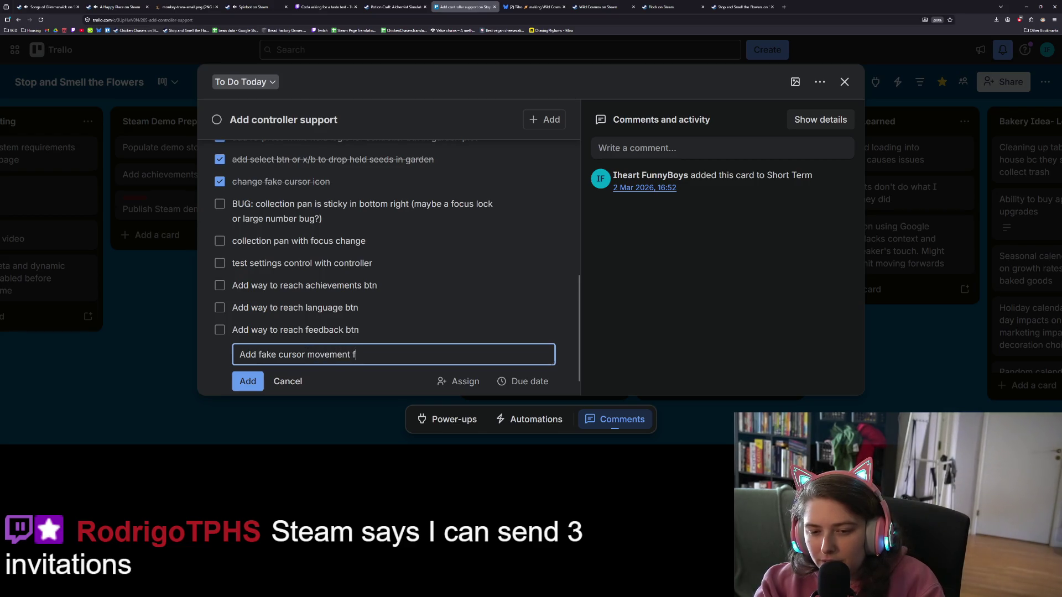
text(or other type)
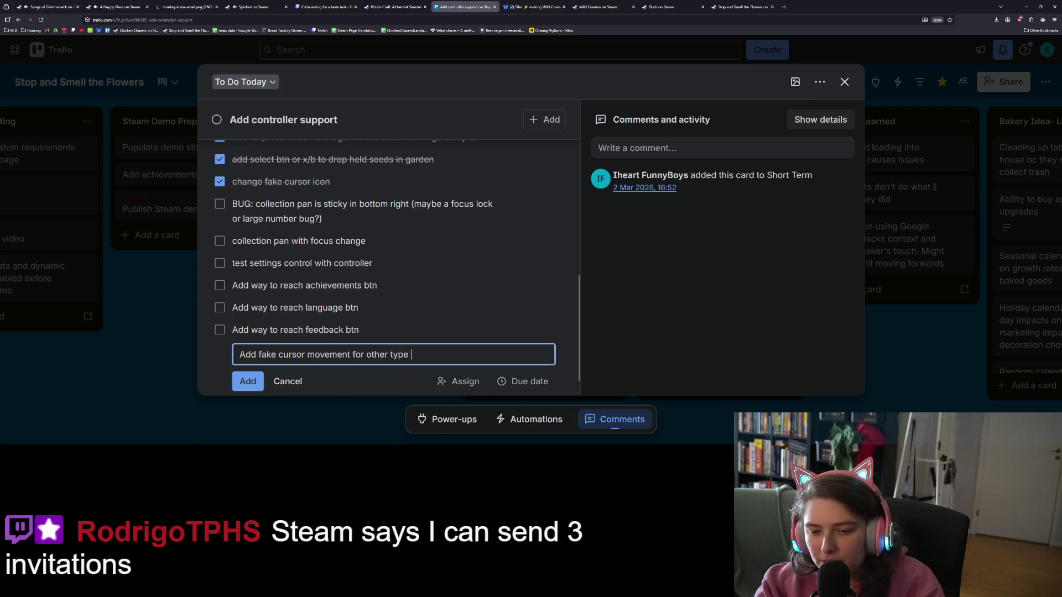
text(s of buttons)
key(Return)
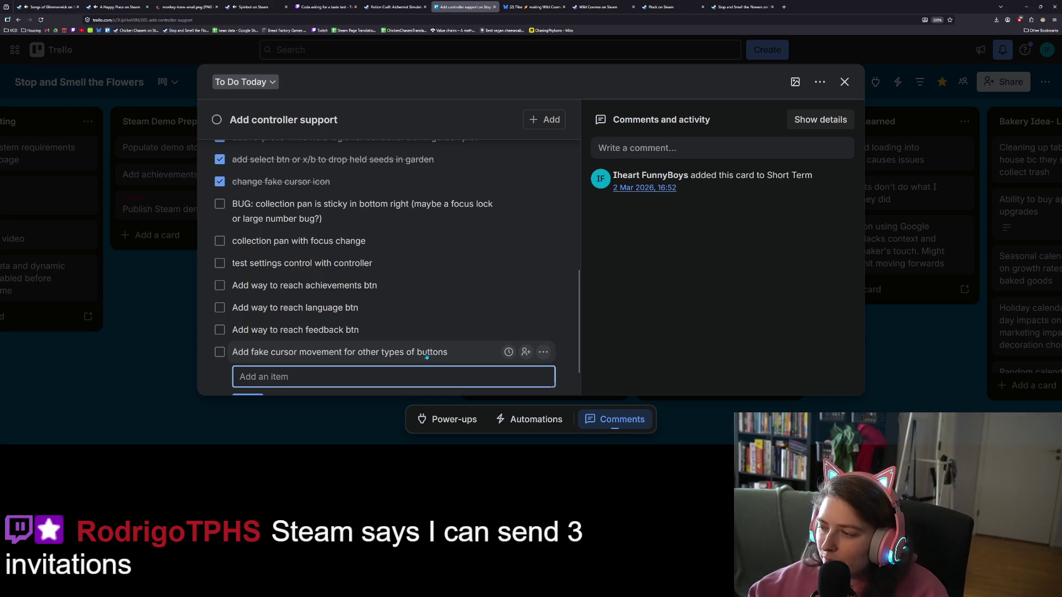
click(658, 347)
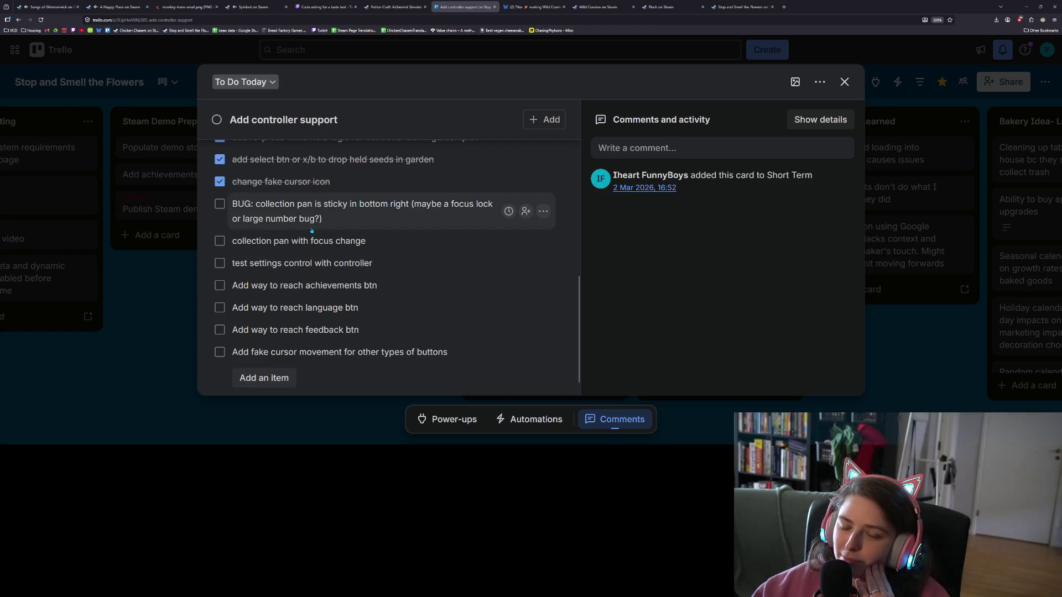
- Close the Add controller support card and minimize the browser to get back to Godot
scroll(286, 332, down, 1)
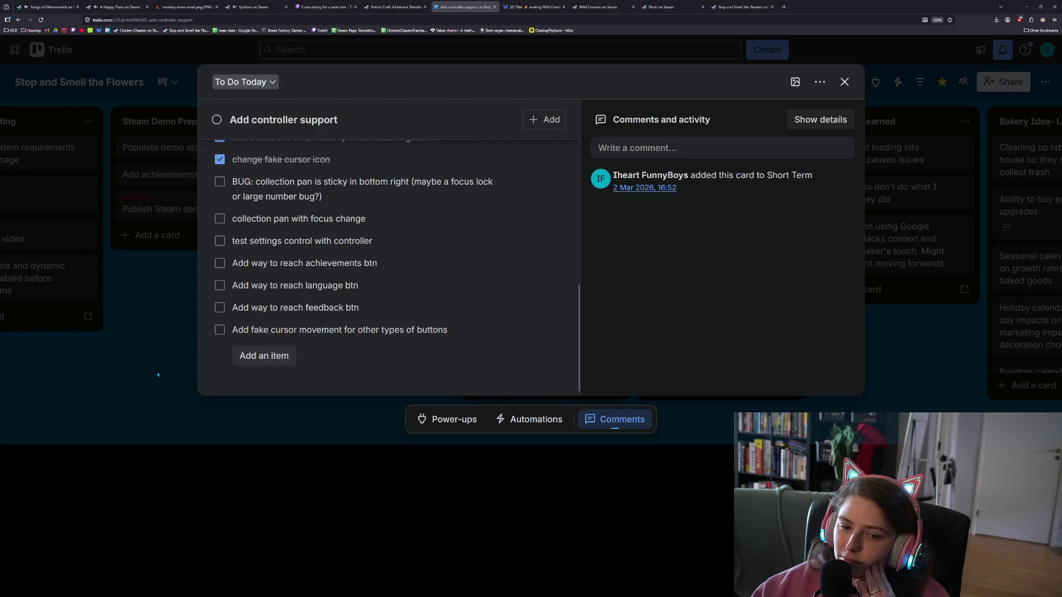
click(158, 375)
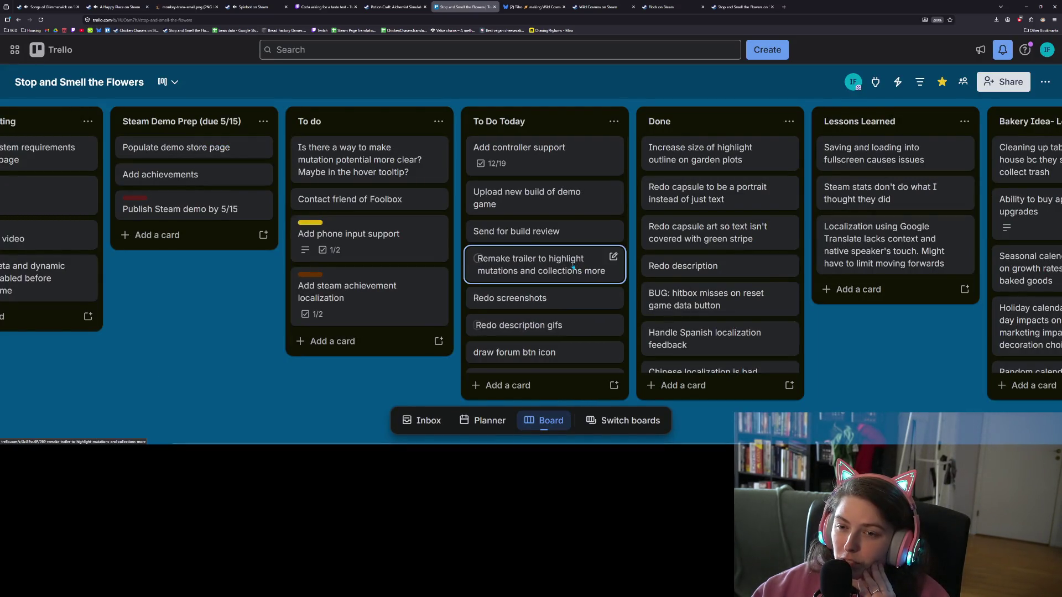
click(1026, 6)
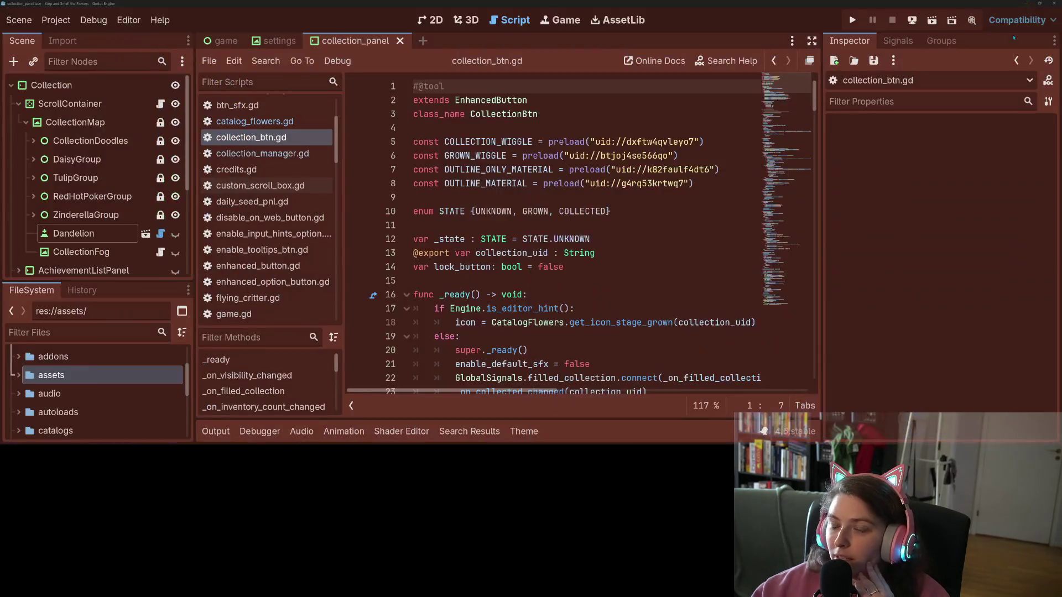
- Bring up enhanced_button.gd in the Script editor around its grab_focus call and _teleport_fake_mouse function
click(683, 281)
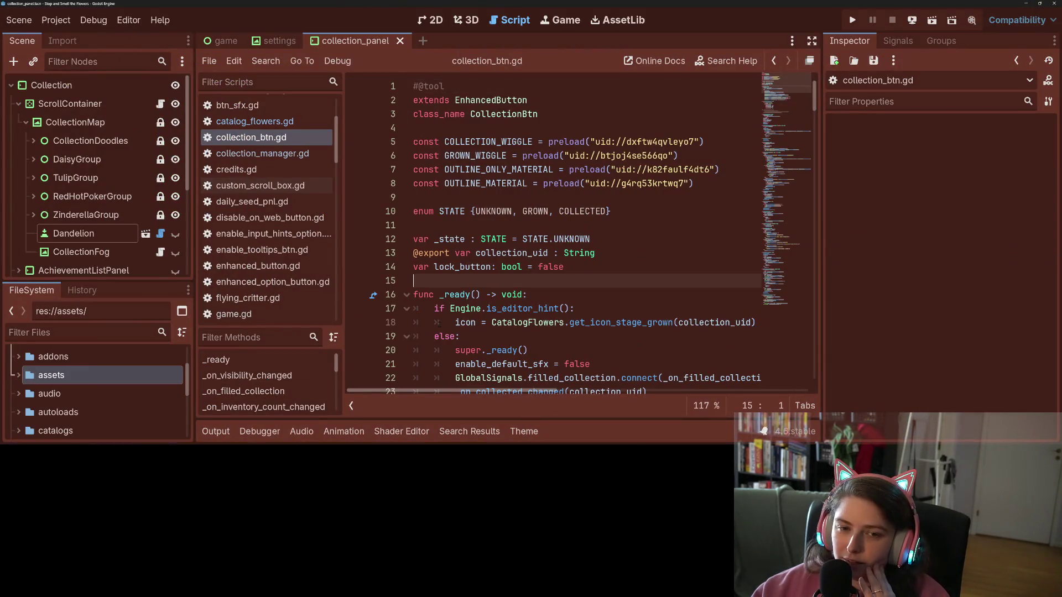
scroll(275, 161, up, 3)
scroll(271, 177, down, 4)
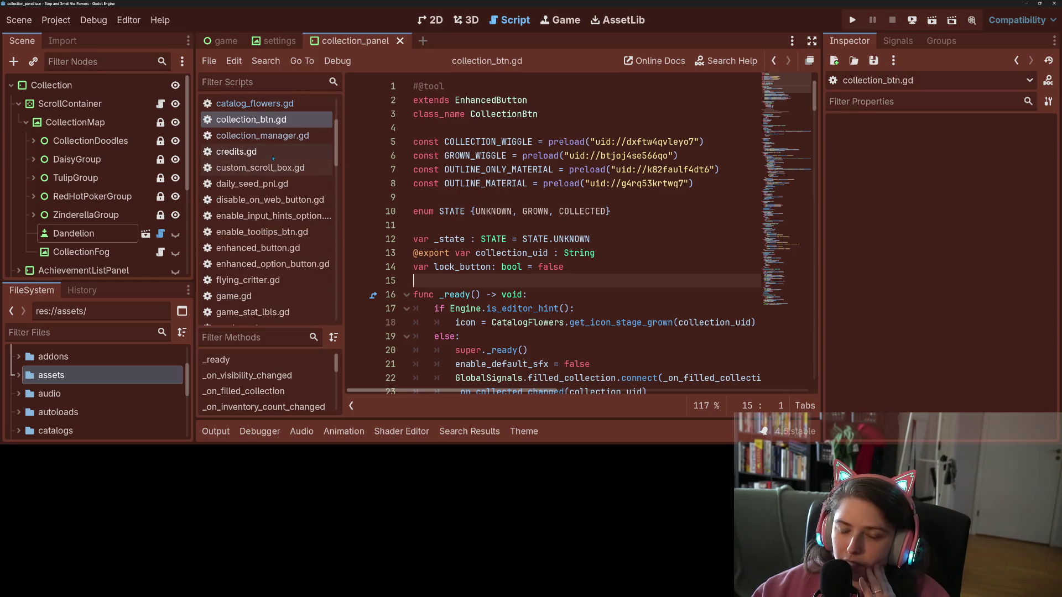
click(270, 255)
click(540, 294)
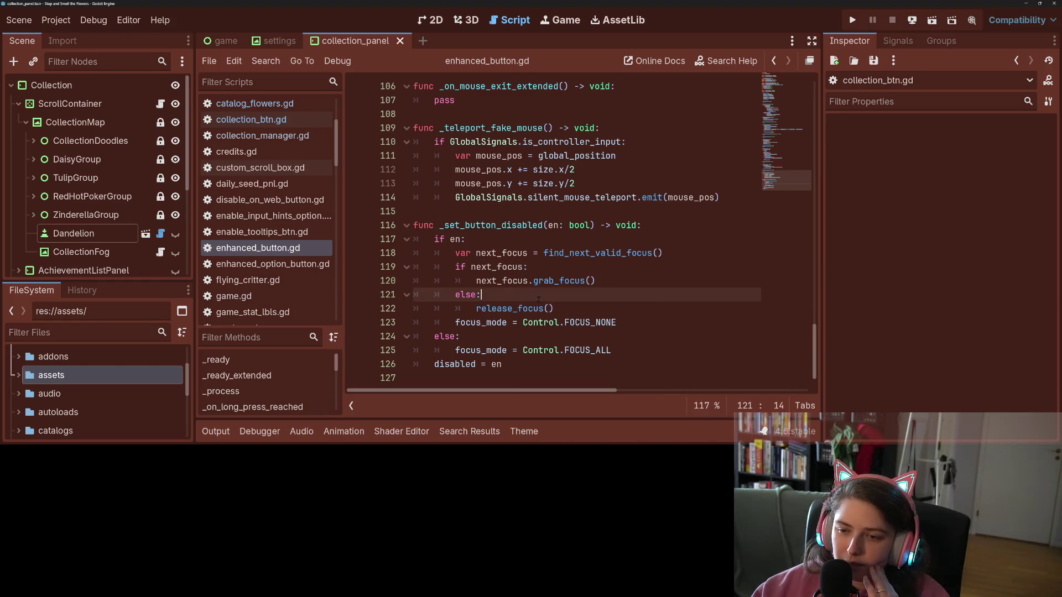
click(542, 283)
scroll(543, 287, up, 1)
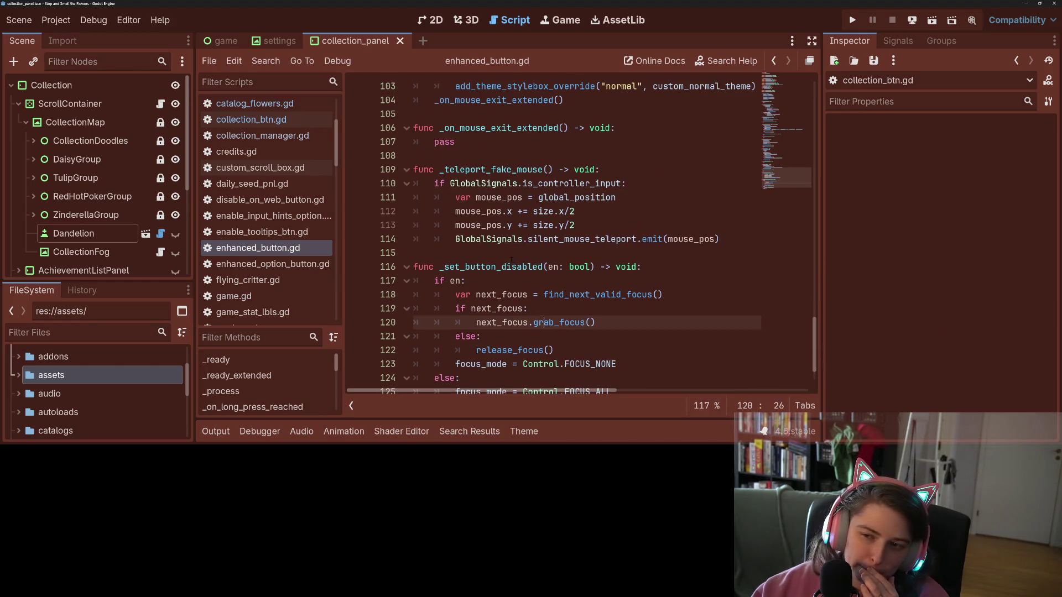
double_click(503, 169)
click(503, 170)
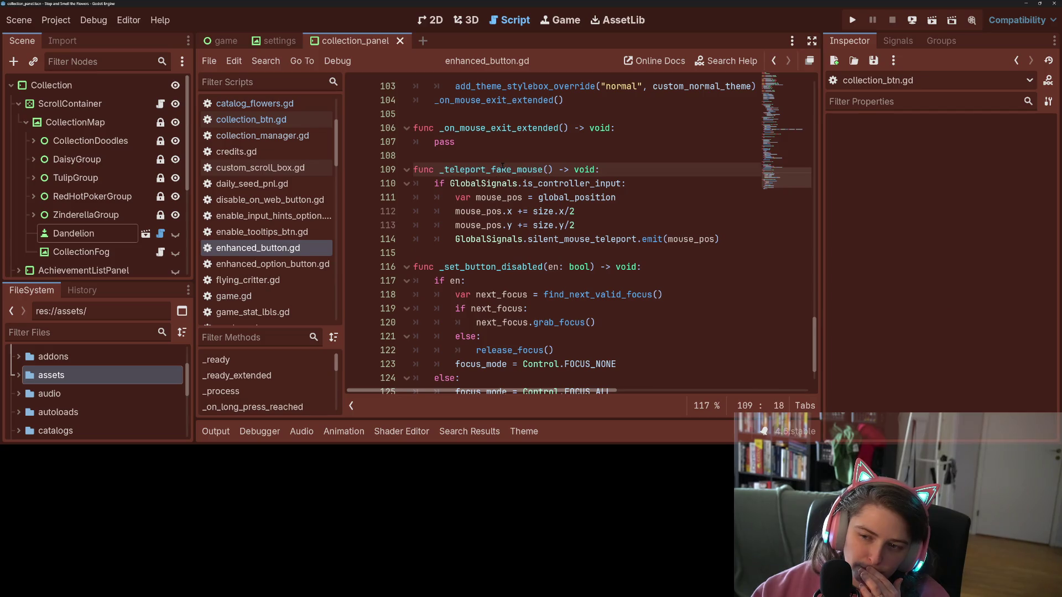
click(546, 224)
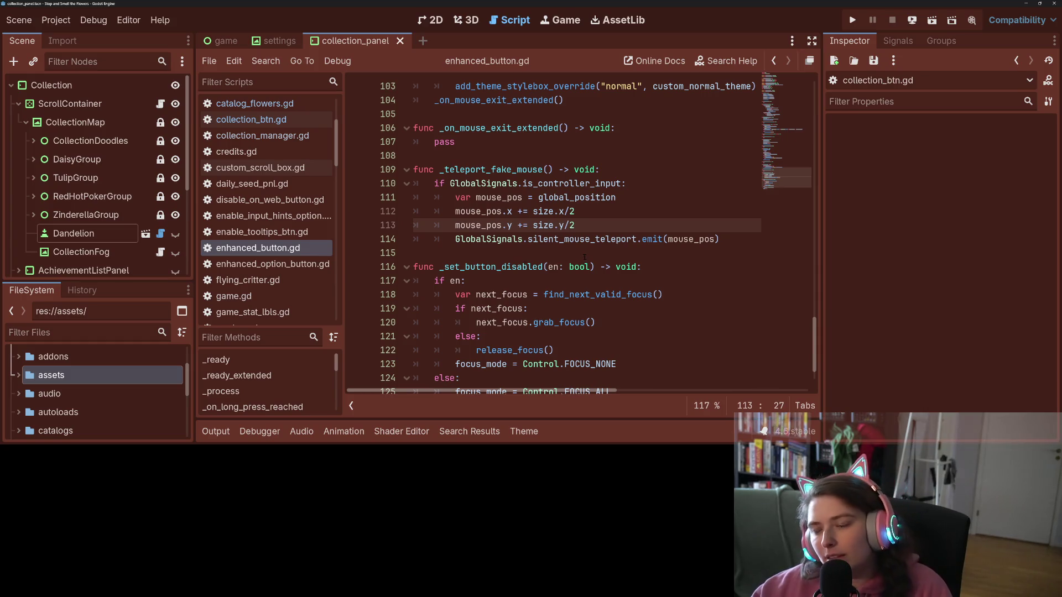
click(542, 239)
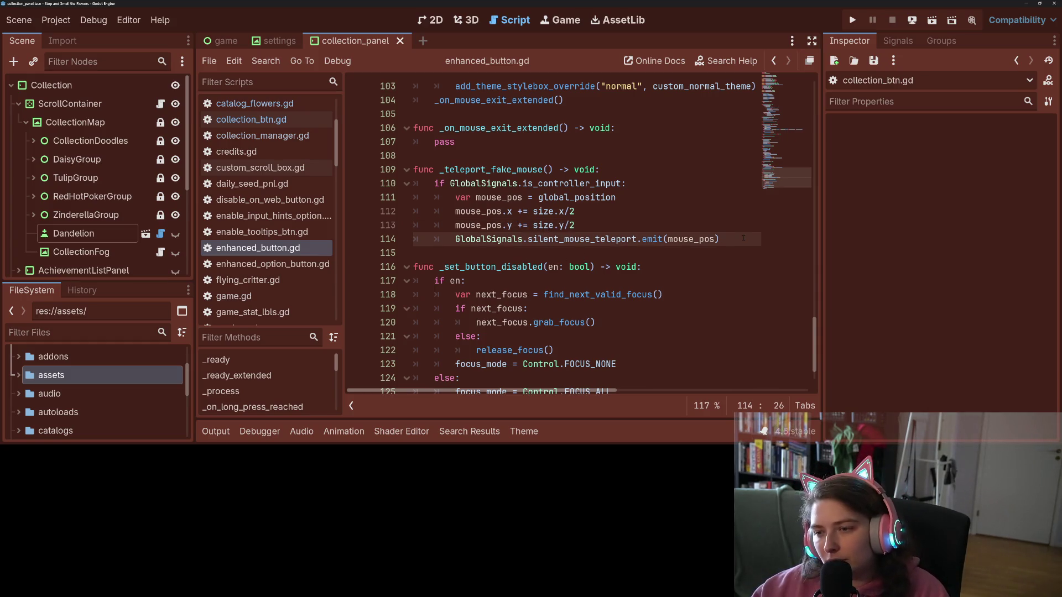
mouse_move(743, 238)
mouse_down()
mouse_move(609, 224)
mouse_move(403, 166)
mouse_up()
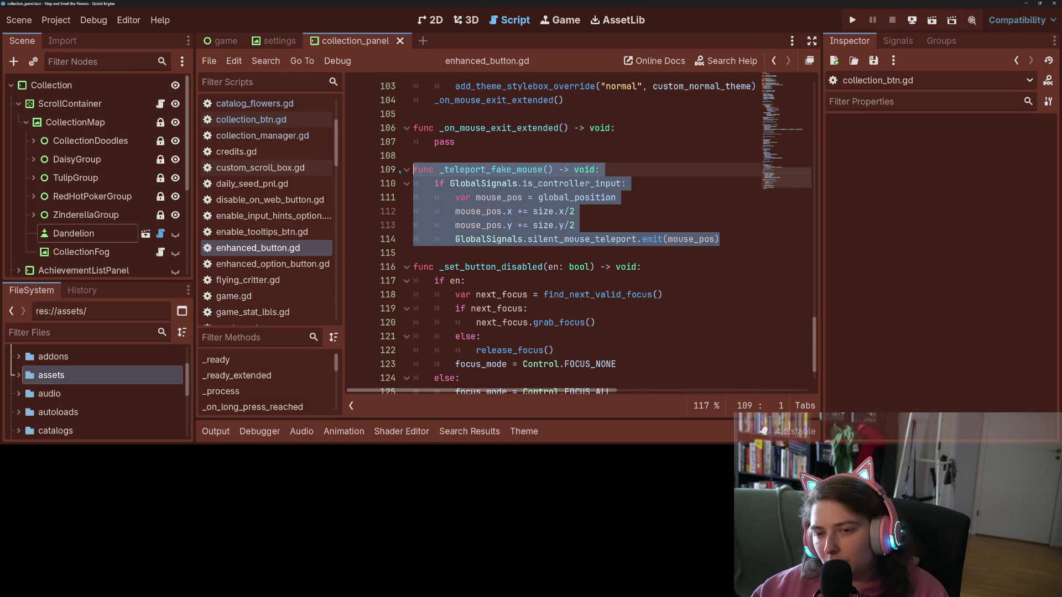
click(414, 198)
click(690, 239)
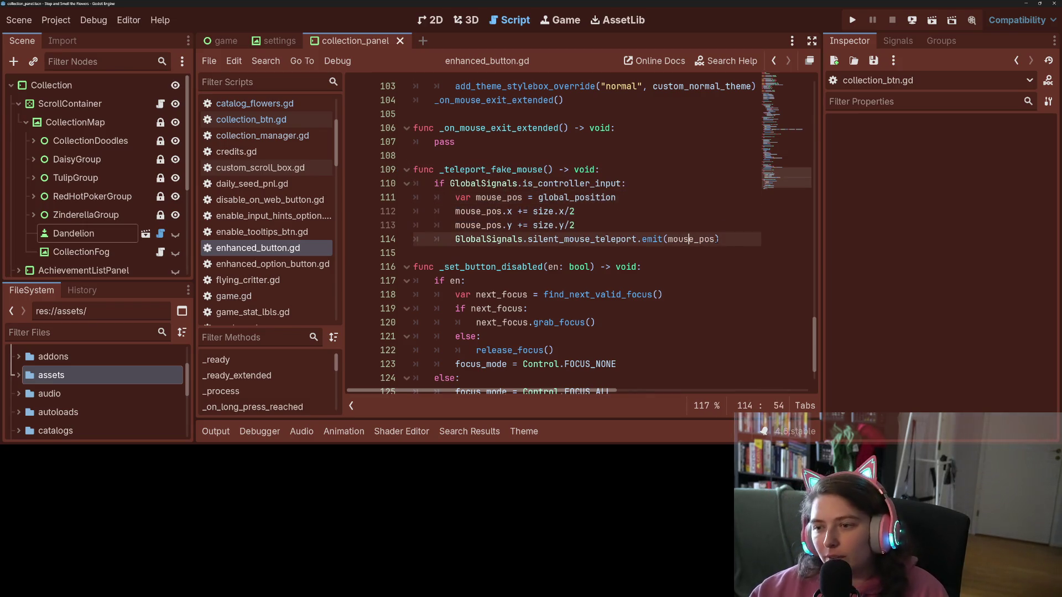
mouse_move(741, 239)
mouse_down()
mouse_move(437, 188)
mouse_move(415, 169)
mouse_move(376, 166)
mouse_up()
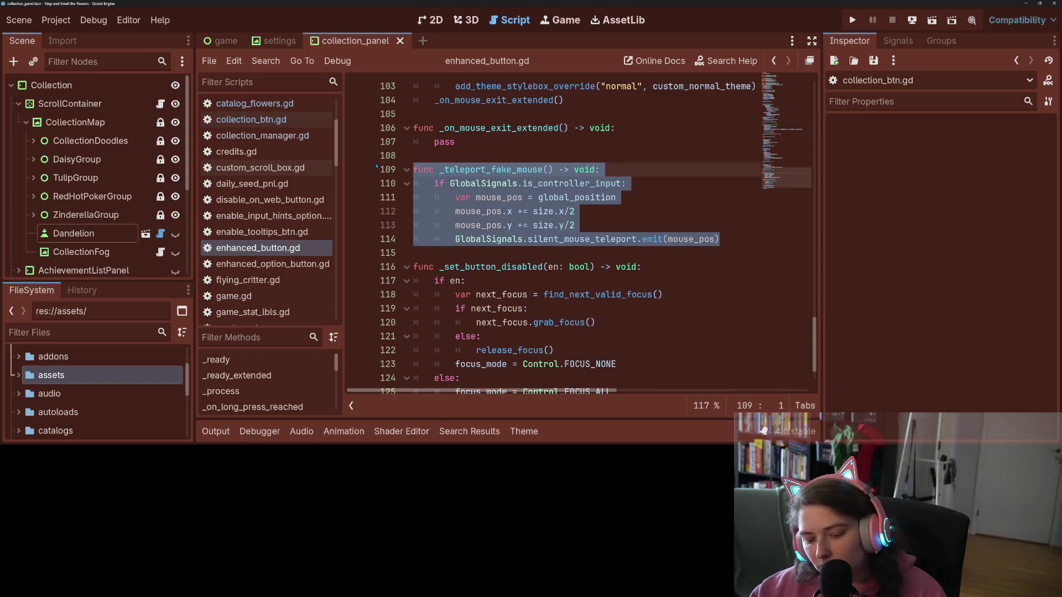
click(540, 197)
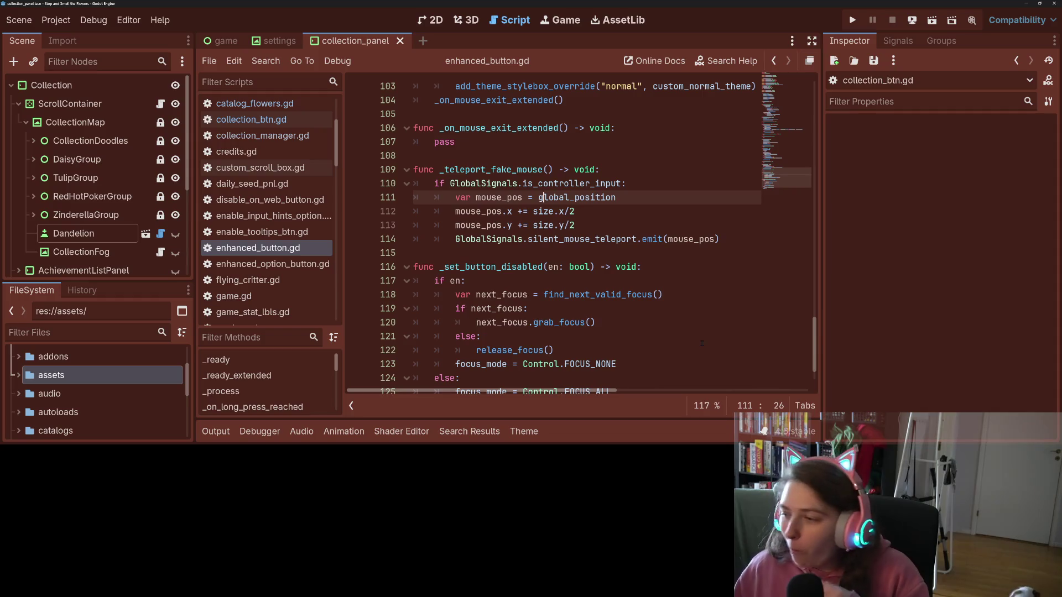
- Select and copy lines 109–114 of the _teleport_fake_mouse function in enhanced_button.gd
click(530, 198)
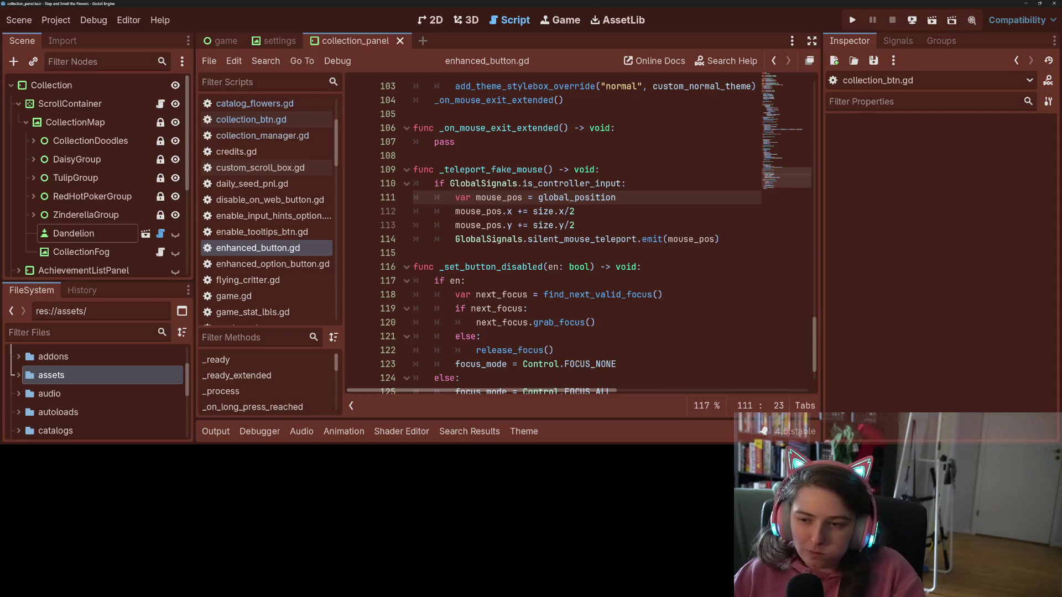
drag(728, 241, 407, 175)
key(ctrl+c)
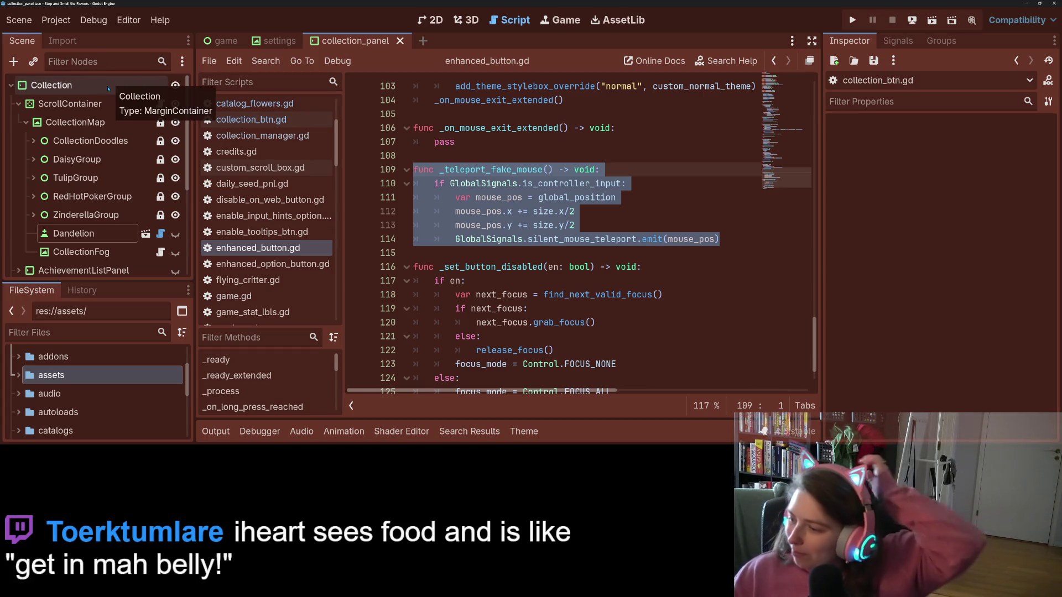
click(492, 169)
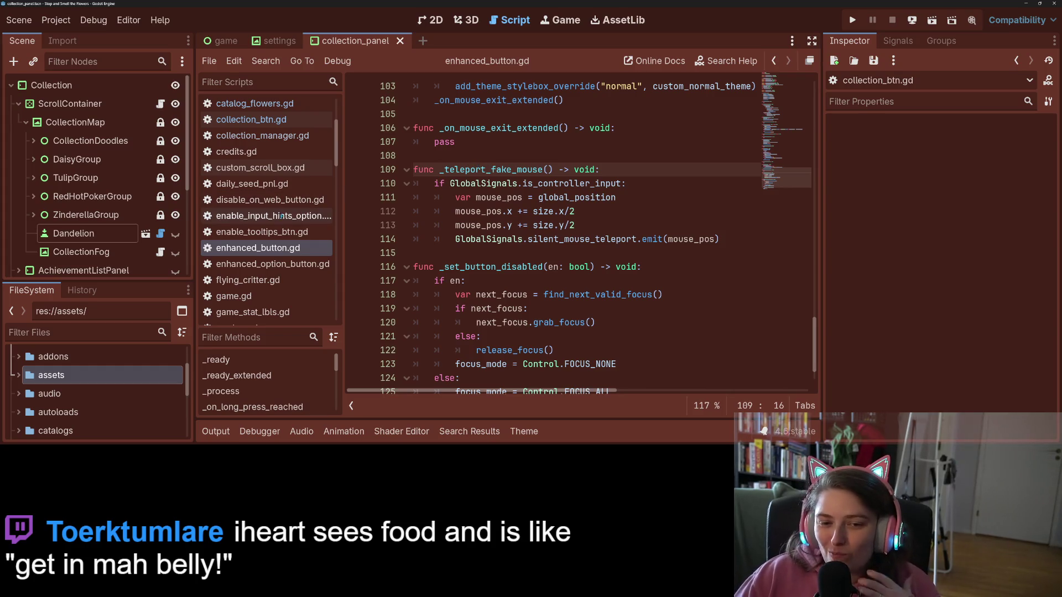
click(302, 42)
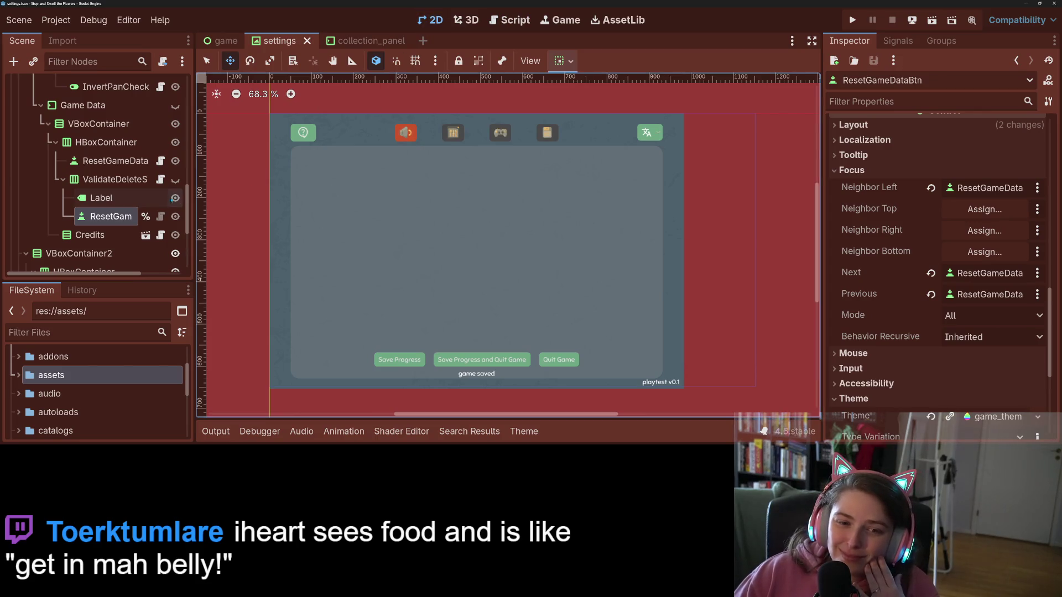
- Look through the settings scene's node scripts, ending on InvertPanCheck's invert_pan_check_box.gd
click(161, 179)
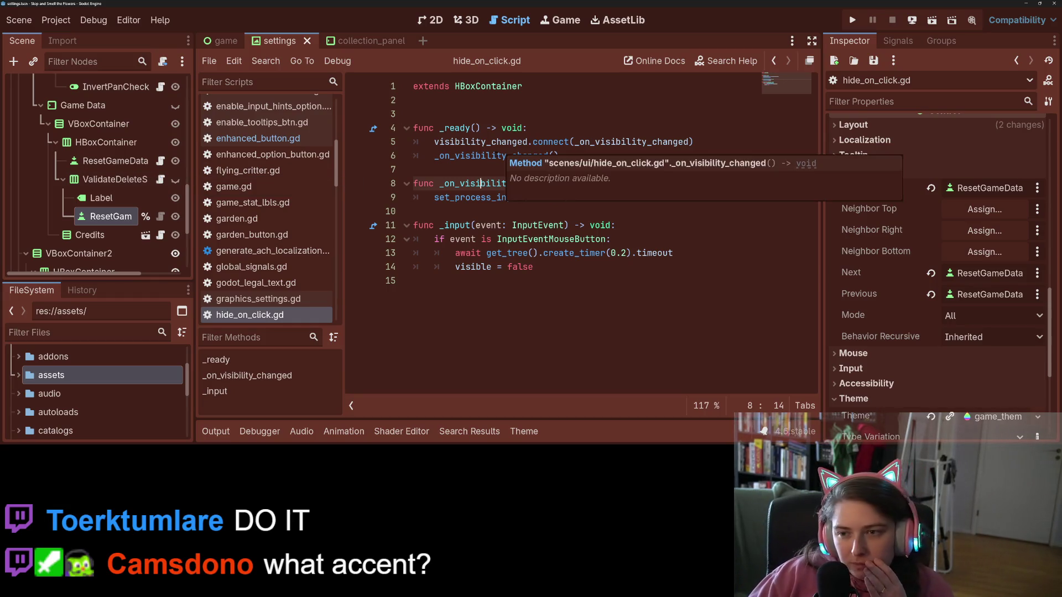
click(579, 143)
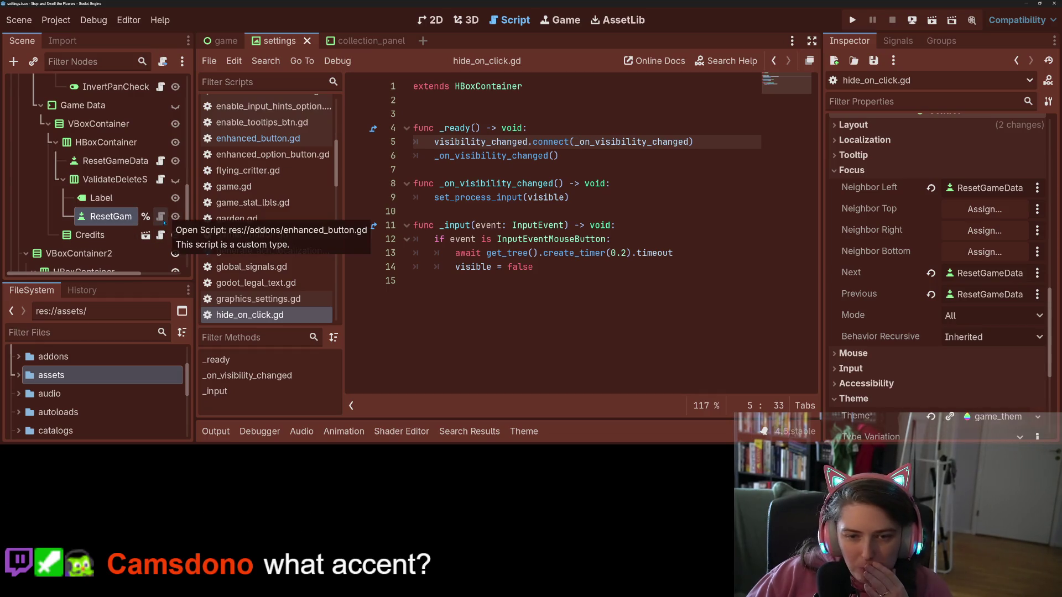
click(161, 217)
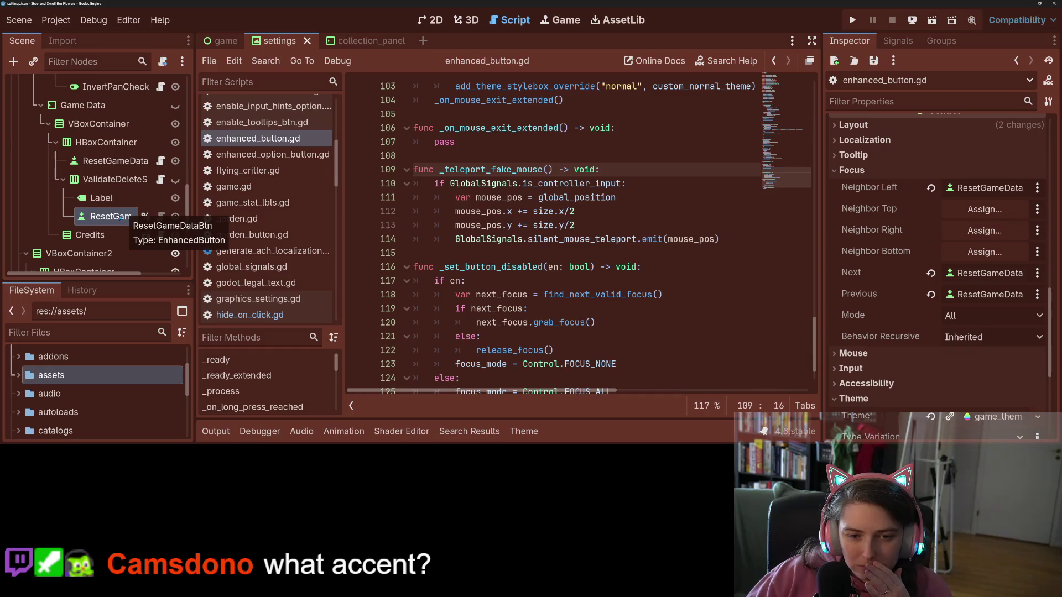
scroll(125, 177, up, 1)
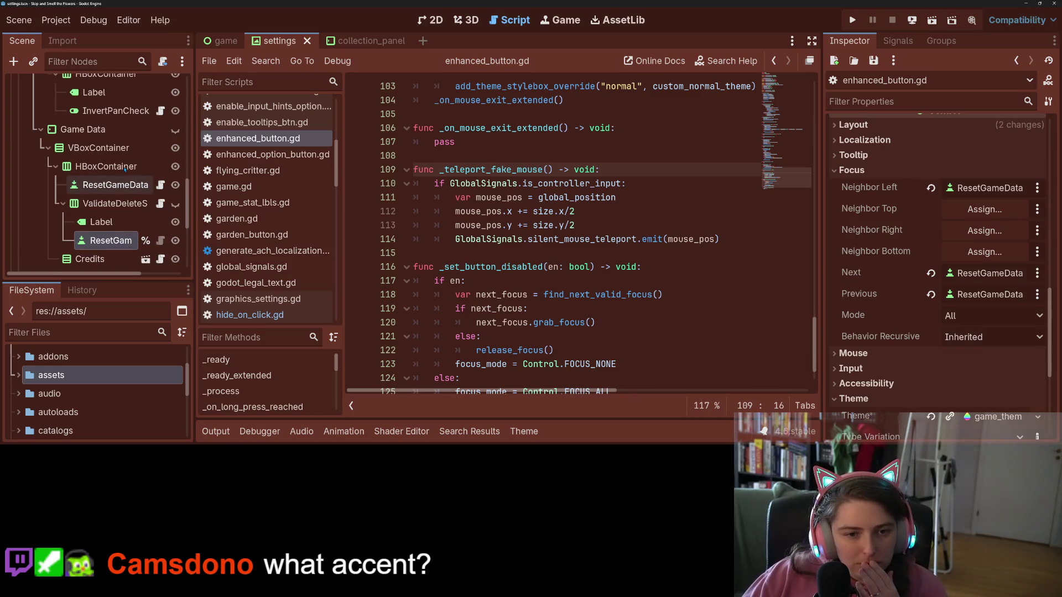
scroll(125, 168, up, 4)
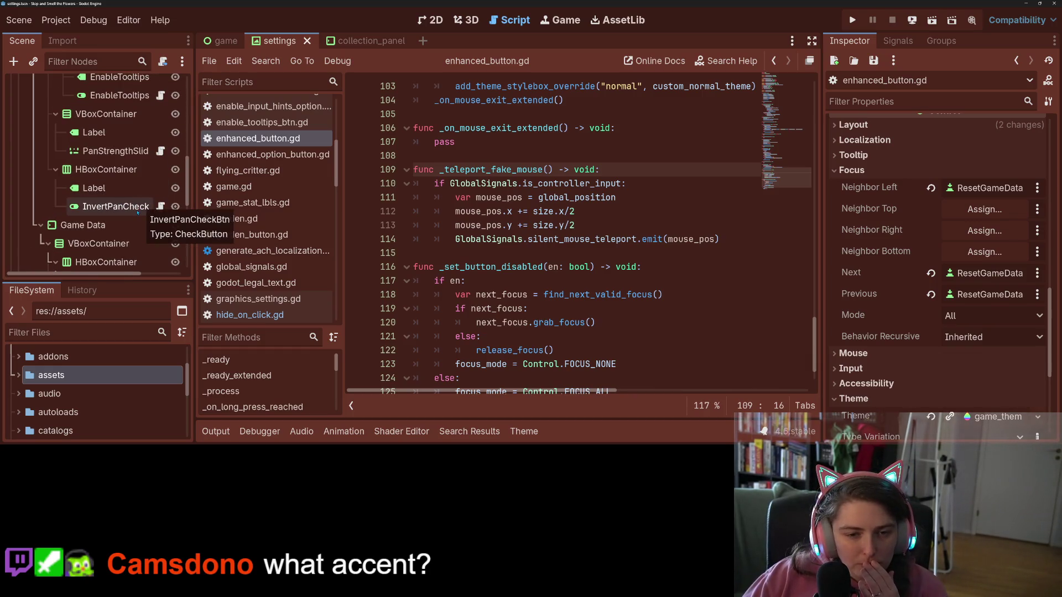
click(160, 206)
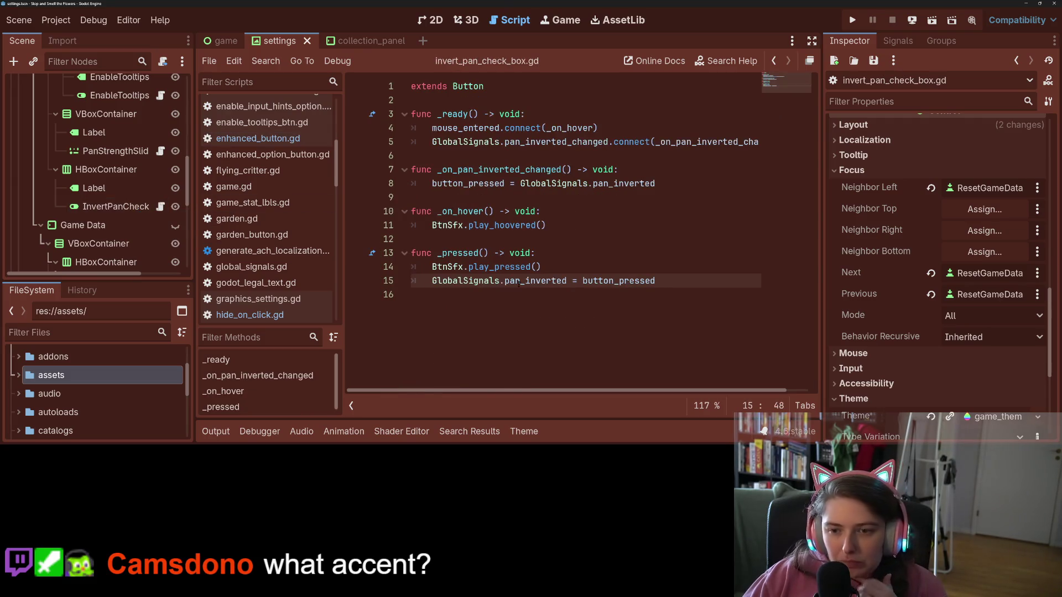
- Paste _teleport_fake_mouse into invert_pan_check_box.gd, call it from the hover handler, and save
click(544, 317)
key(Return)
key(ctrl+v)
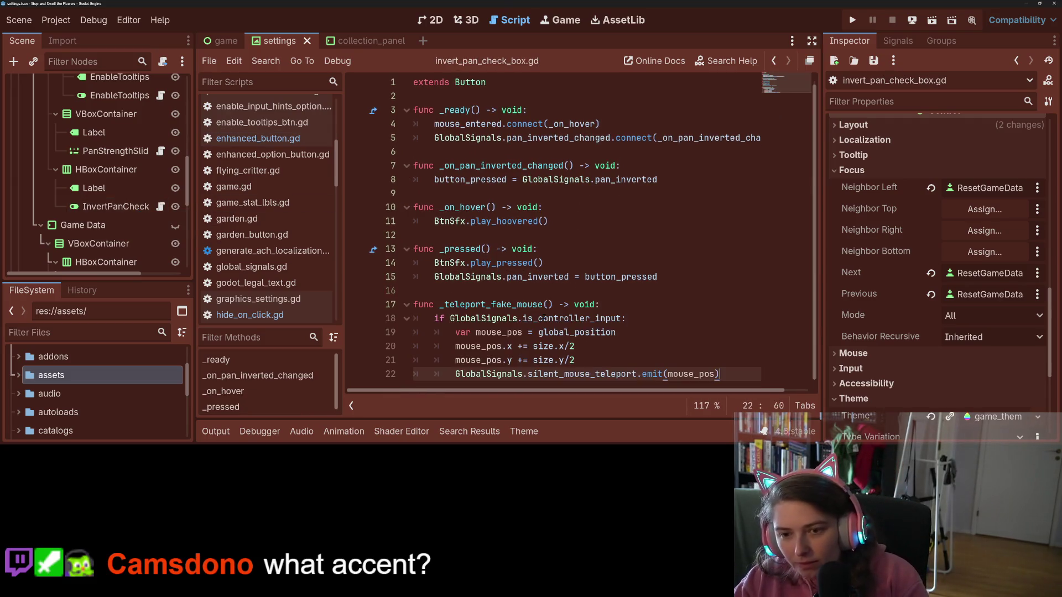
click(443, 304)
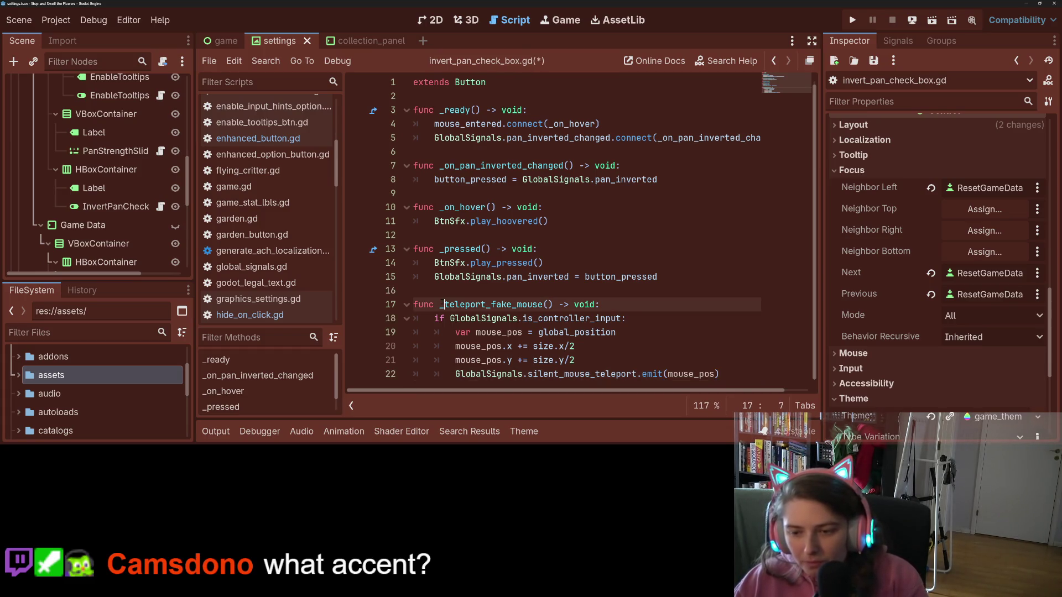
drag(553, 305, 441, 305)
click(441, 305)
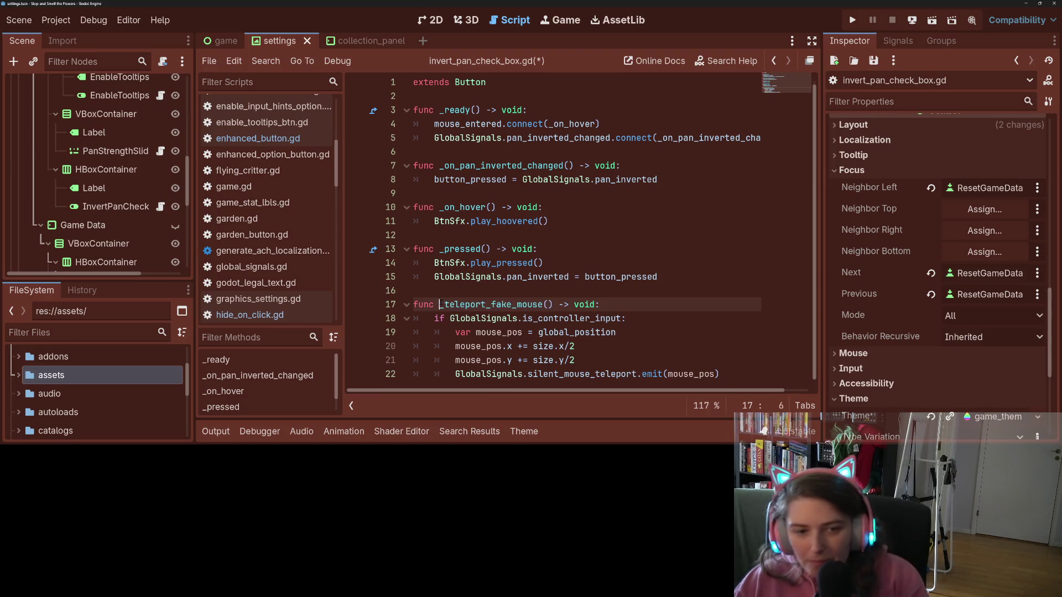
click(557, 224)
key(Return)
text(_)
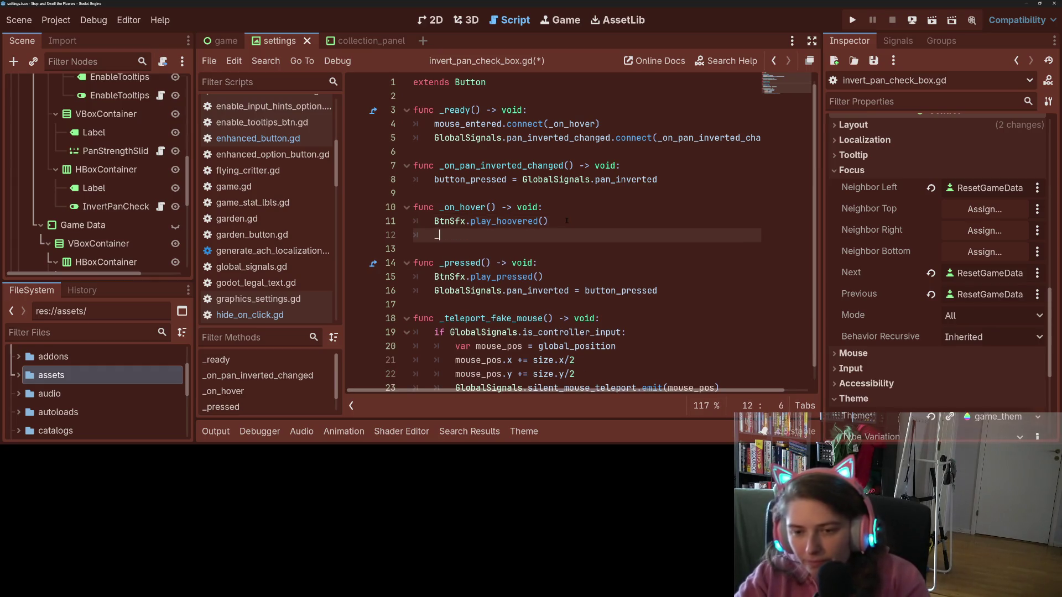
text(tel)
key(Return)
key(ctrl+s)
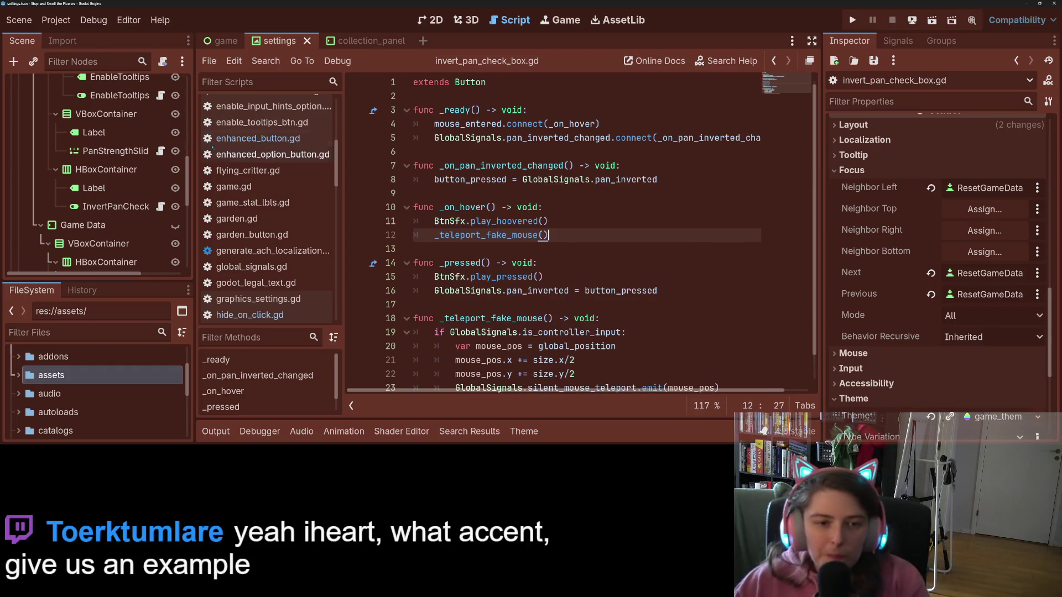
scroll(162, 145, up, 2)
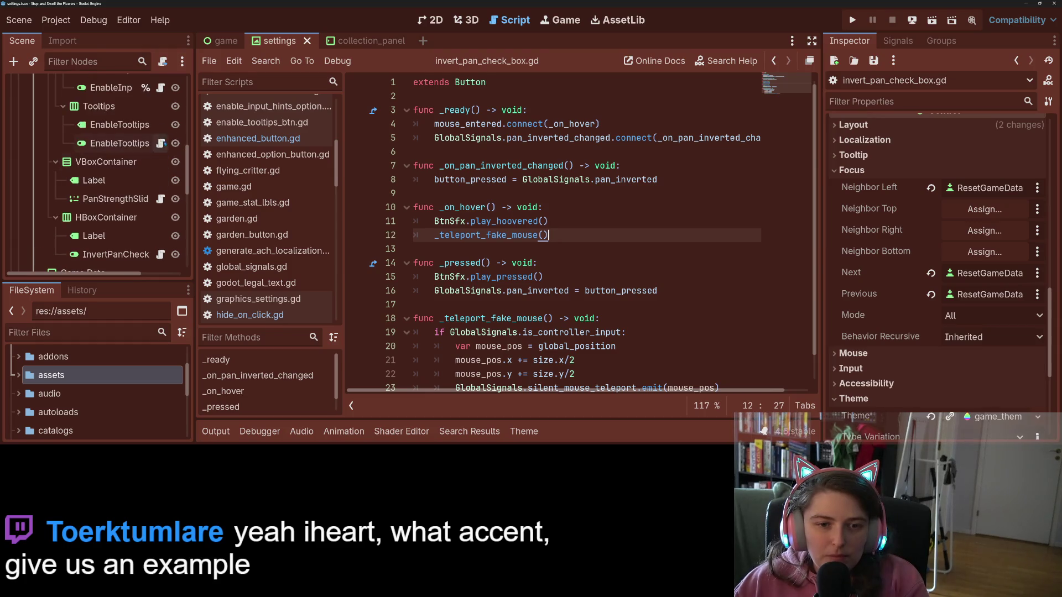
- In enable_tooltips_btn.gd, paste _teleport_fake_mouse at the end, call it from _on_hover, and save
click(161, 143)
click(562, 333)
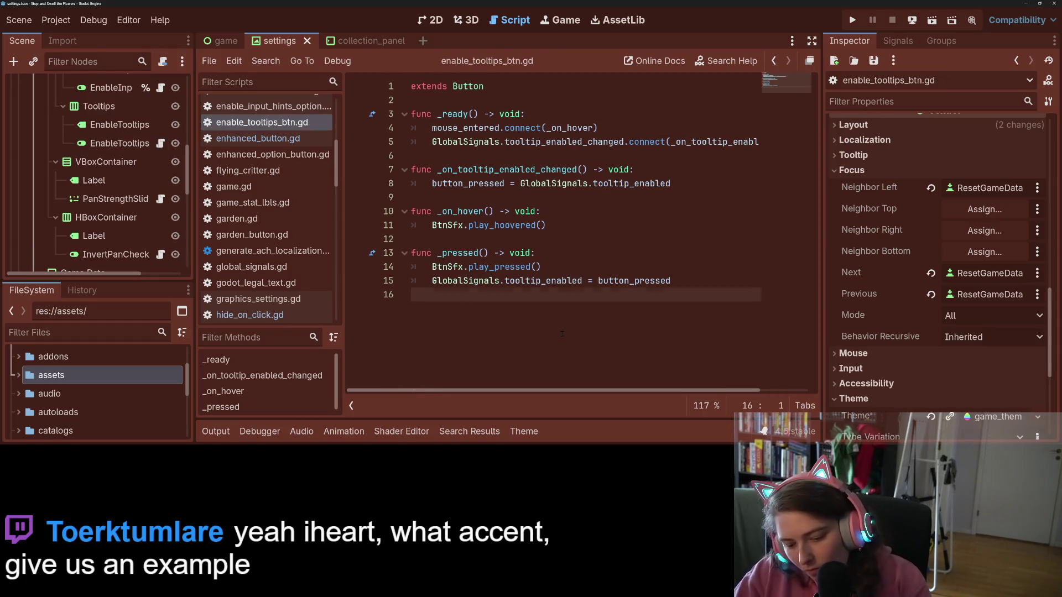
key(ctrl+v)
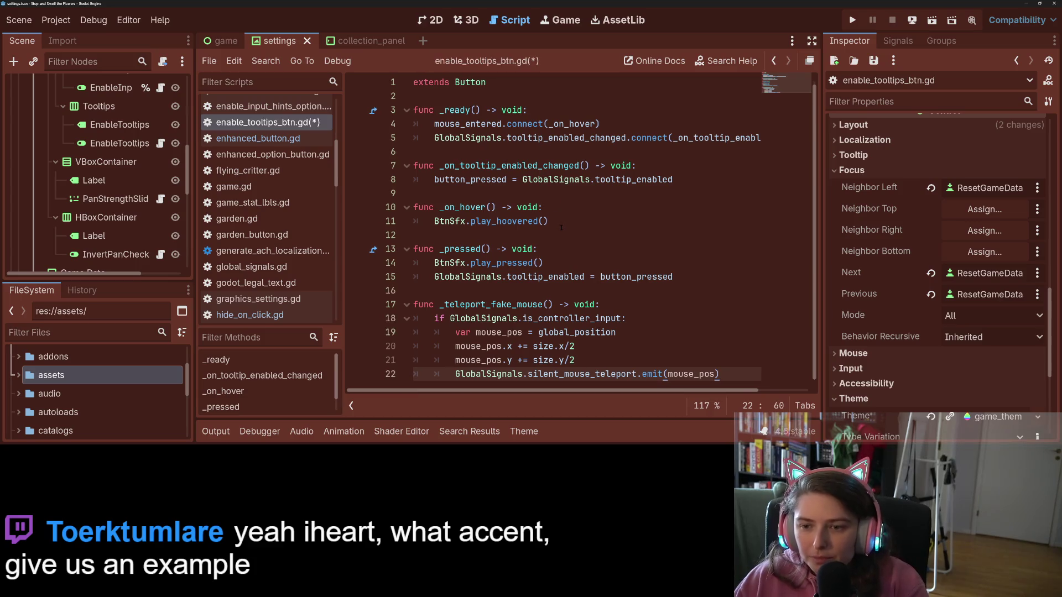
click(561, 223)
key(Return)
text(tel)
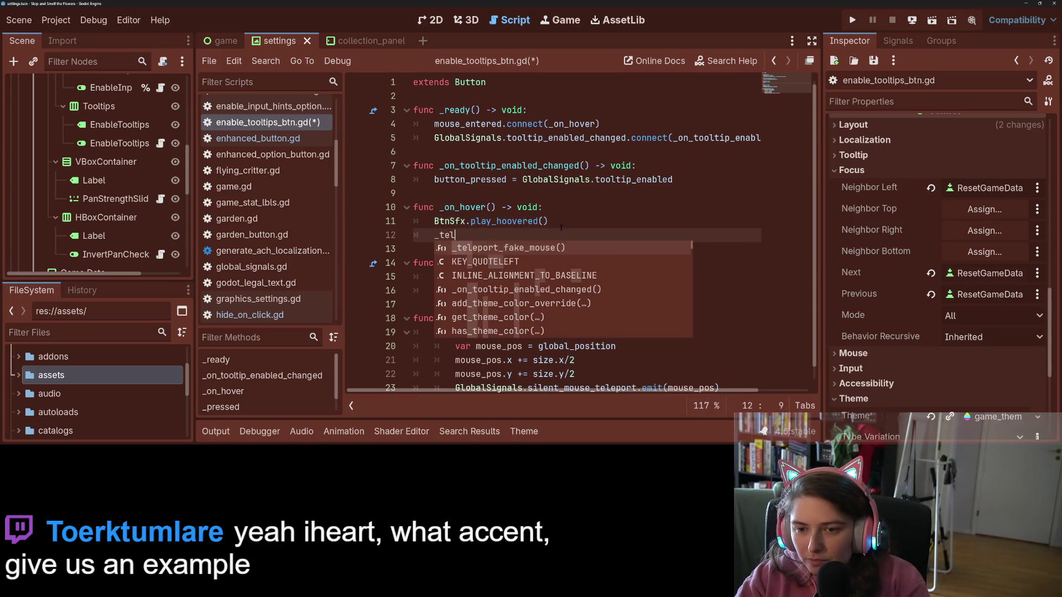
key(Return)
key(ctrl+s)
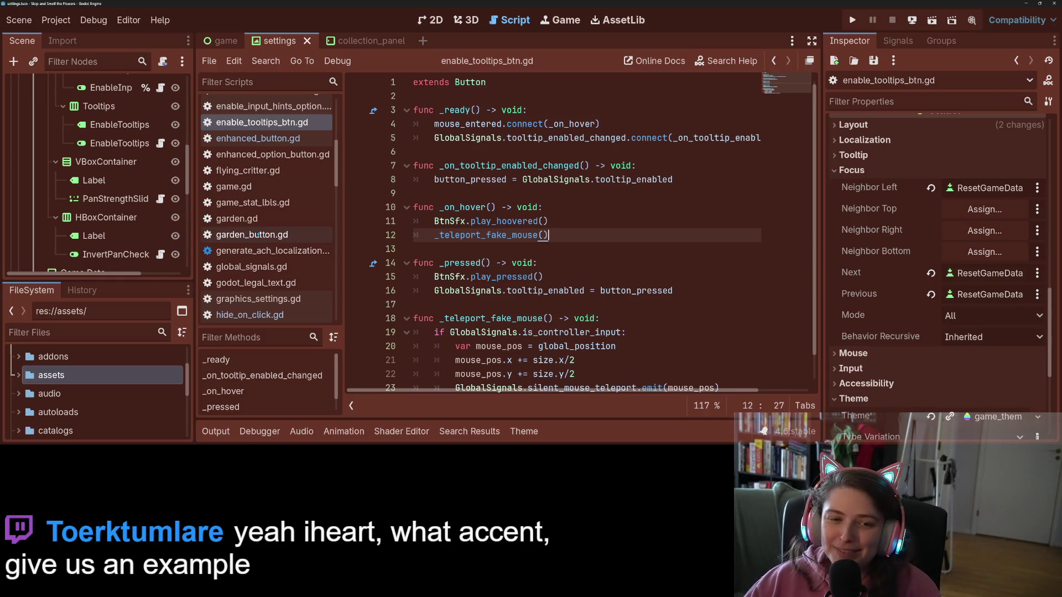
scroll(136, 221, up, 1)
scroll(135, 221, down, 1)
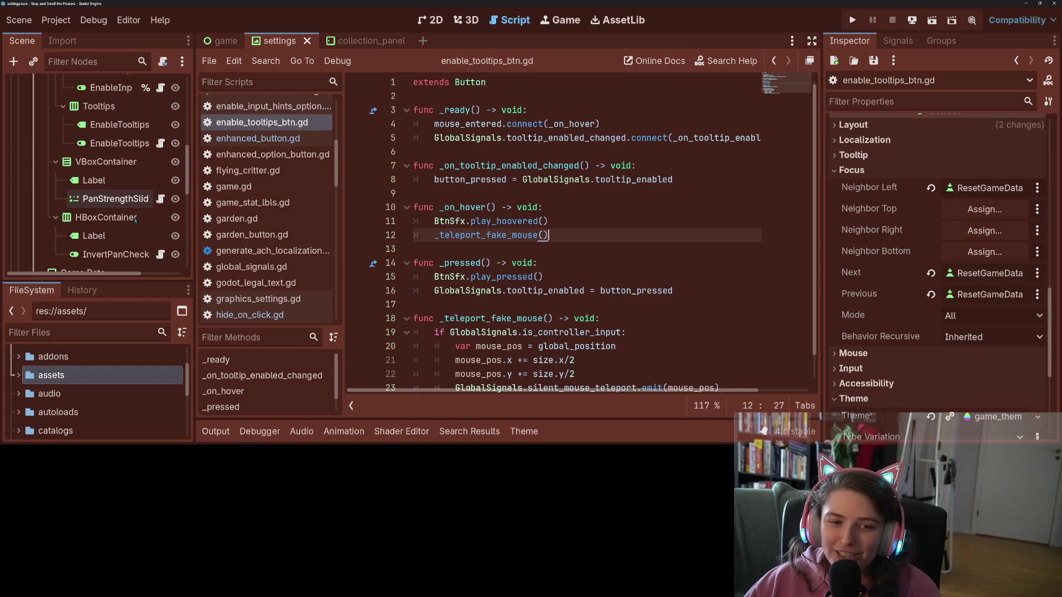
- Paste _teleport_fake_mouse into the input hints option script, call it on hover, and save
scroll(136, 221, up, 2)
click(161, 136)
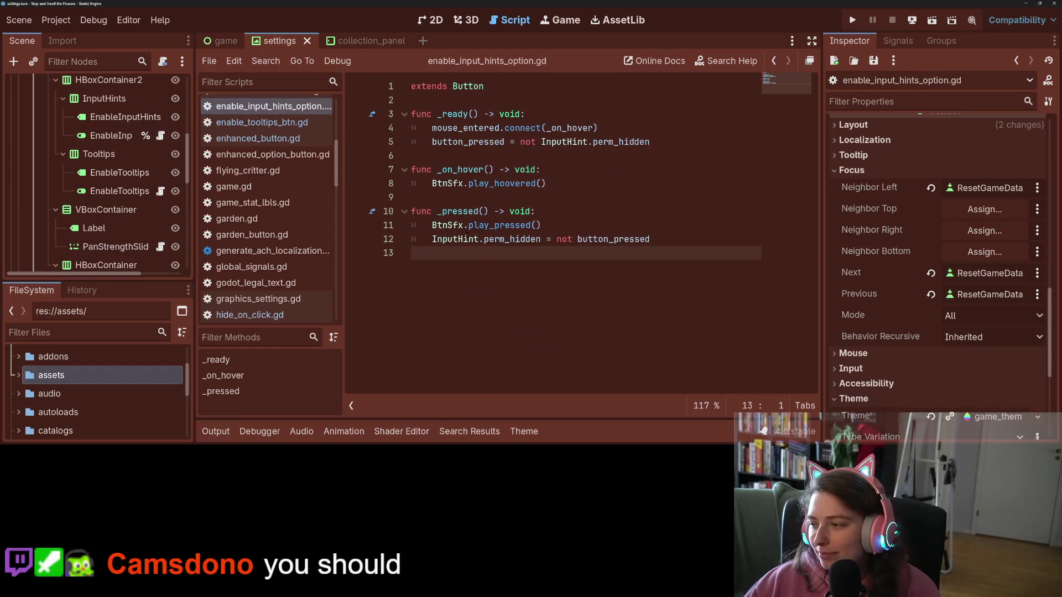
key(Return)
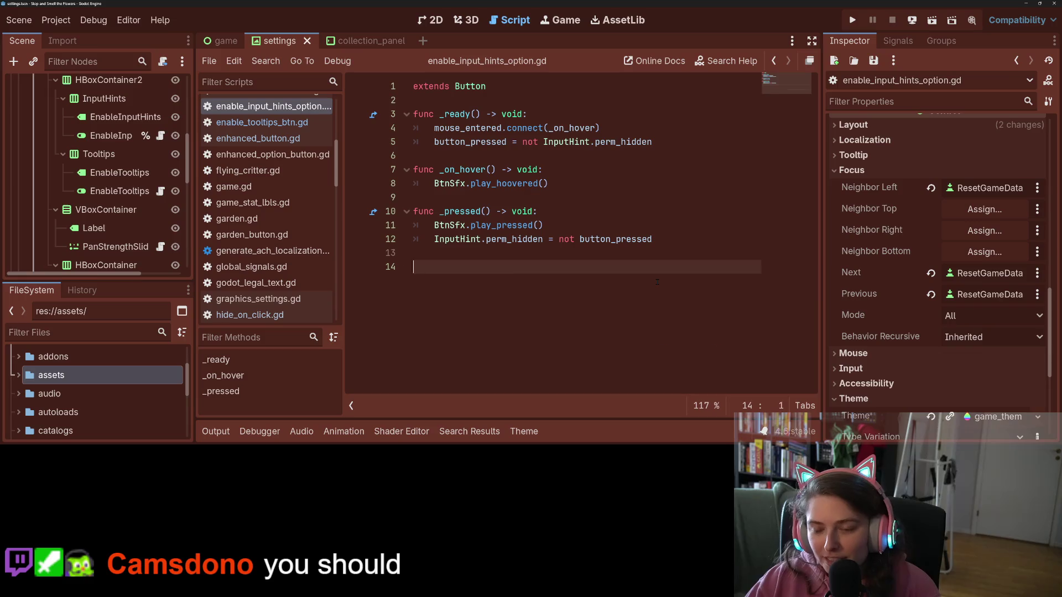
text(func _teleport_fake_mouse() -> void: 	if GlobalSignals.is_controller_input: 		var mouse_pos = global_position 		mouse_pos.x += size.x/2 		mouse_pos.y += size.y/2 		GlobalSignals.silent_mouse_teleport.emit(mouse_pos))
click(603, 184)
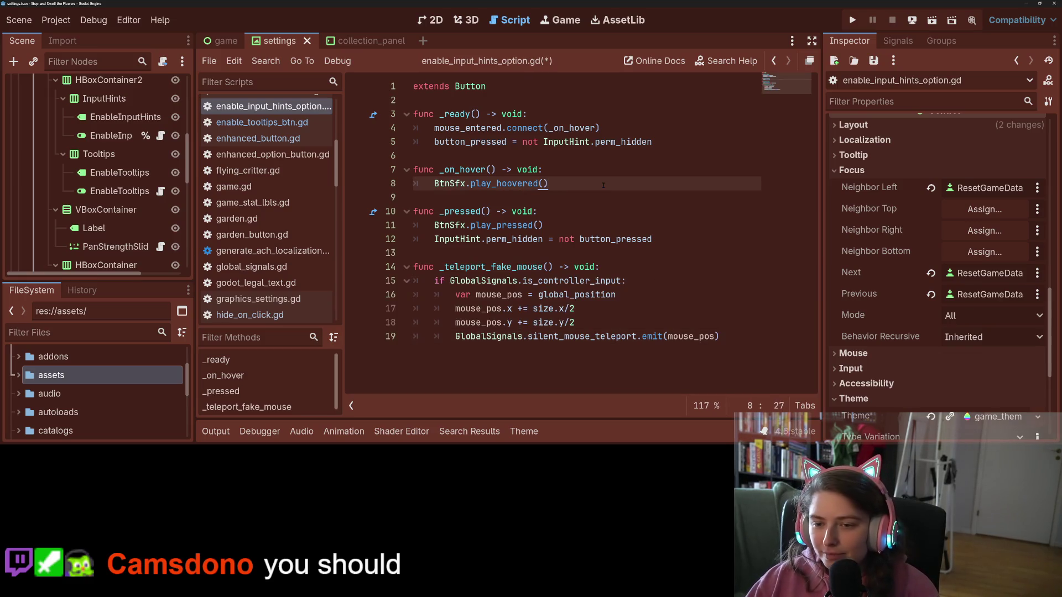
key(Return)
text(_tel)
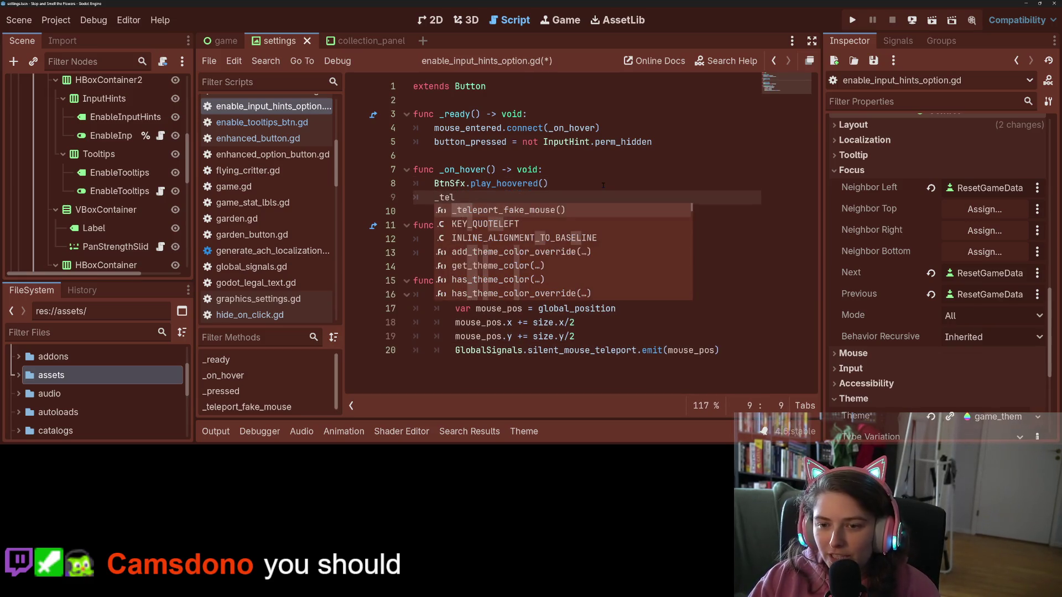
key(Return)
key(ctrl+s)
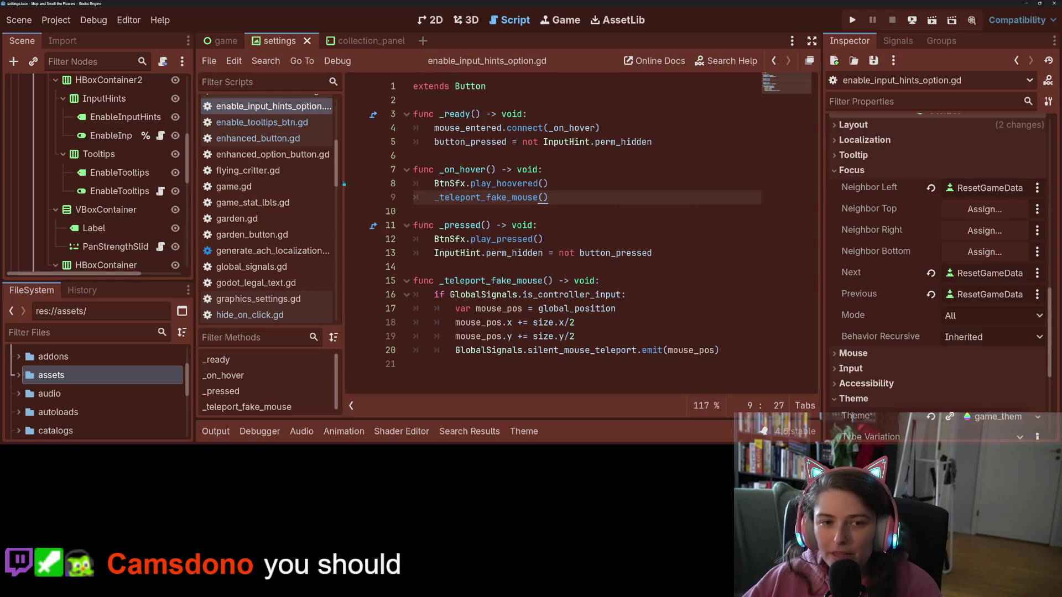
scroll(83, 171, up, 3)
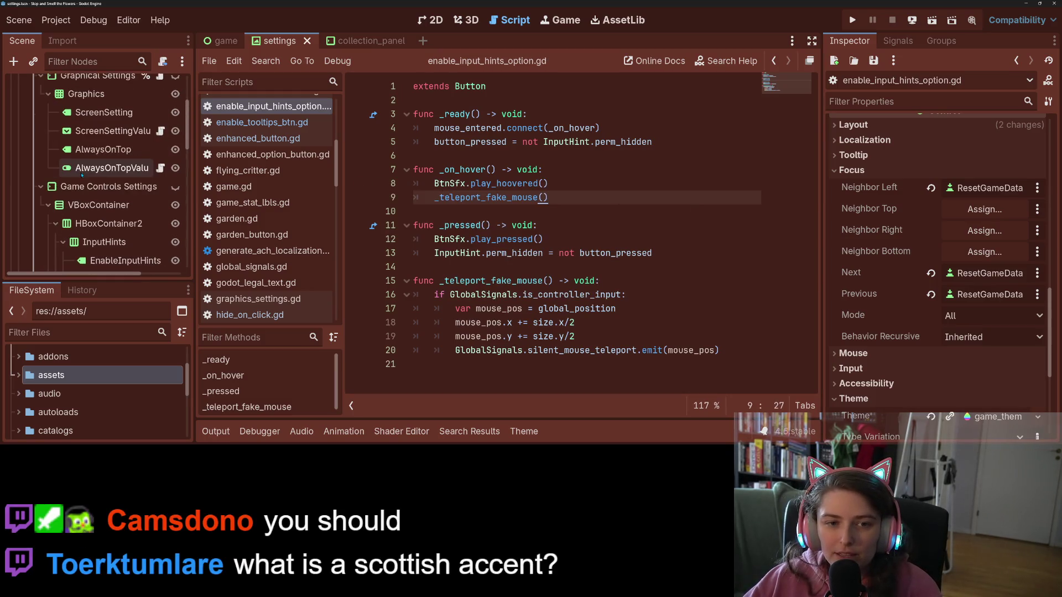
- Add _teleport_fake_mouse to always_on_top.gd and call it from _on_hover, then save
click(160, 168)
click(721, 364)
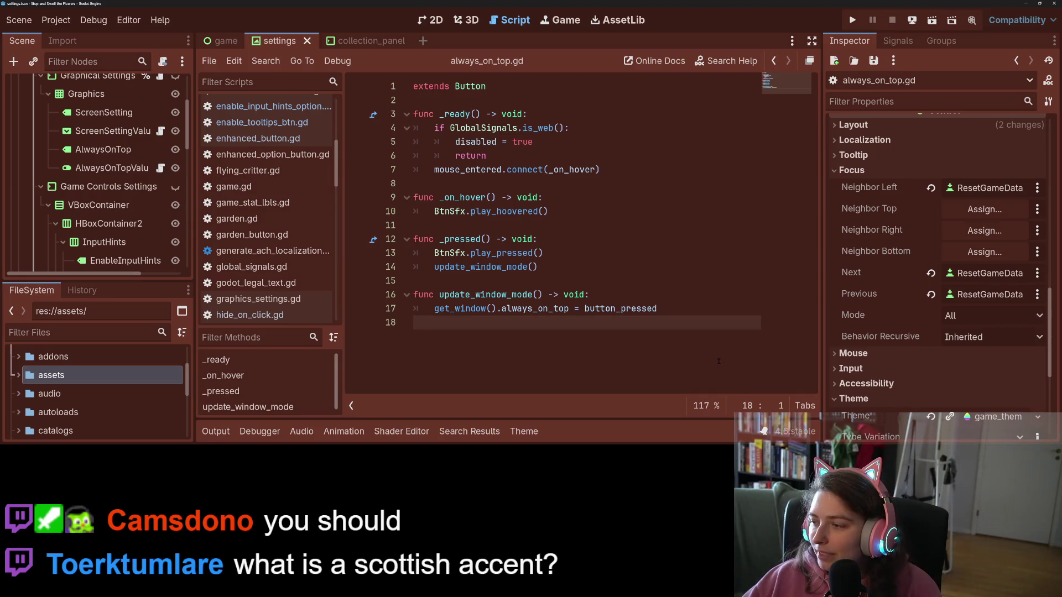
text(func _teleport_fake_mouse() -> void: 	if GlobalSignals.is_controller_input: 		var mouse_pos = global_position 		mouse_pos.x += size.x/2 		mouse_pos.y += size.y/2 		GlobalSignals.silent_mouse_teleport.emit(mouse_pos))
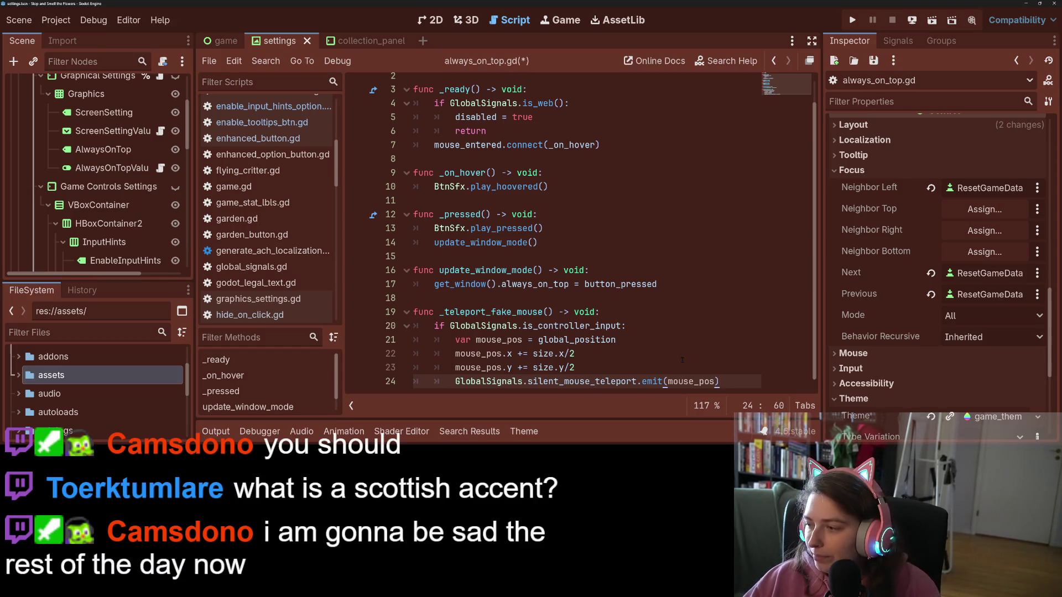
key(ctrl+s)
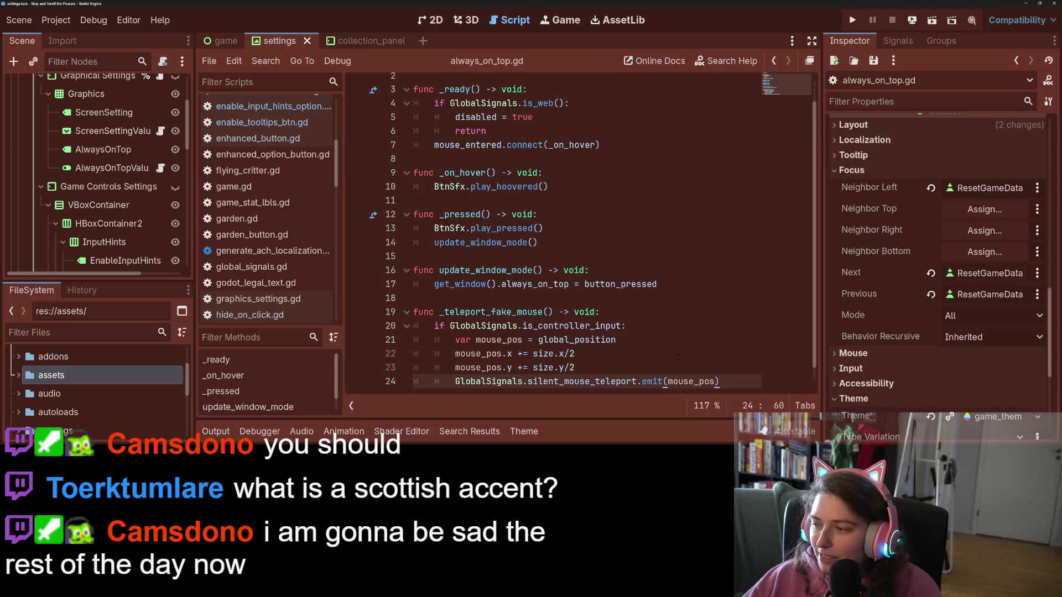
scroll(556, 252, up, 1)
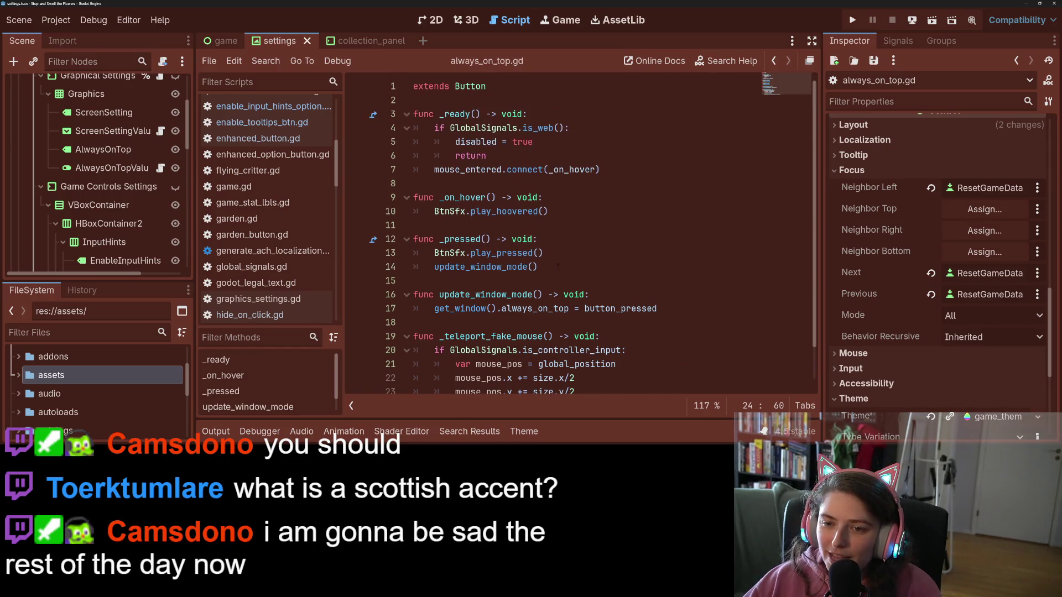
click(559, 208)
scroll(583, 240, down, 1)
key(Return)
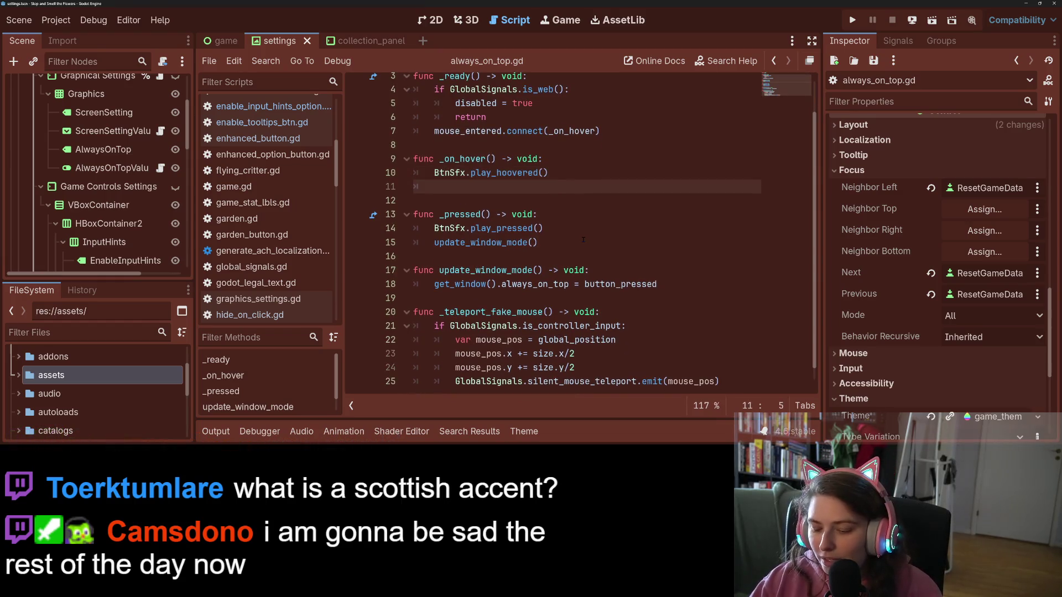
text(_t)
key(Return)
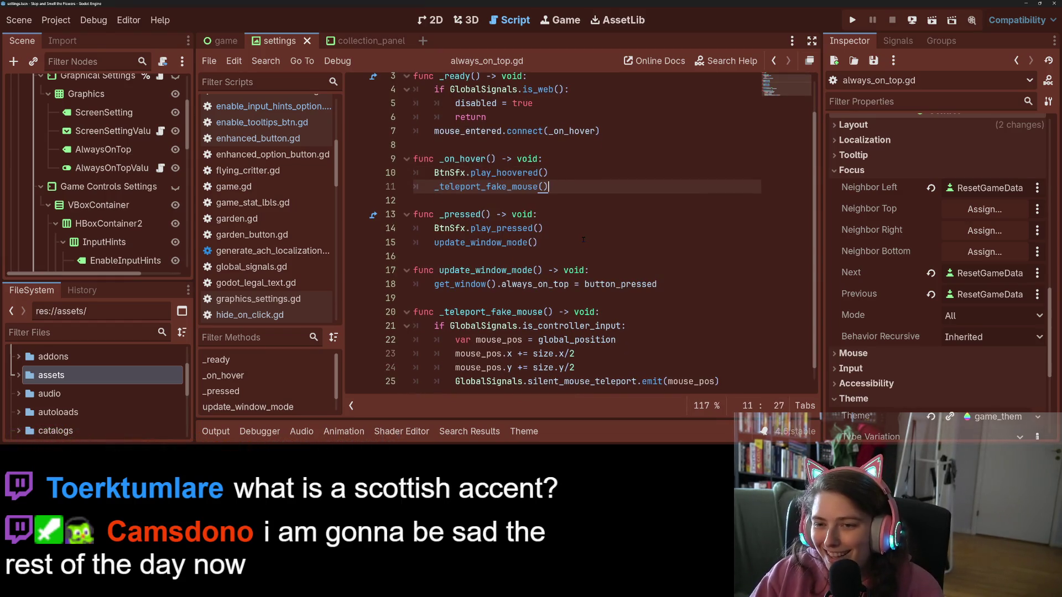
key(ctrl+s)
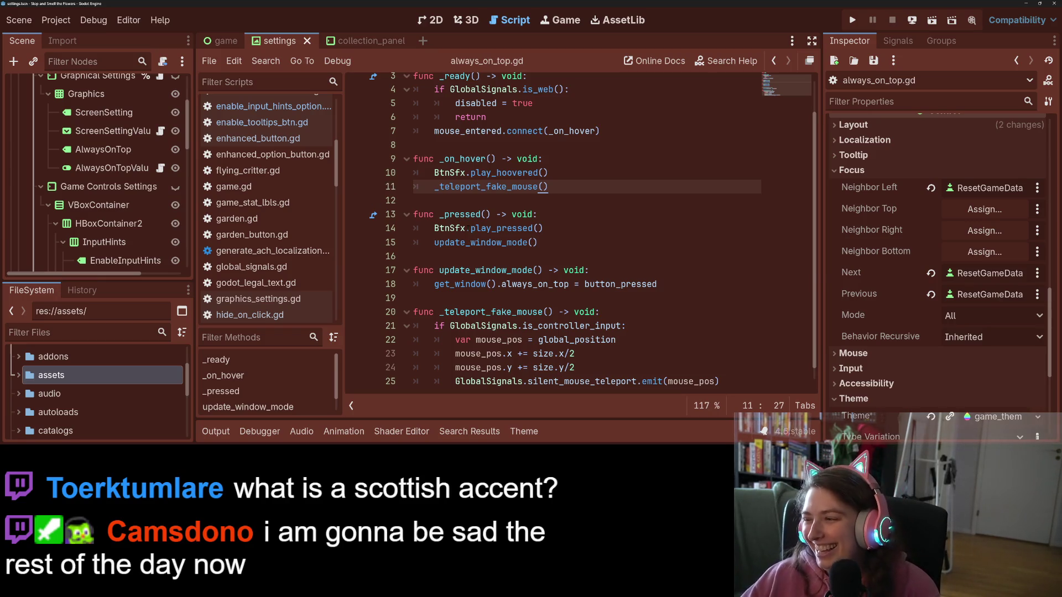
- Save the scene and open the always-on-top value node's script
mouse_move(477, 228)
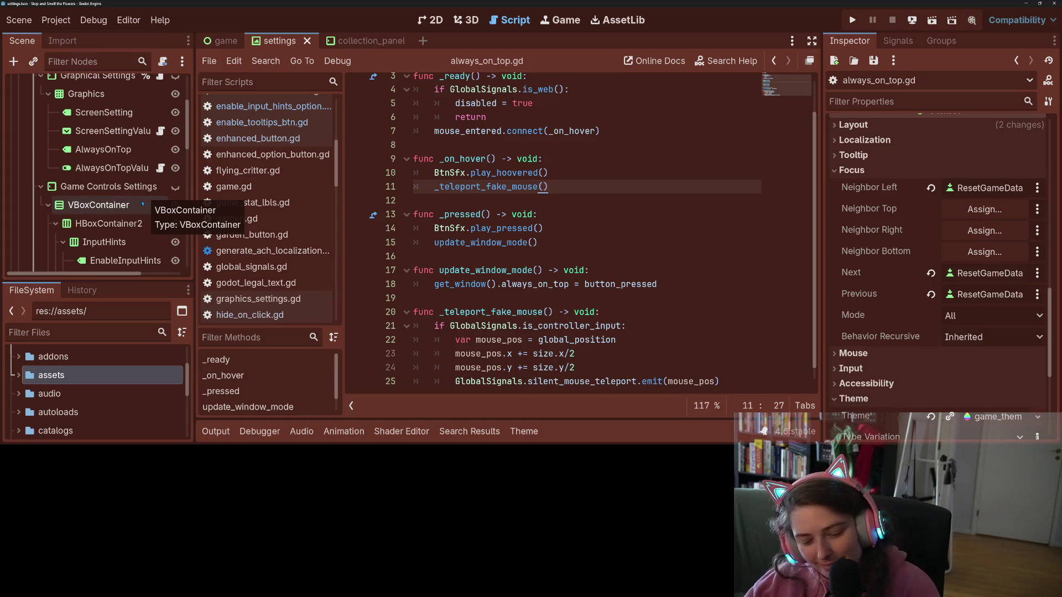
key(ctrl+s)
click(443, 256)
scroll(144, 168, up, 1)
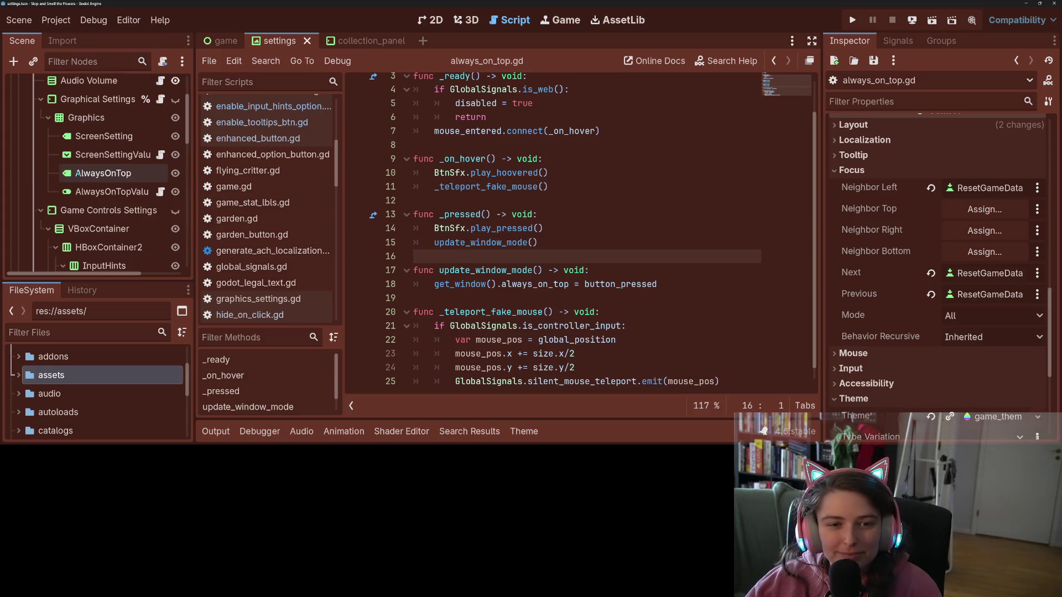
click(160, 191)
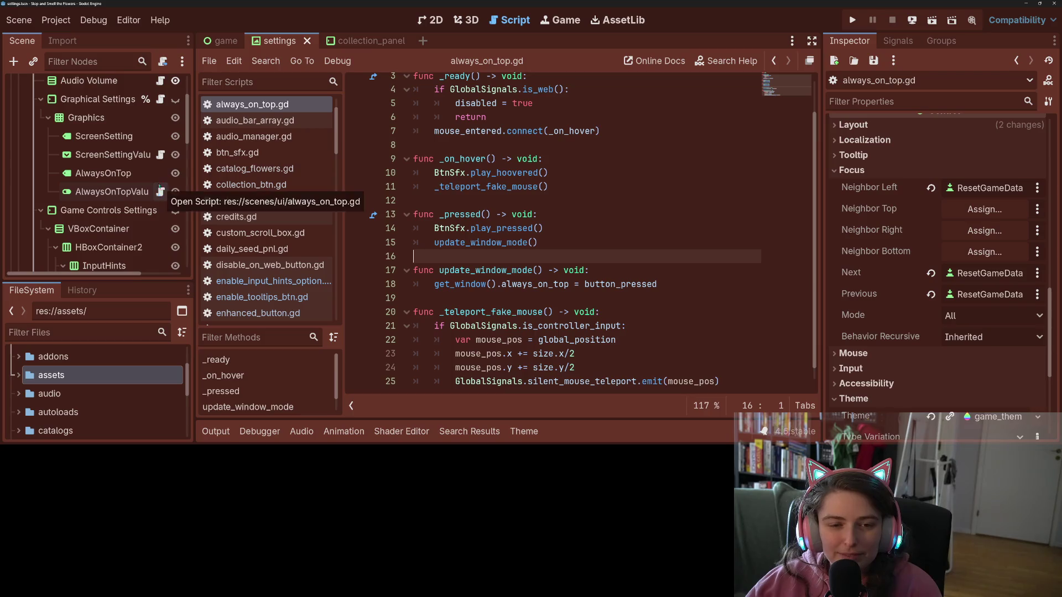
- In screen_mode_option.gd, add an _on_focus_entered handler at the end and paste the teleport function
click(160, 155)
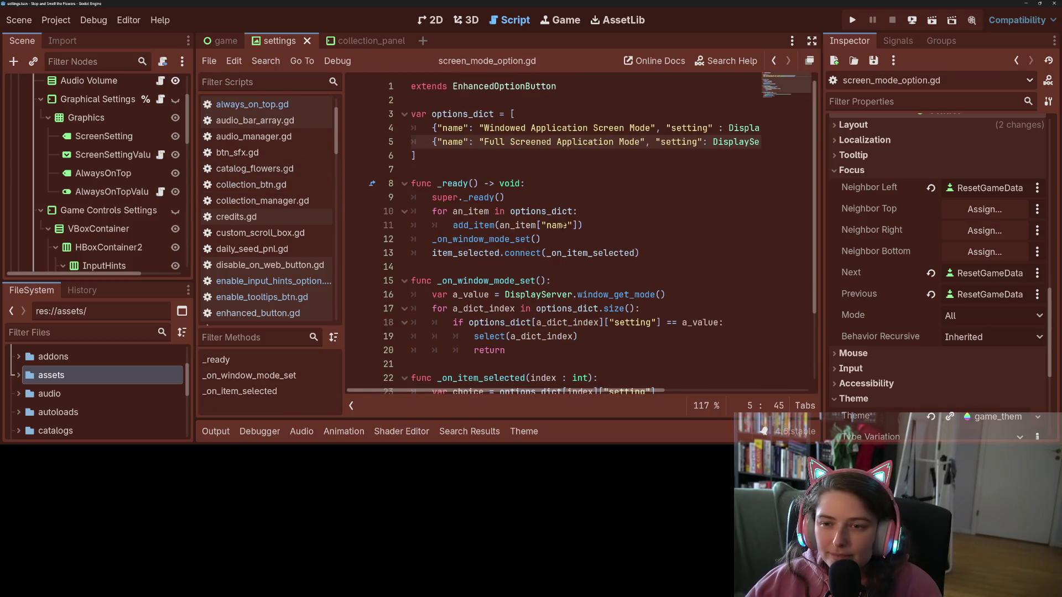
scroll(560, 224, down, 2)
click(491, 178)
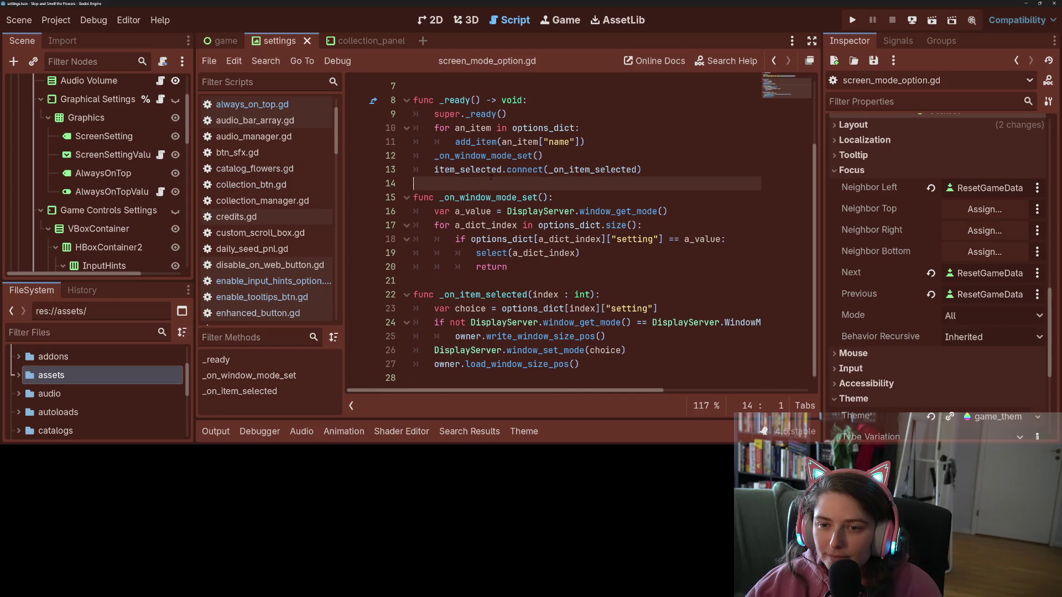
click(585, 380)
key(Return)
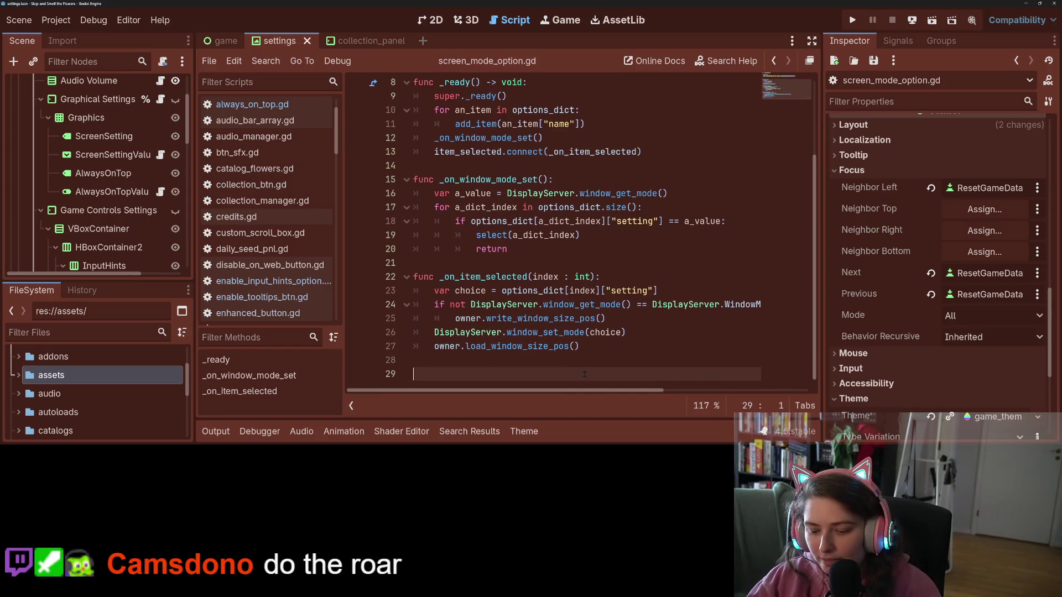
text(func _hov)
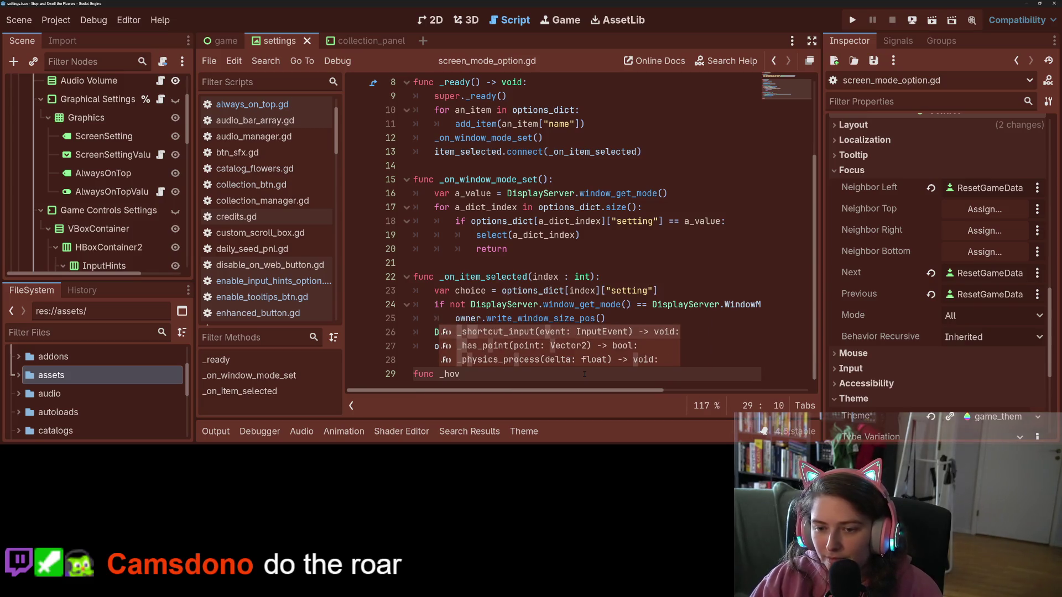
key(BackSpace)
key(BackSpace)
key(BackSpace)
text(mou)
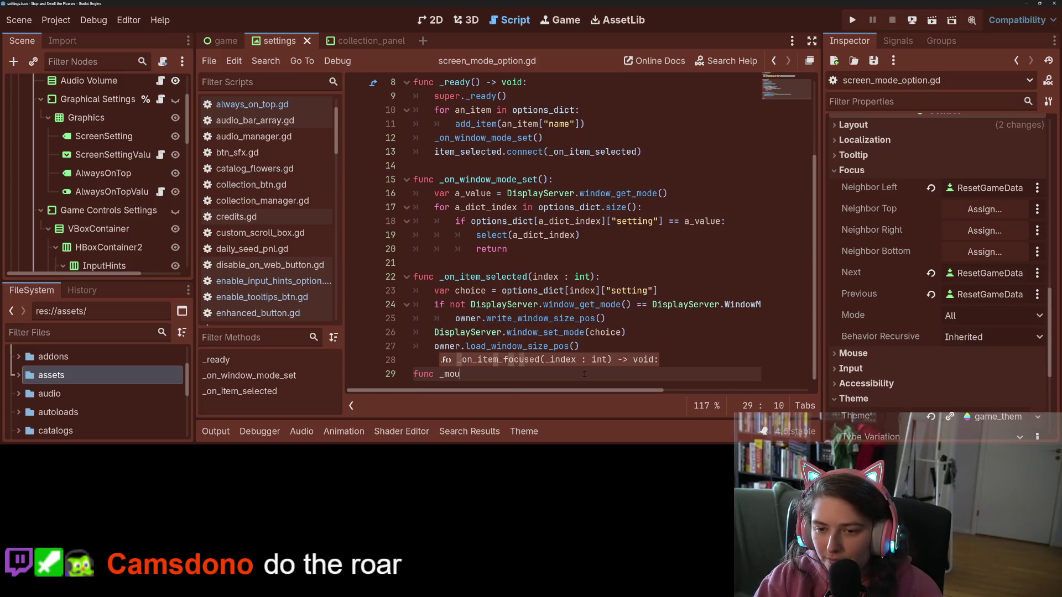
key(BackSpace)
key(BackSpace)
key(BackSpace)
text(on)
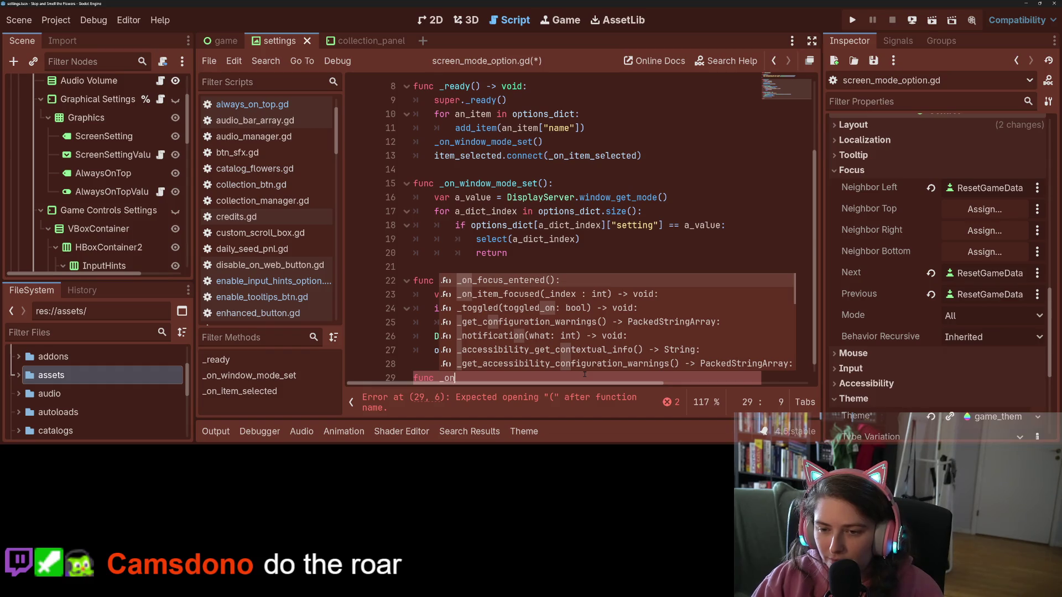
key(Return)
key(Return)
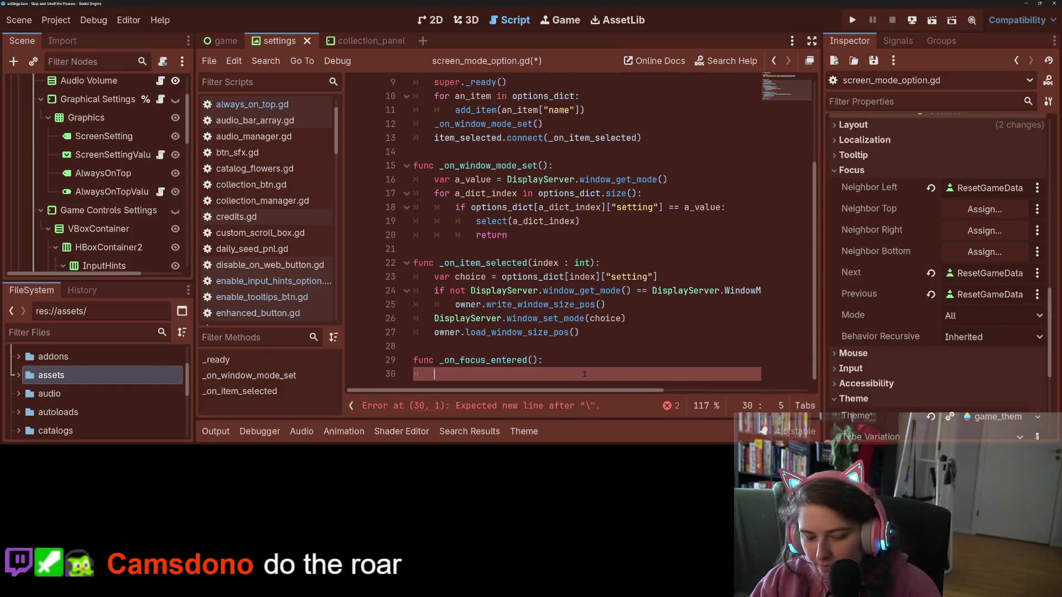
text(func _teleport_fake_mouse() -> void: 	if GlobalSignals.is_controller_input: 		var mouse_pos = global_position 		mouse_pos.x += size.x/2 		mouse_pos.y += size.y/2 		GlobalSignals.silent_mouse_teleport.emit(mouse_pos))
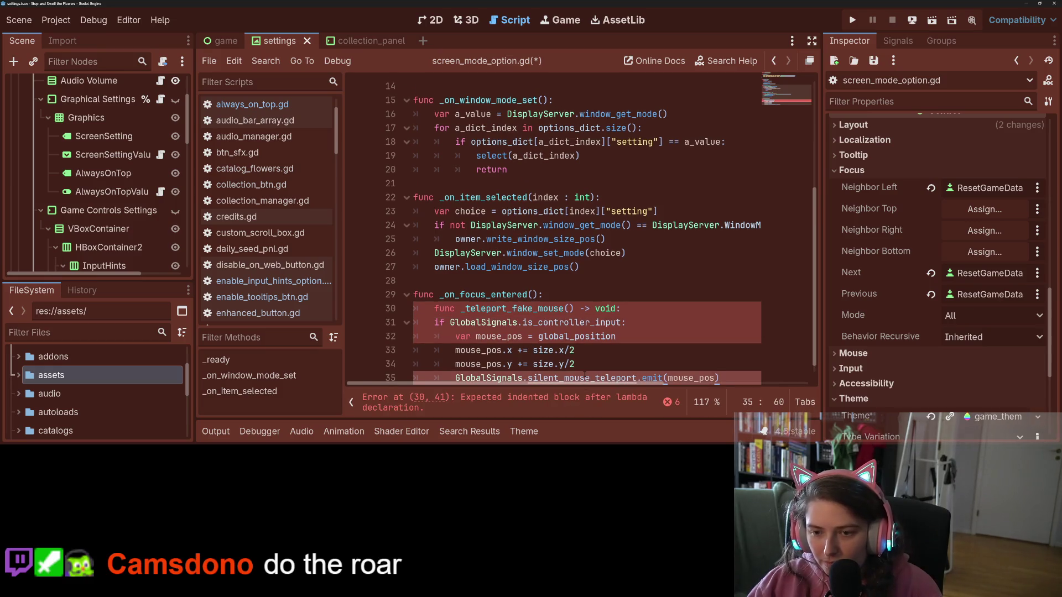
- Un-indent _teleport_fake_mouse, call it inside _on_focus_entered, remove the stray tab, and save
key(Up)
key(Up)
key(Up)
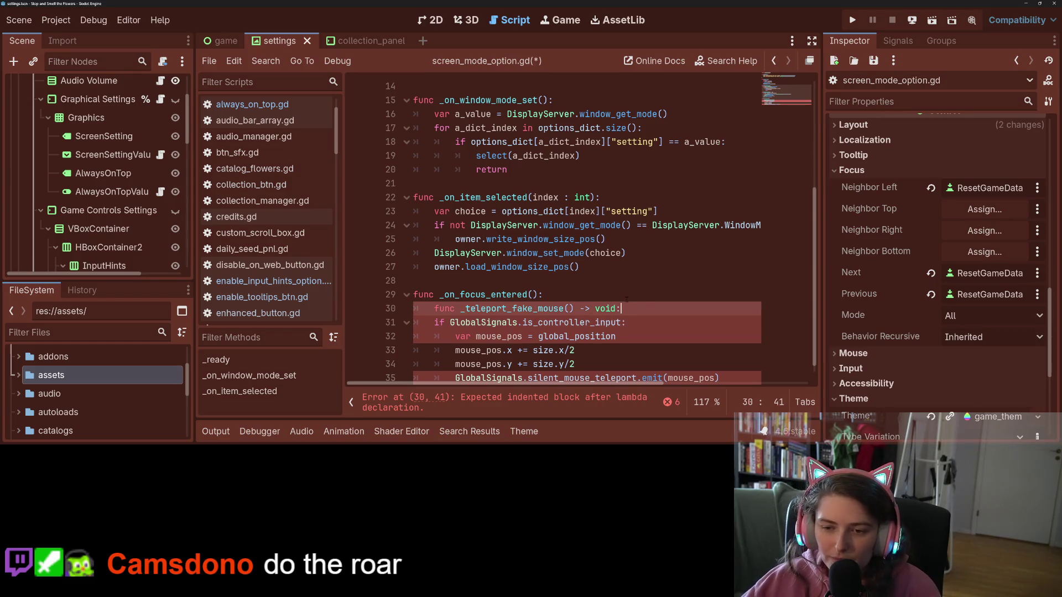
drag(644, 308, 404, 310)
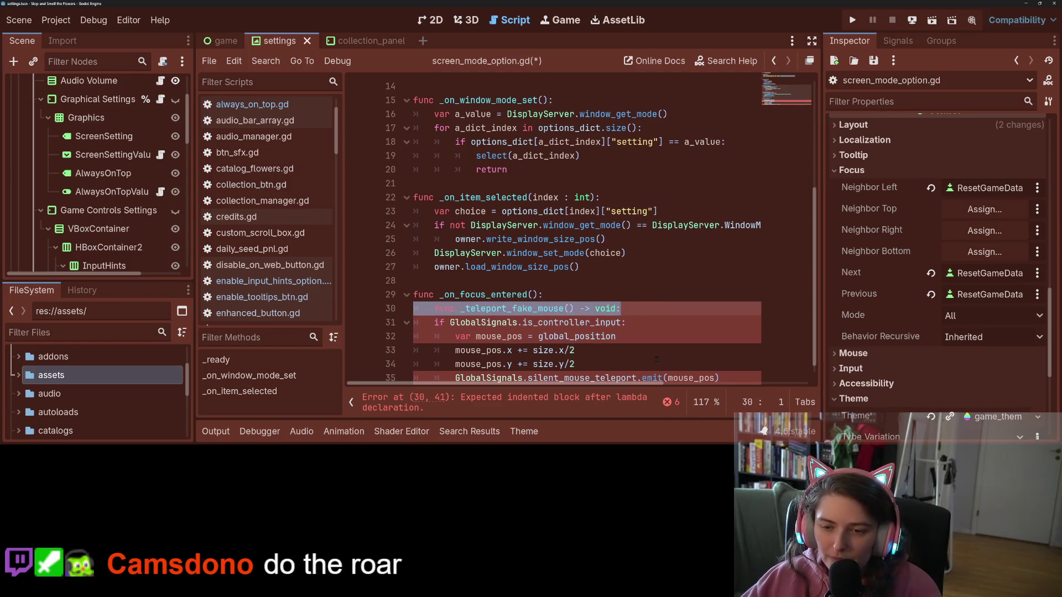
click(405, 310)
key(shift+Tab)
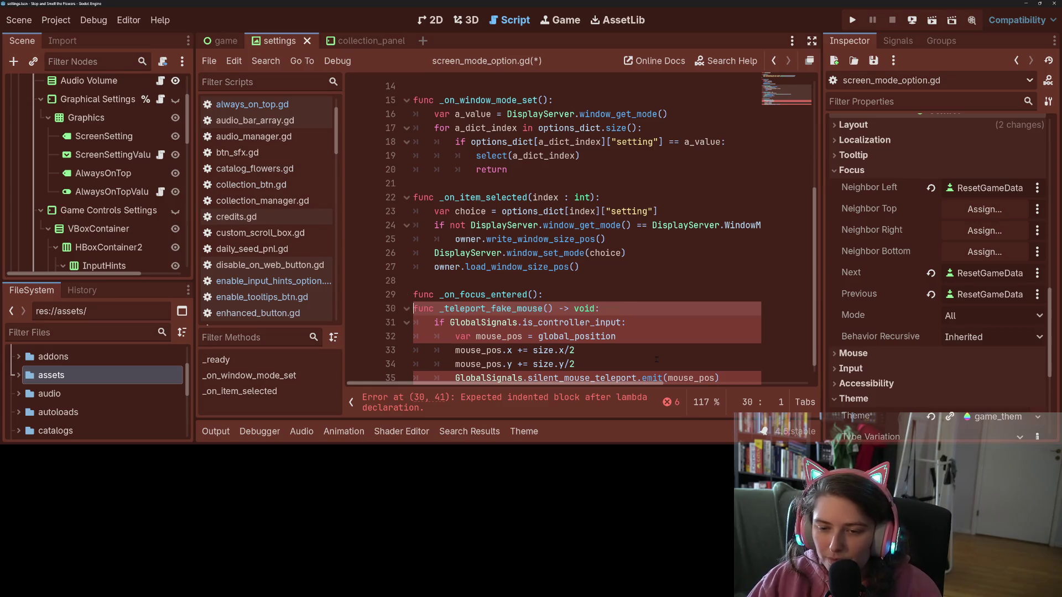
key(Up)
key(End)
key(Return)
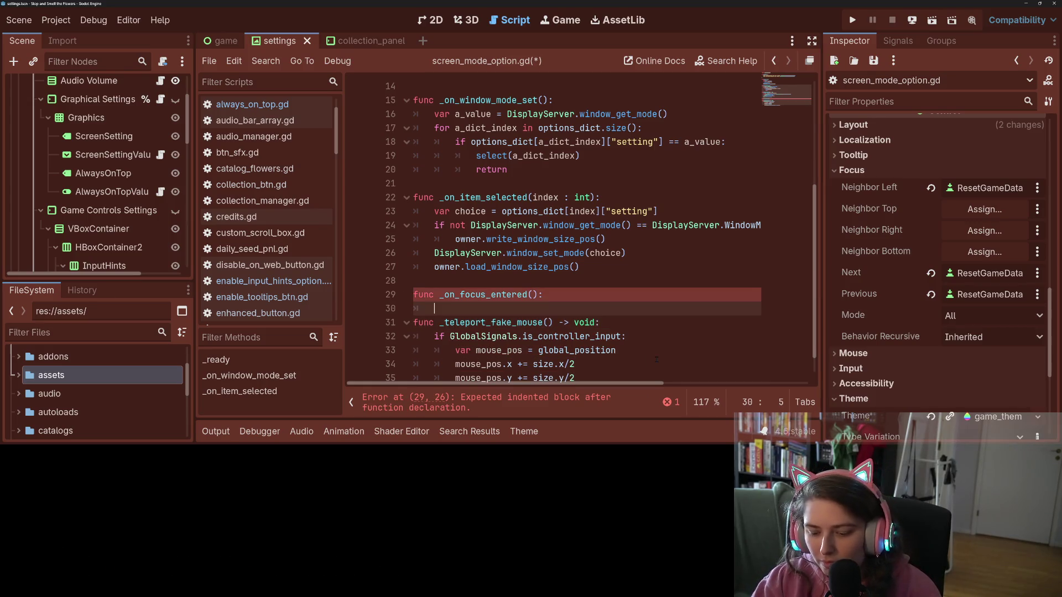
text(_tele)
key(Return)
key(Return)
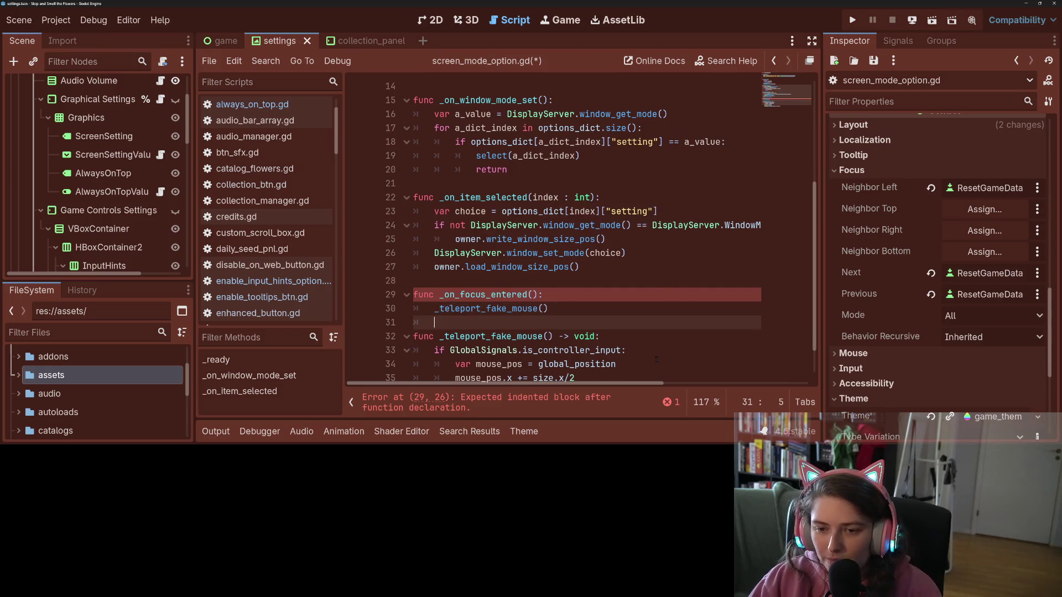
key(BackSpace)
key(ctrl+s)
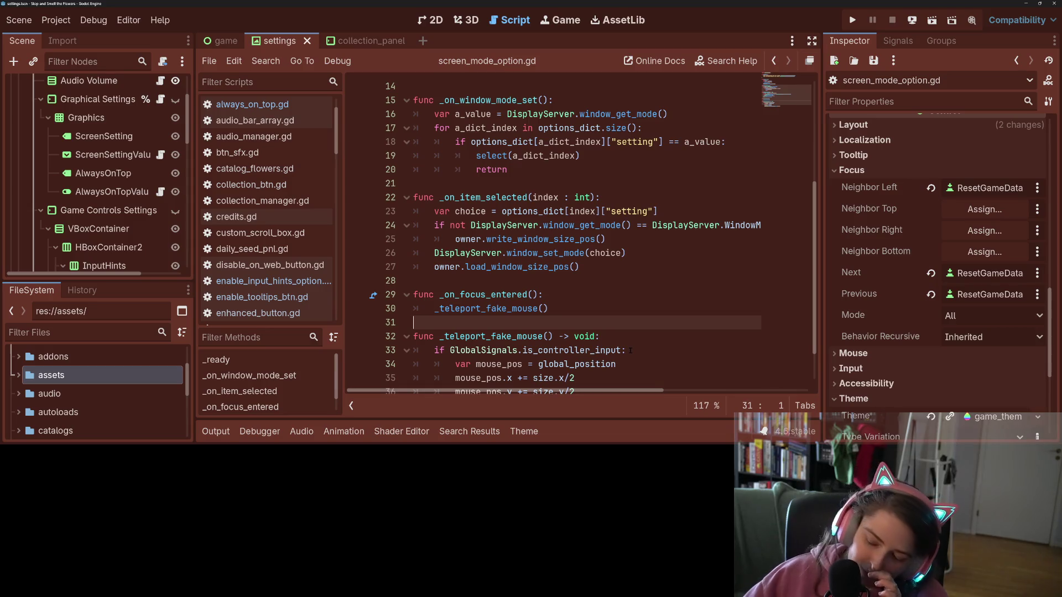
click(681, 310)
key(ctrl+s)
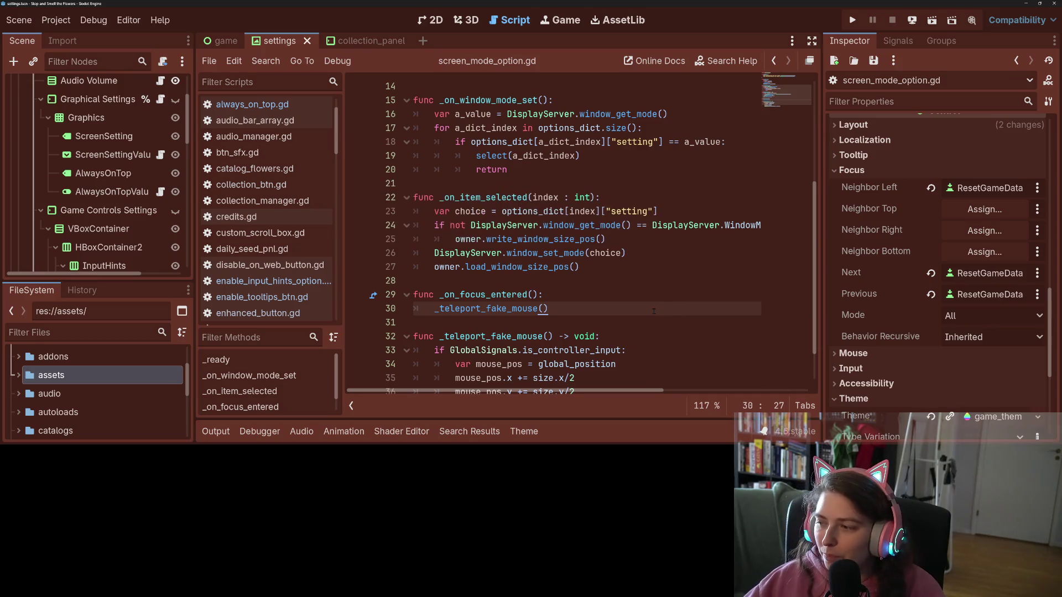
- Copy the _on_focus_entered and _teleport_fake_mouse functions (lines 29–37)
click(533, 295)
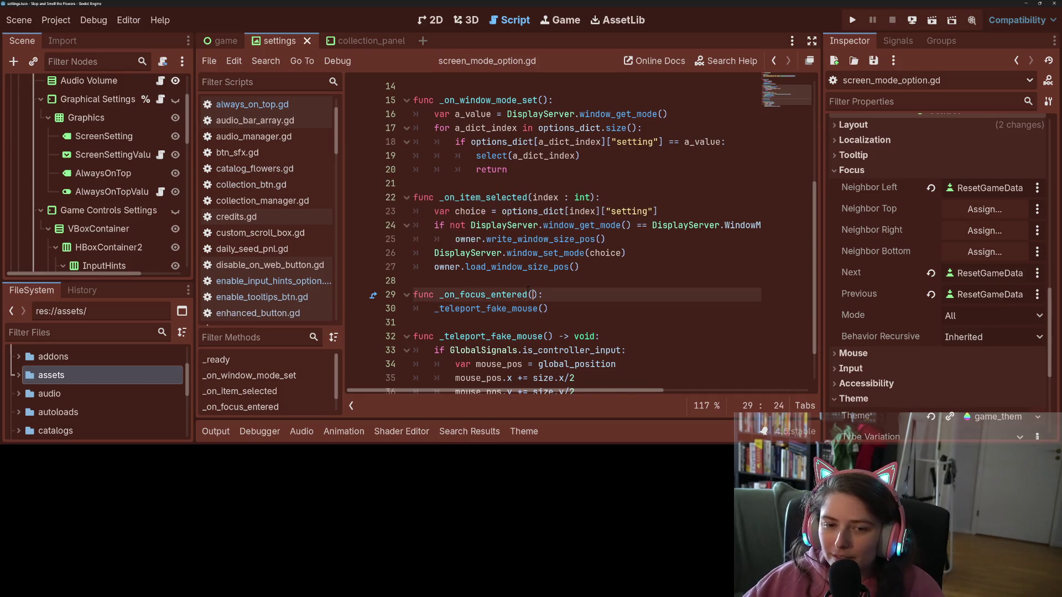
scroll(534, 294, down, 1)
mouse_move(719, 364)
mouse_down()
mouse_move(416, 295)
mouse_move(414, 253)
mouse_up()
key(ctrl+c)
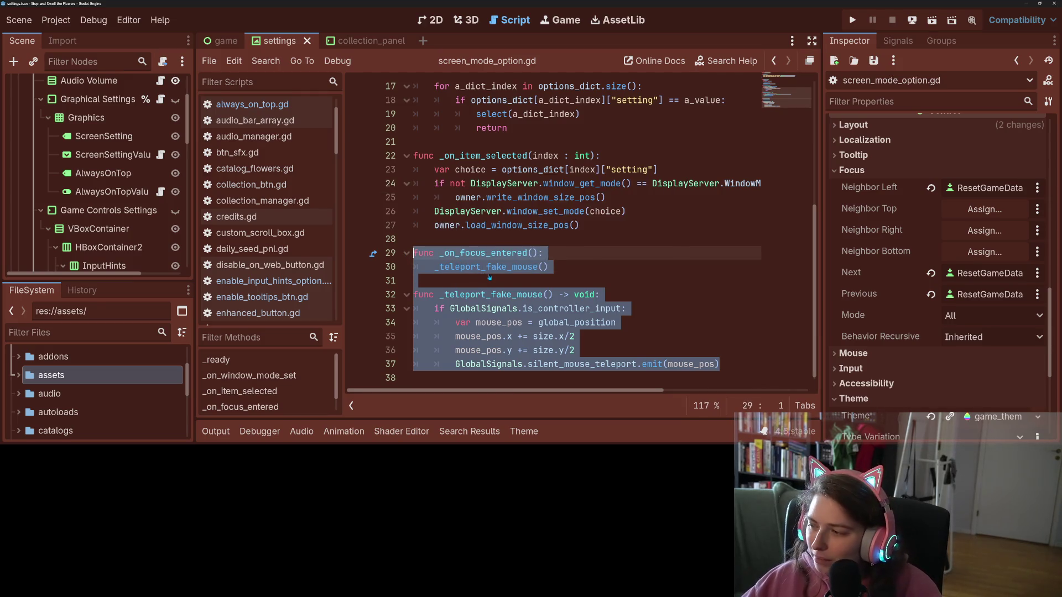
click(447, 275)
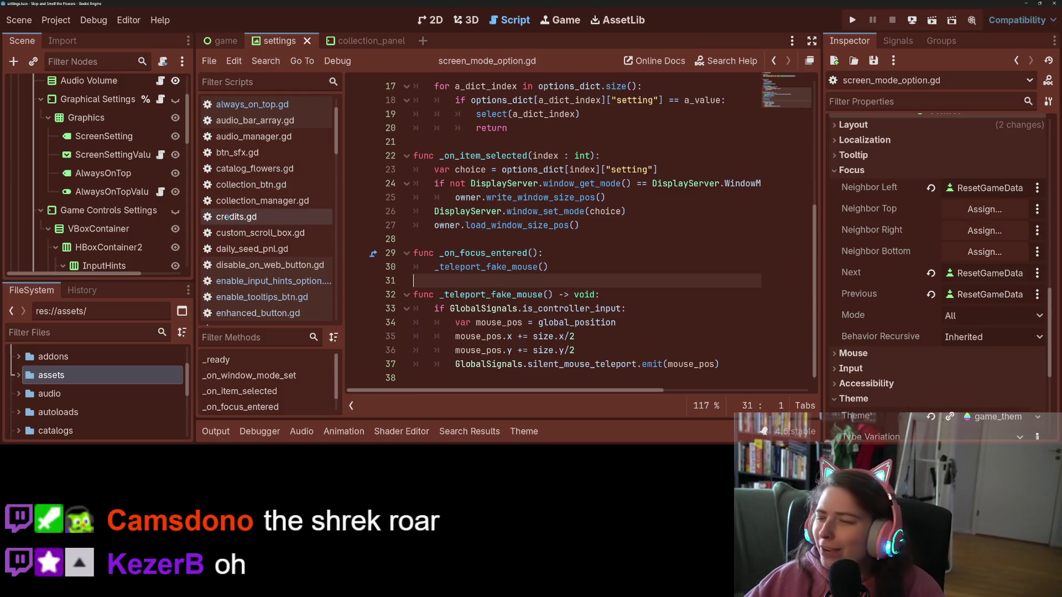
scroll(168, 217, up, 2)
scroll(167, 218, up, 1)
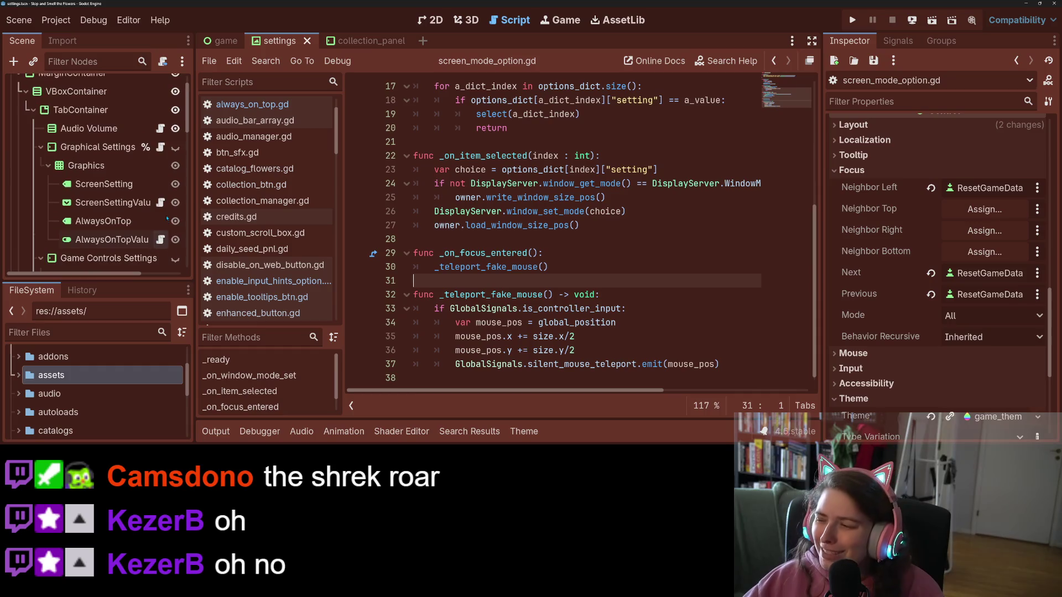
scroll(167, 217, up, 2)
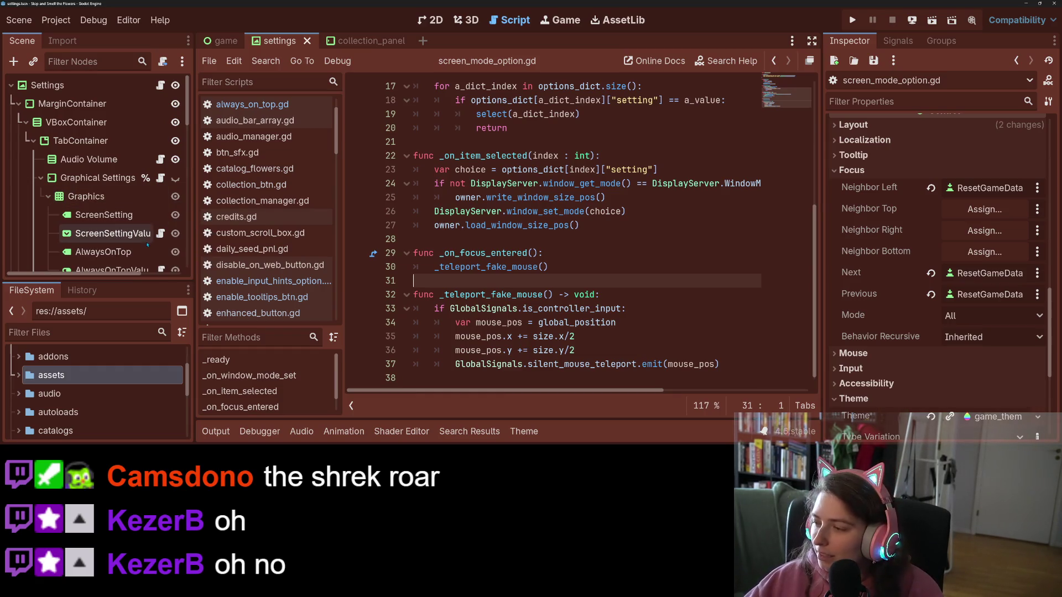
scroll(115, 209, down, 10)
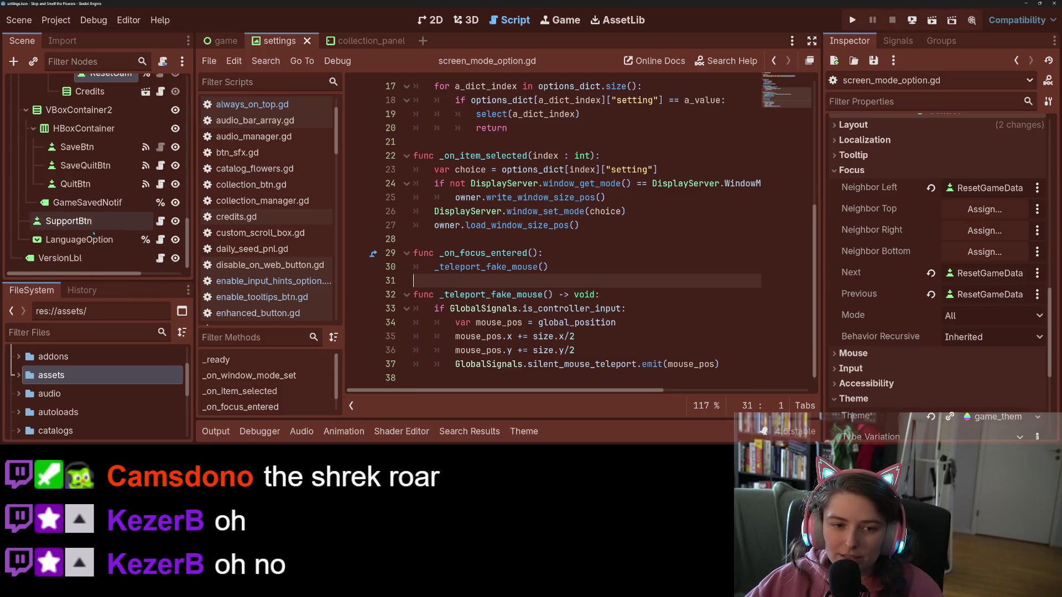
- Paste the focus and teleport functions at the end of LanguageOption's script and save
click(160, 240)
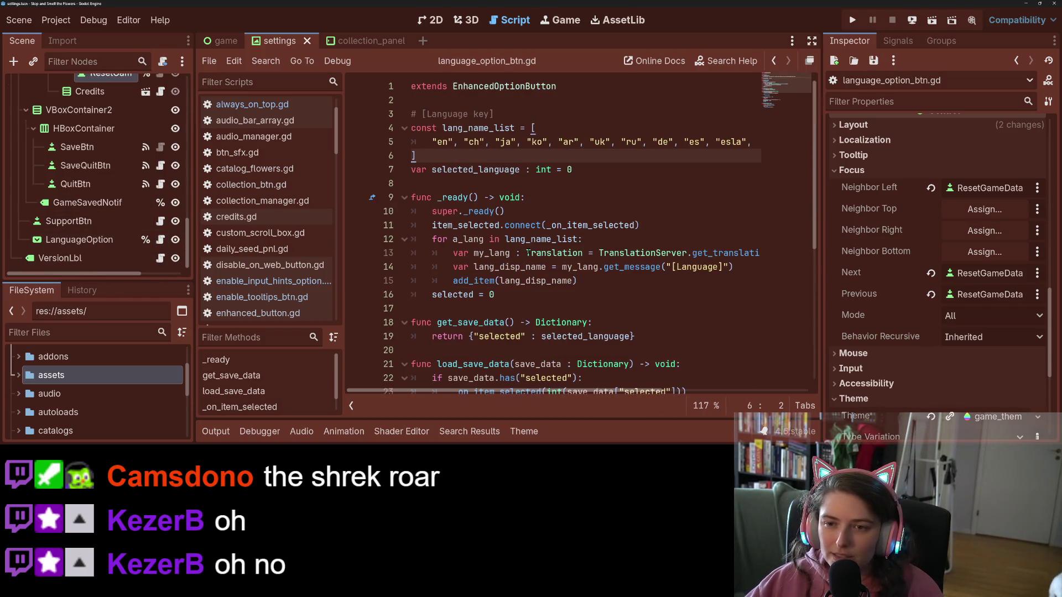
scroll(581, 233, down, 5)
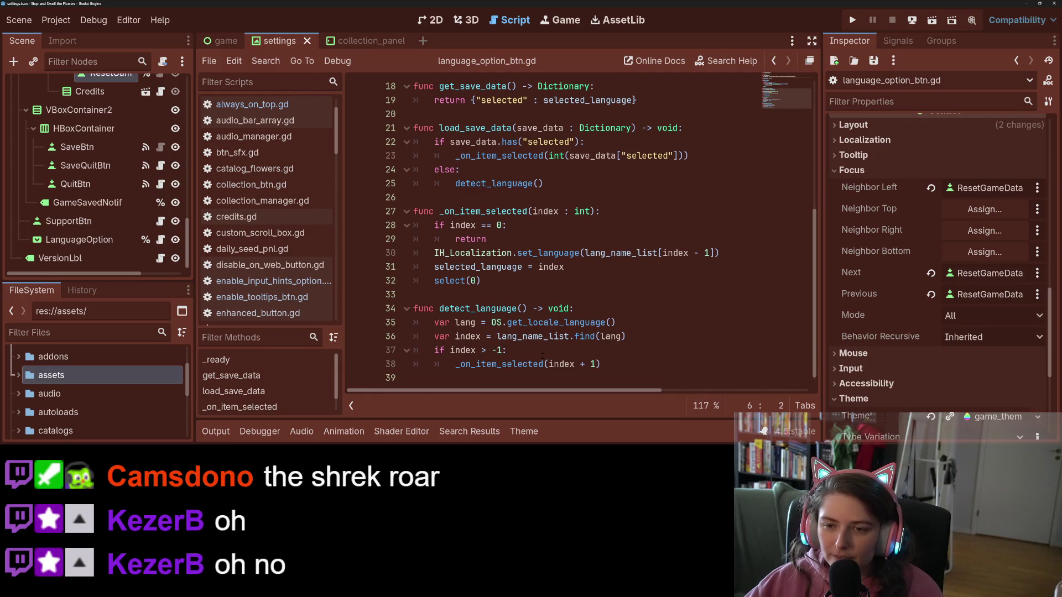
click(536, 376)
key(ctrl+v)
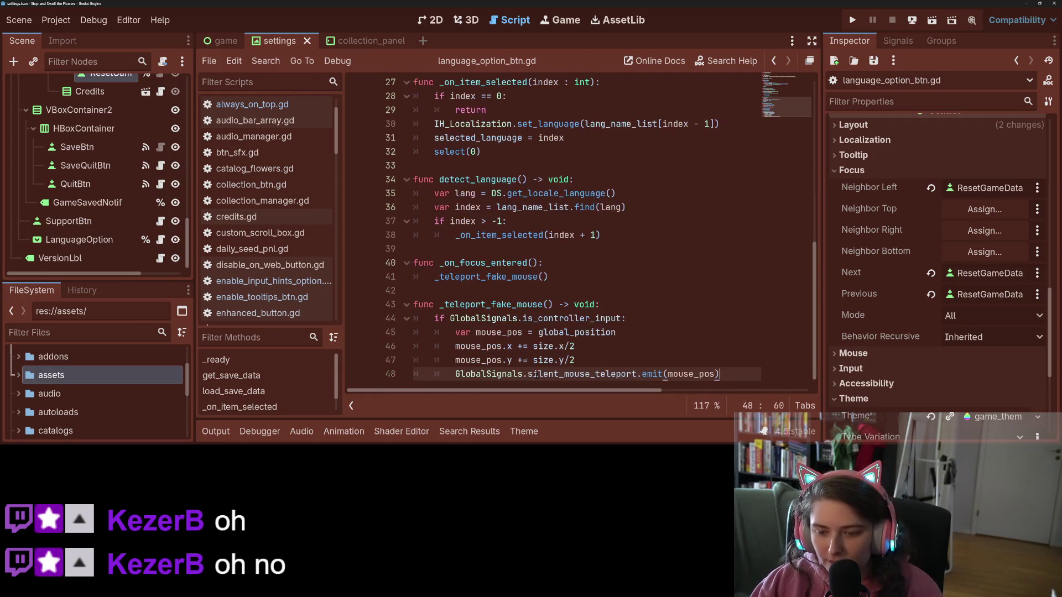
key(ctrl+s)
scroll(548, 348, up, 9)
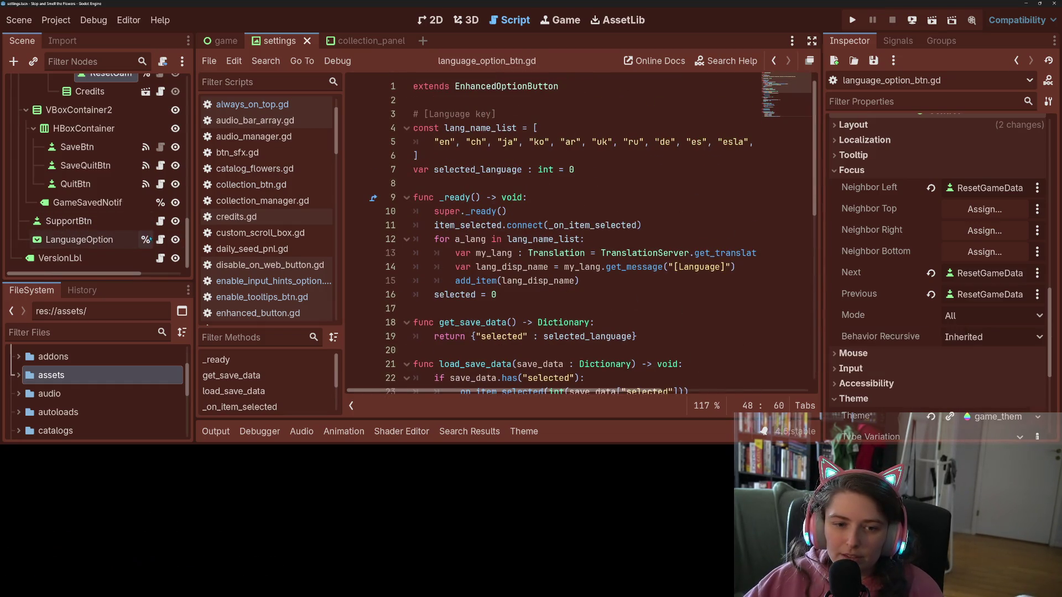
- Check SupportBtn's script, then launch the game with Run Project
click(159, 221)
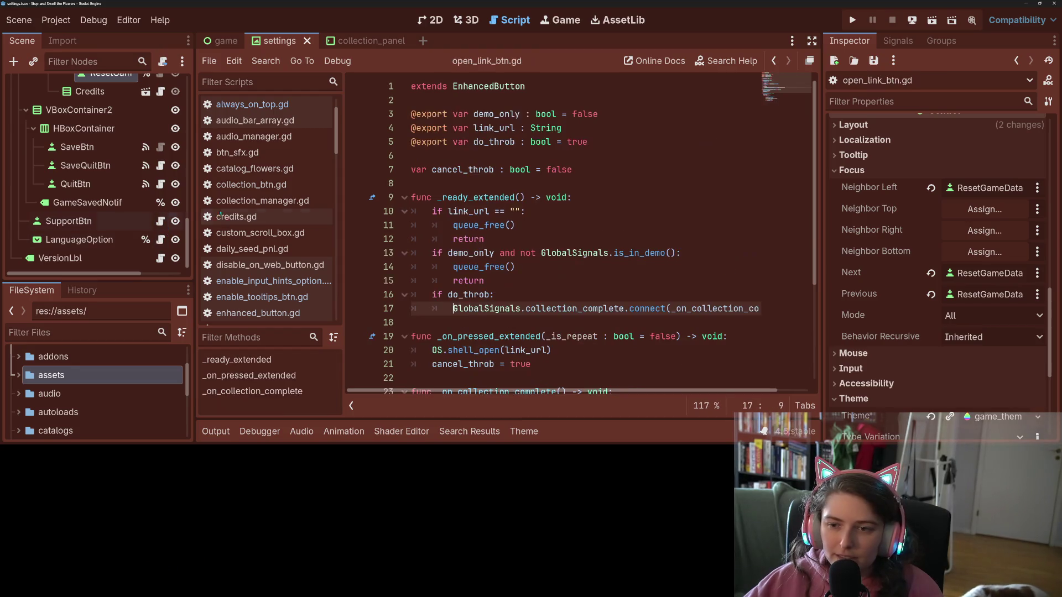
scroll(597, 232, down, 3)
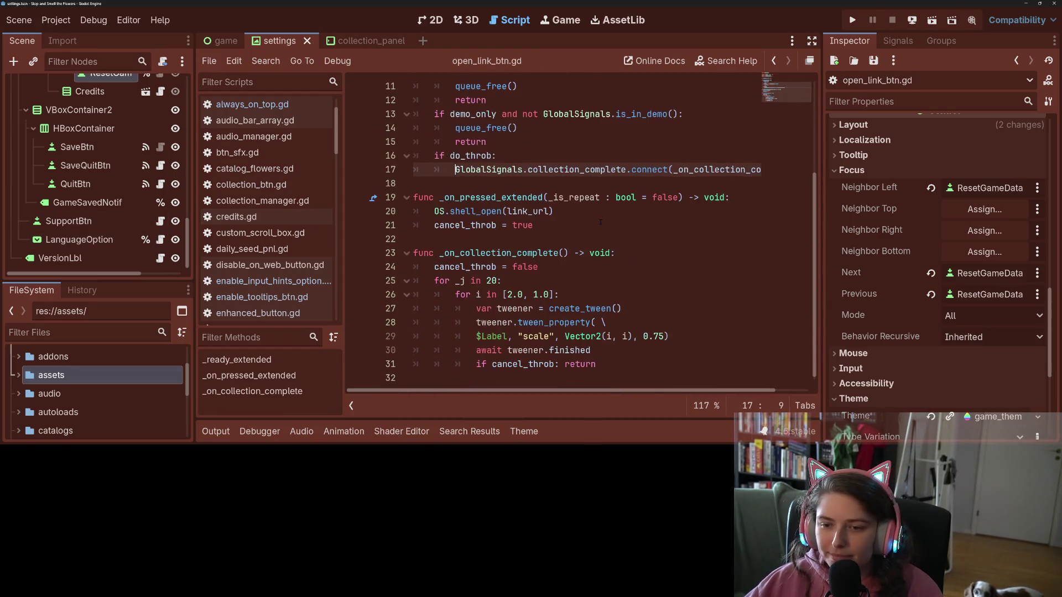
click(852, 20)
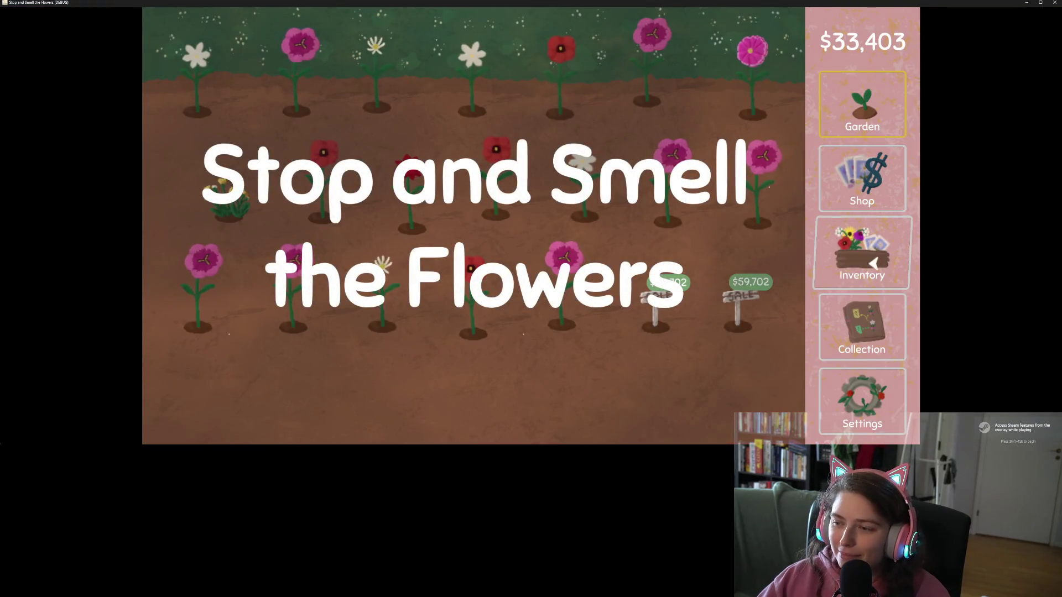
- Open Settings and use the controller to move through the display and controls pages
click(873, 412)
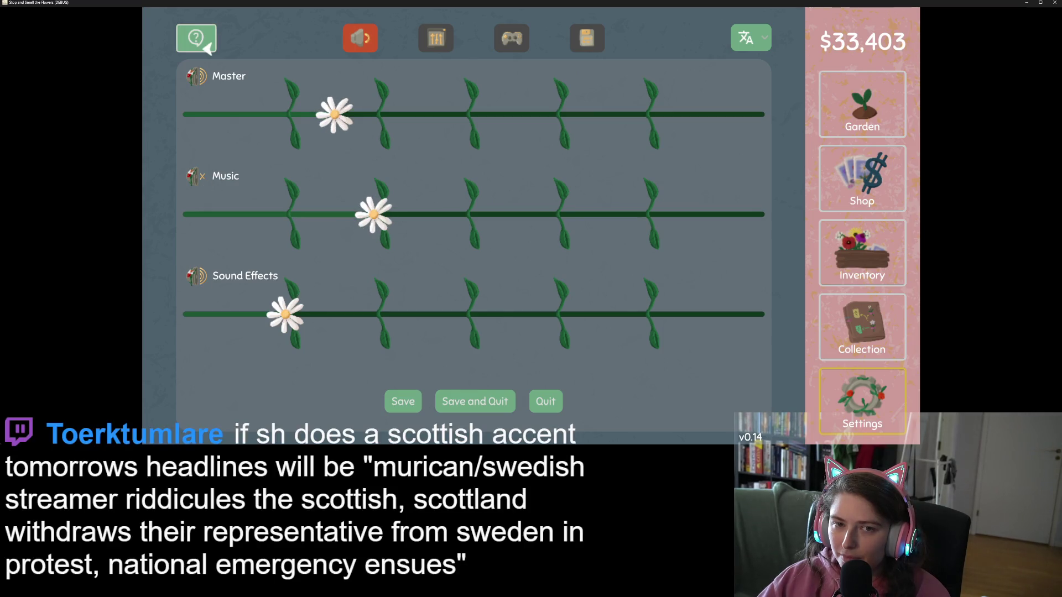
key(e)
key(e)
key(q)
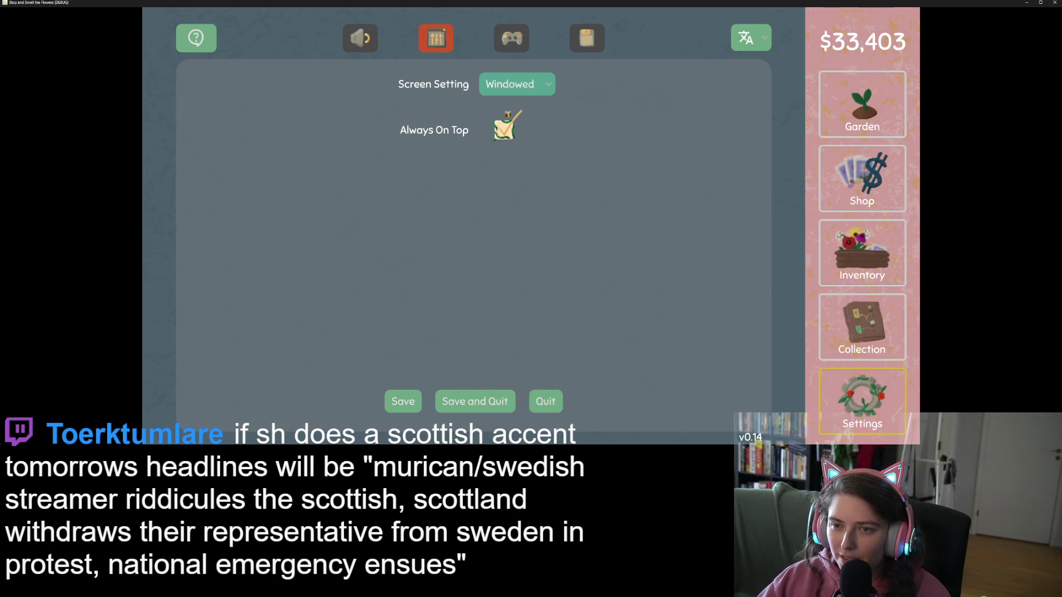
key(e)
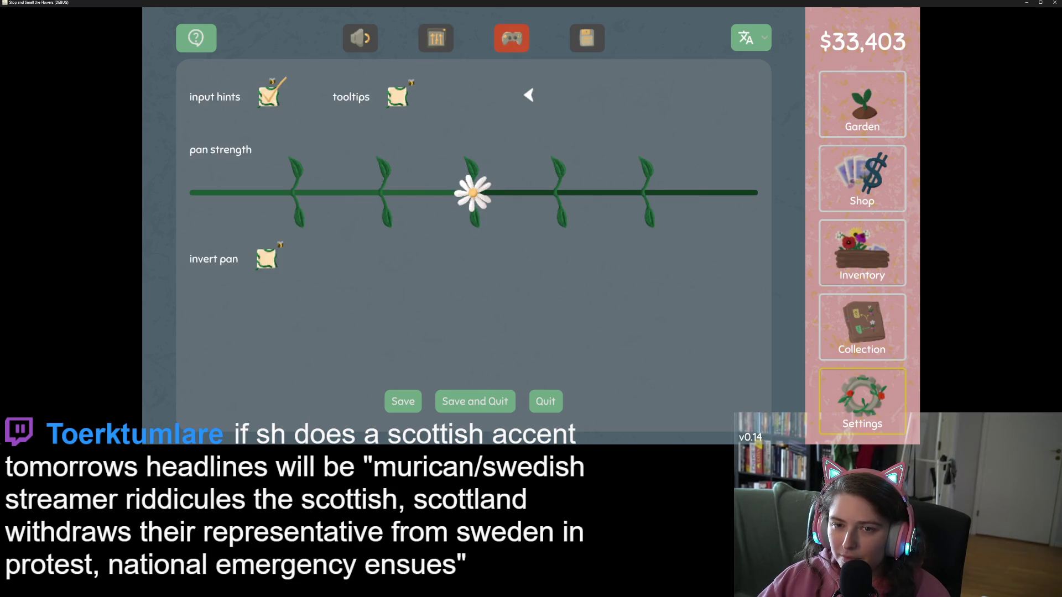
key(Up)
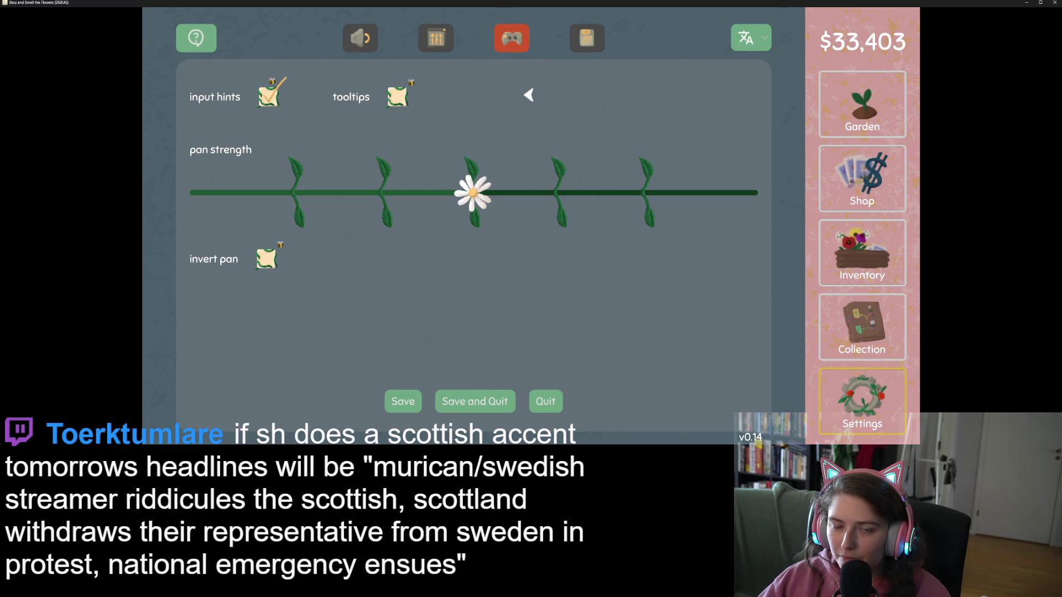
- Turn the tooltips option on and the input hints option off with the controller
key(Return)
key(Return)
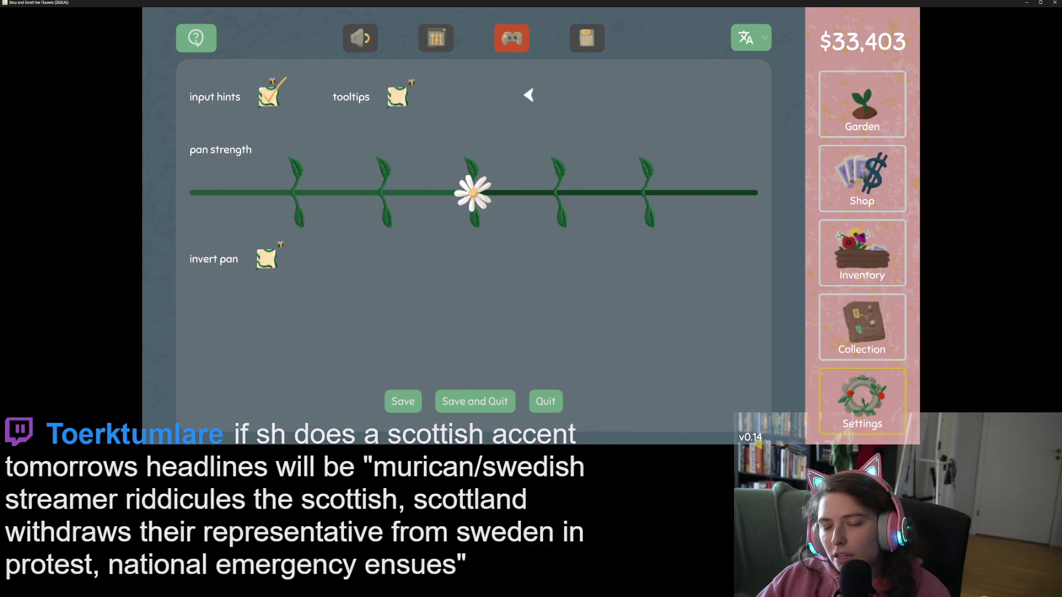
key(Up)
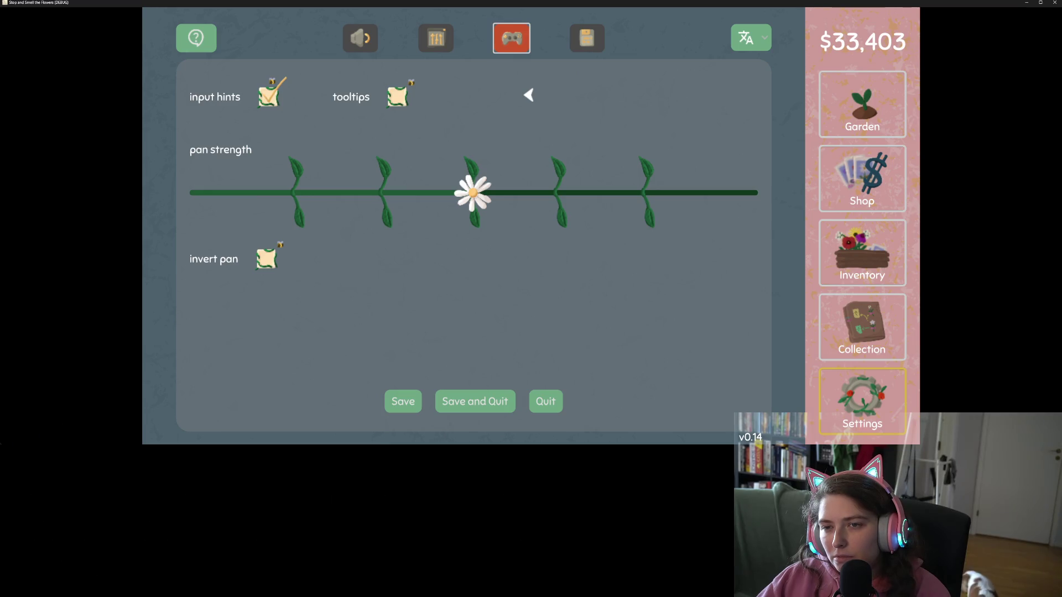
key(Down)
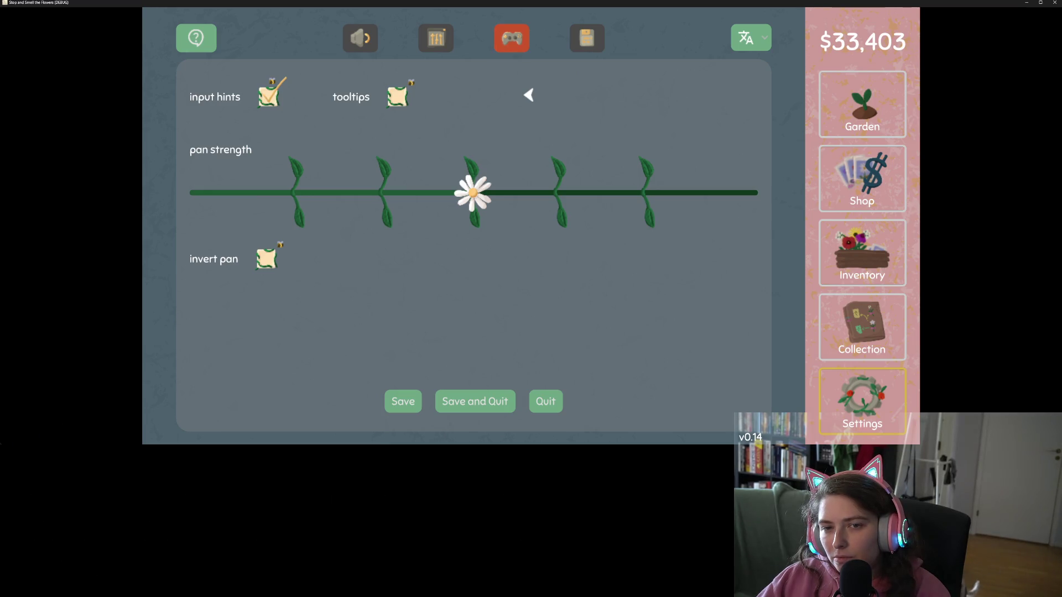
key(Return)
key(Return)
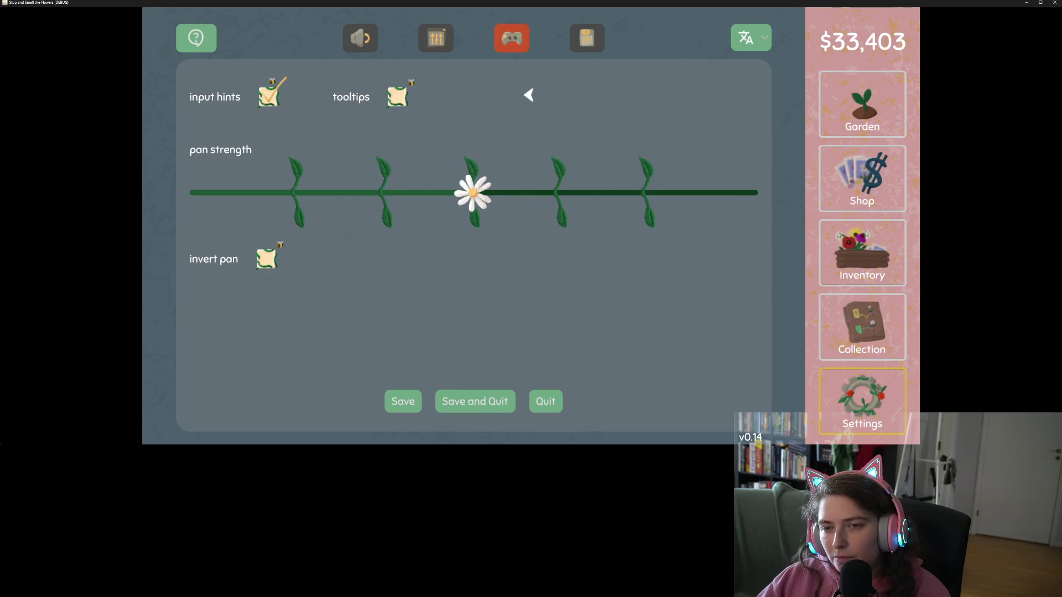
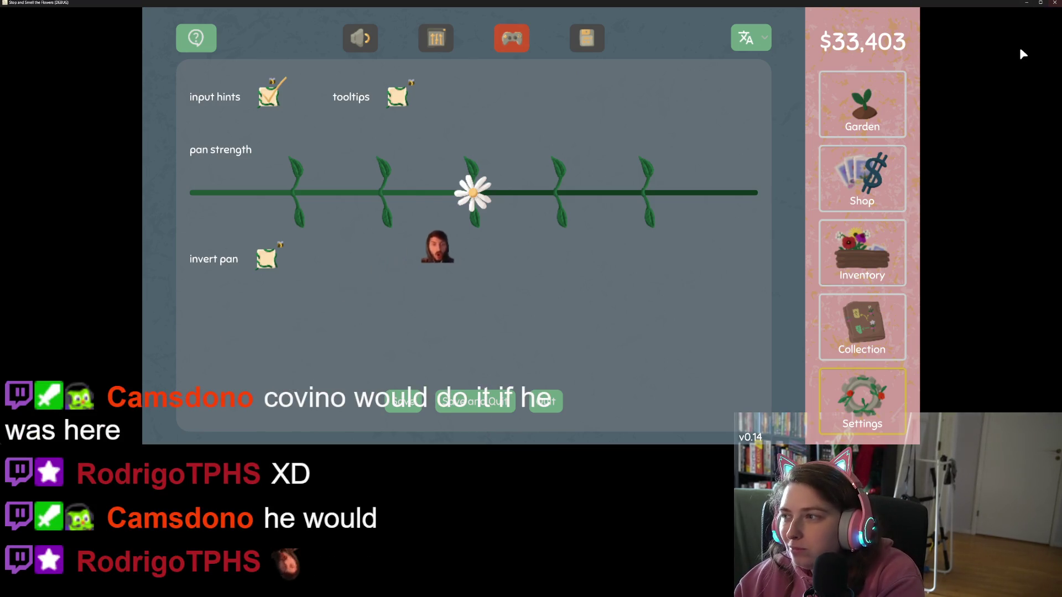
- Close Stop and Smell the Flowers with its Quit button to return to the Godot editor
click(542, 402)
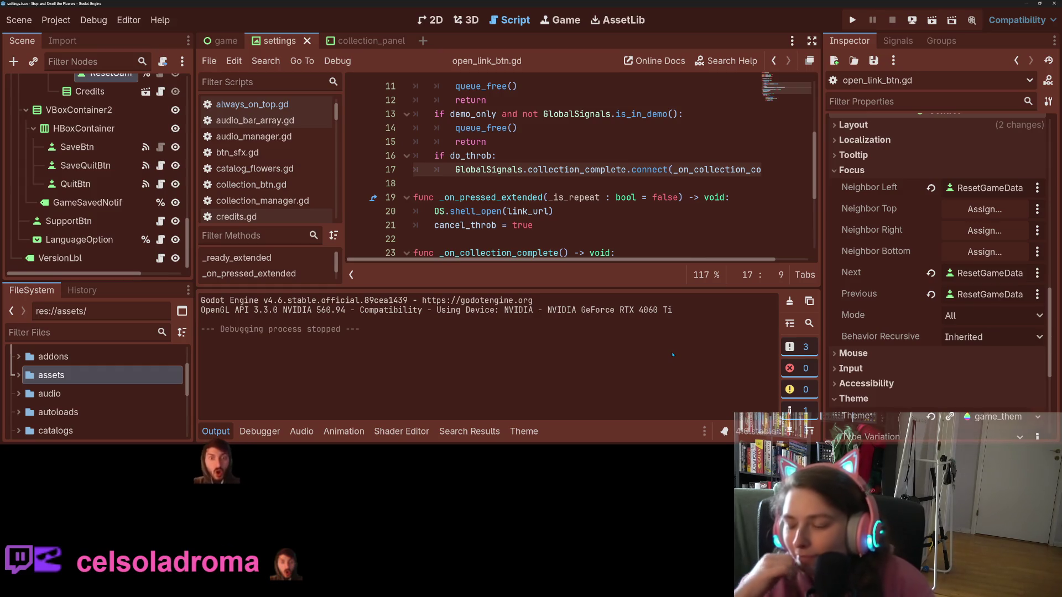
- Select the TabContainer node and open settings.gd with the Output and theme panels collapsed
click(216, 431)
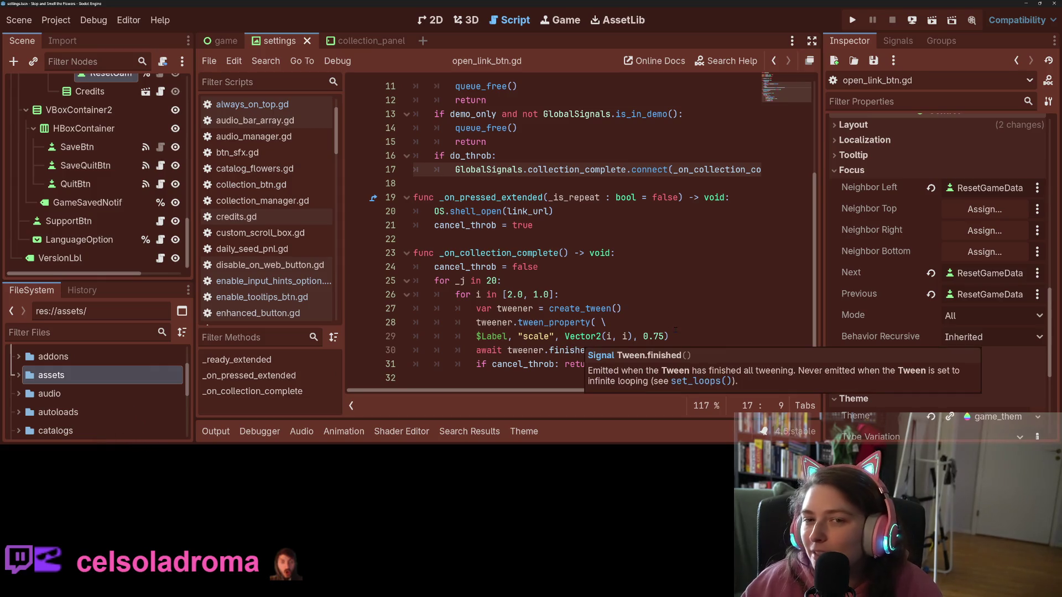
scroll(162, 200, up, 10)
scroll(162, 200, up, 5)
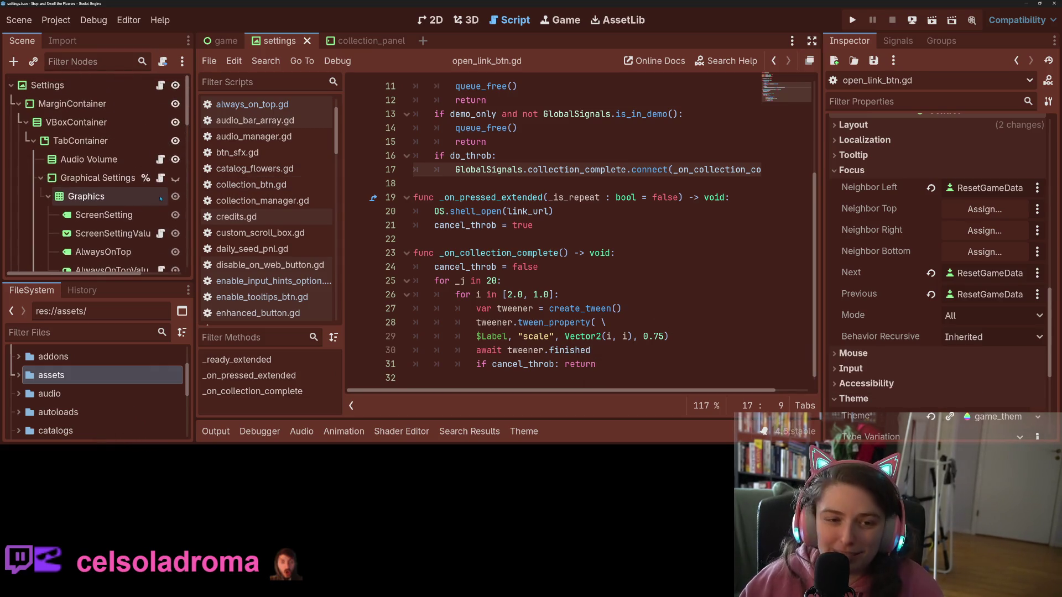
click(149, 148)
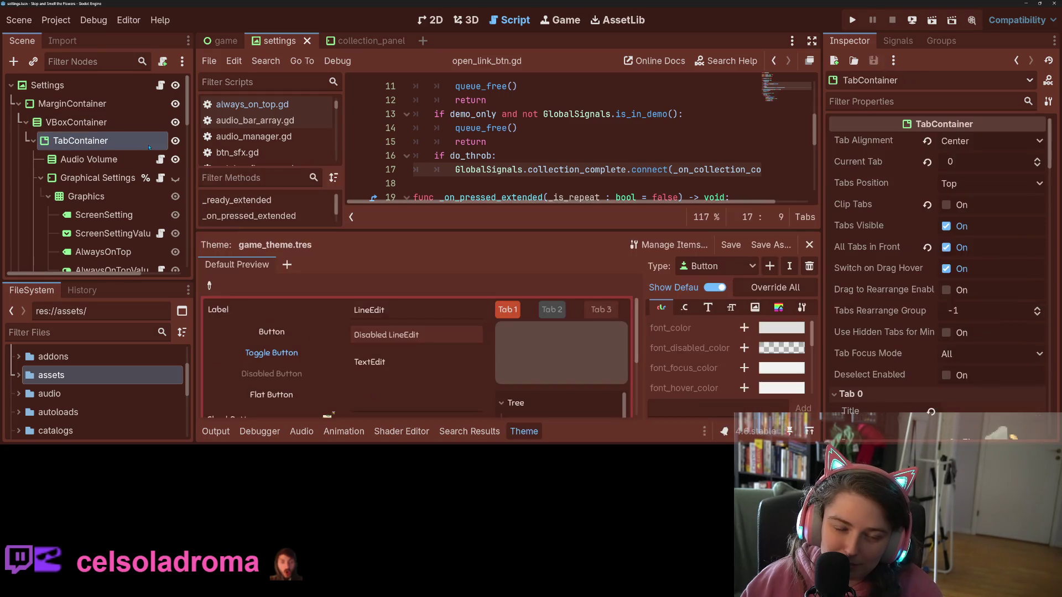
right_click(150, 147)
key(Escape)
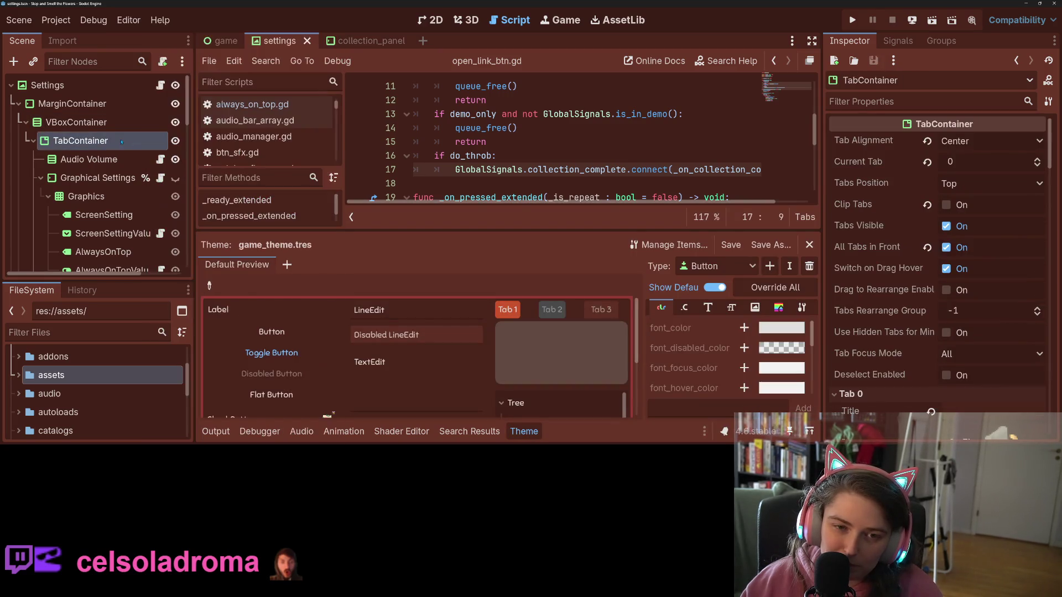
click(160, 86)
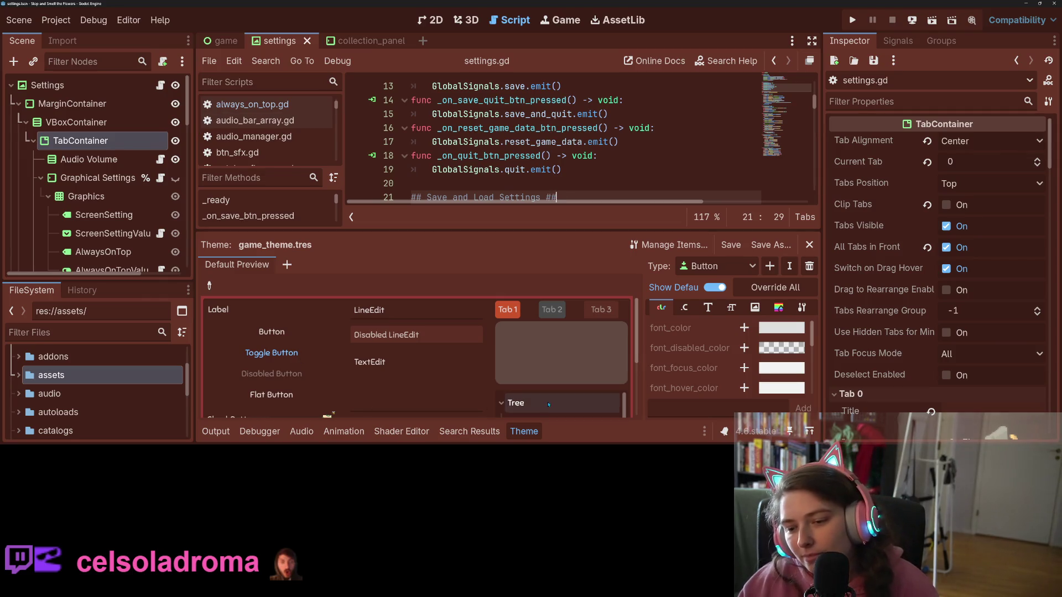
click(524, 431)
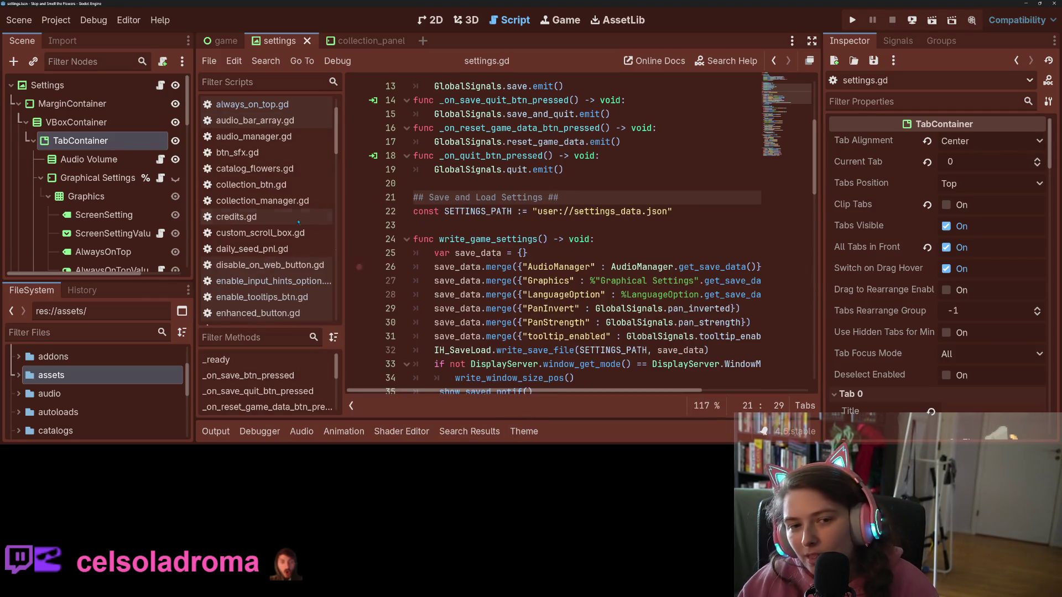
- List the TabContainer node's available signals in the Signals dock
right_click(90, 146)
key(Escape)
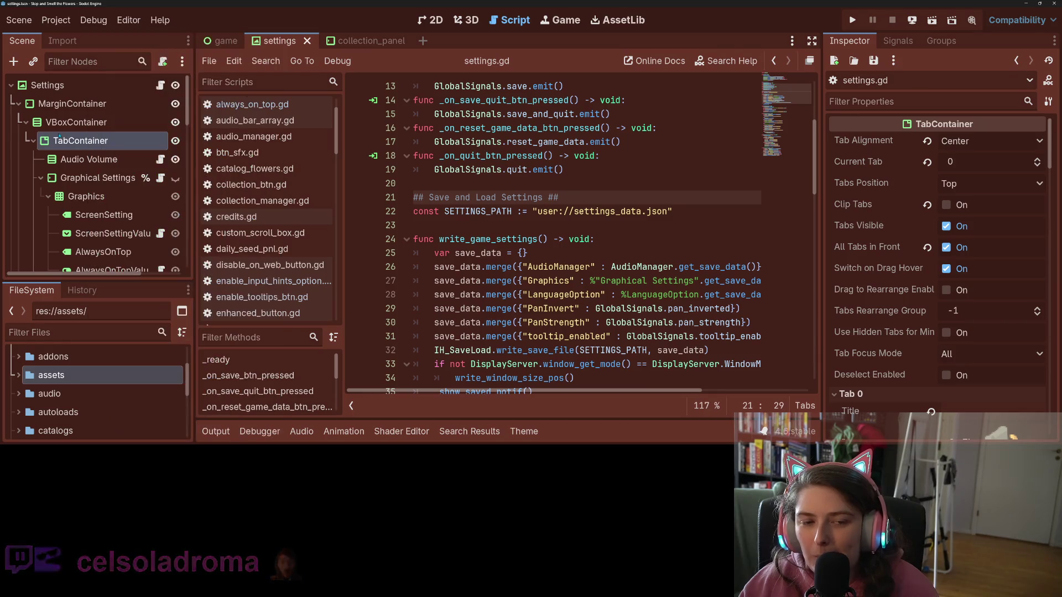
click(898, 40)
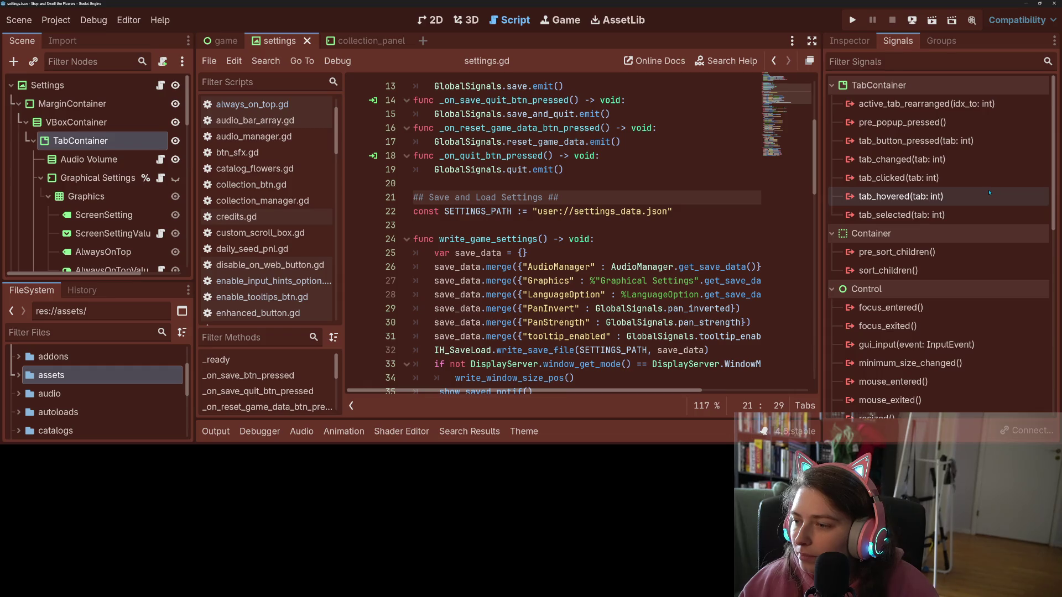
- Browse the TabContainer signals and open the context menu for tab_changed(tab: int)
click(944, 313)
scroll(941, 310, down, 5)
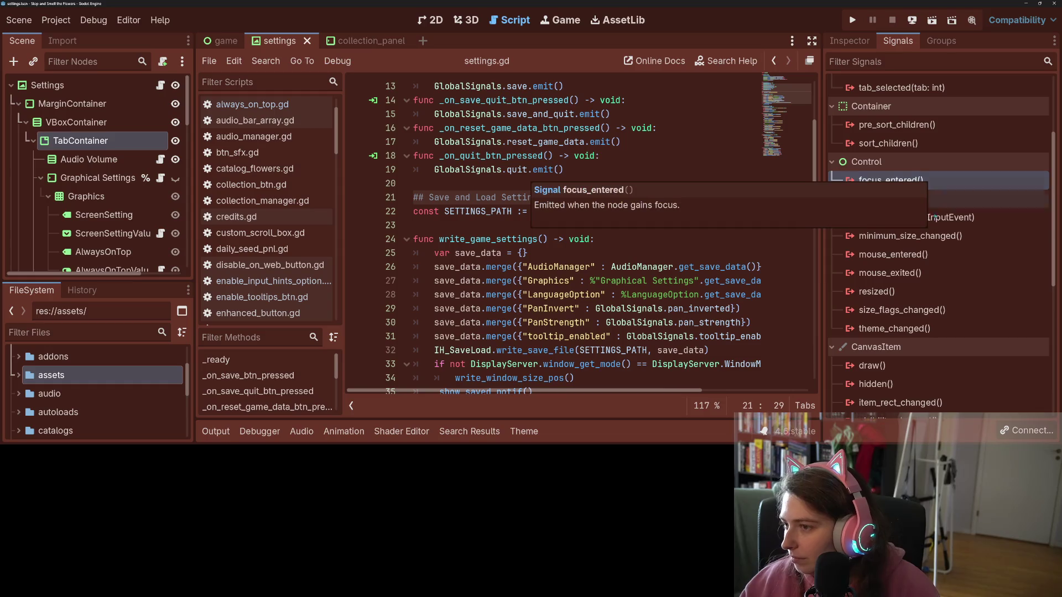
scroll(935, 185, up, 5)
scroll(900, 188, down, 7)
scroll(900, 188, up, 5)
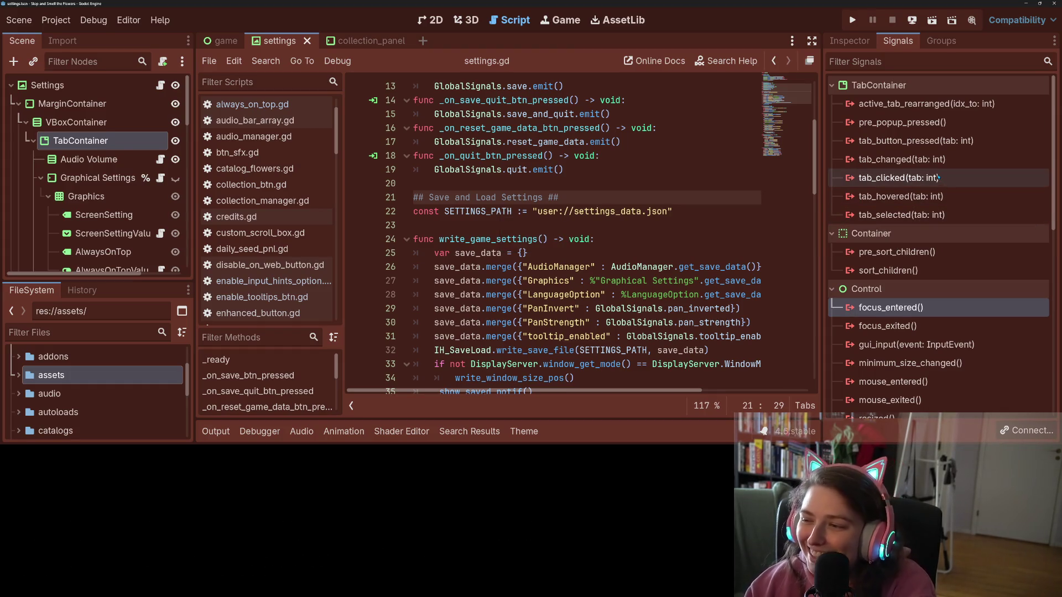
click(940, 196)
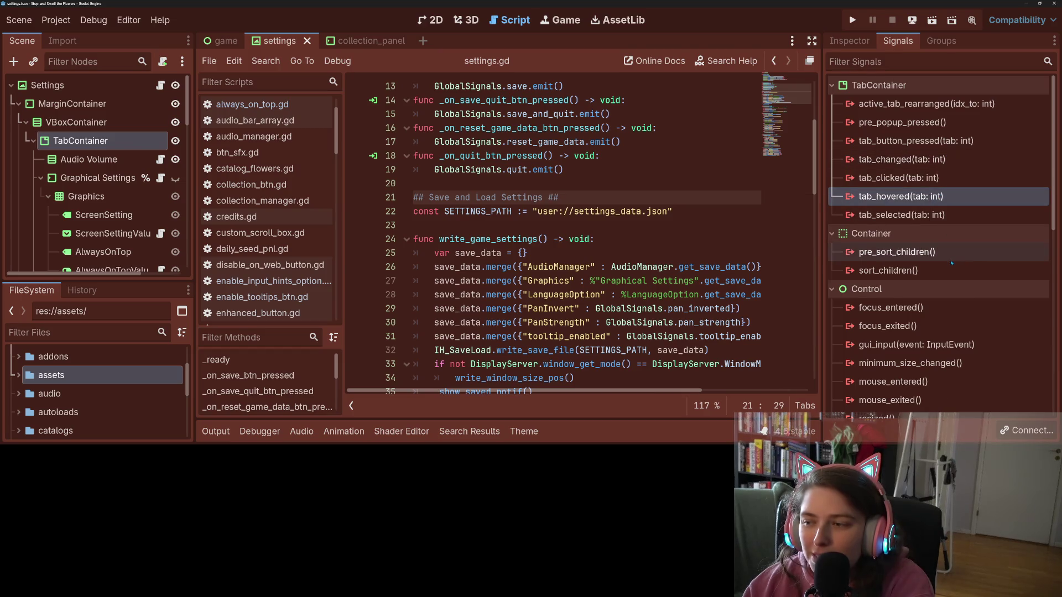
scroll(950, 260, down, 4)
scroll(951, 261, down, 5)
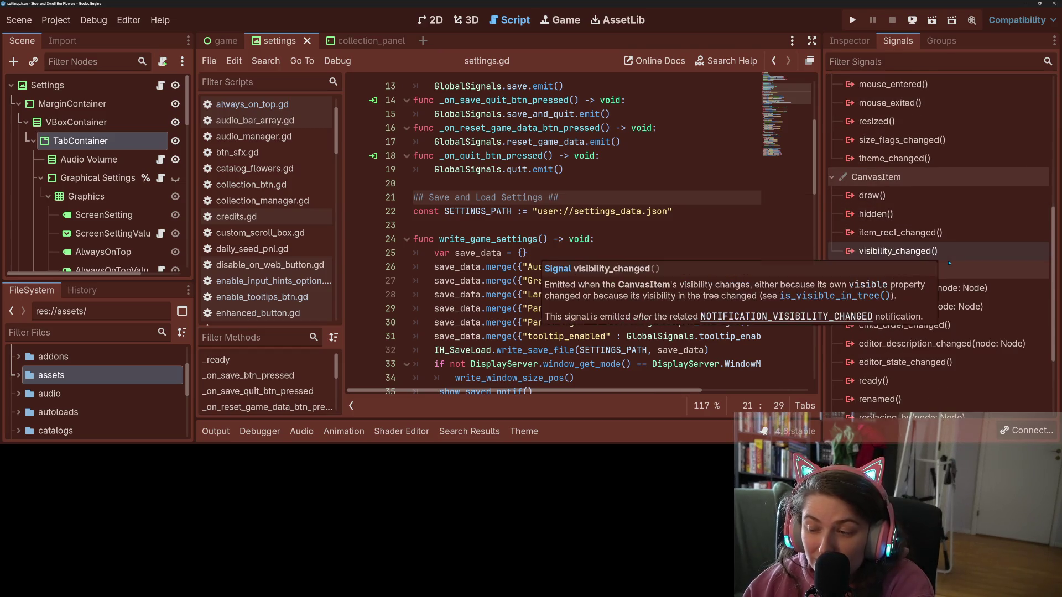
scroll(960, 271, up, 9)
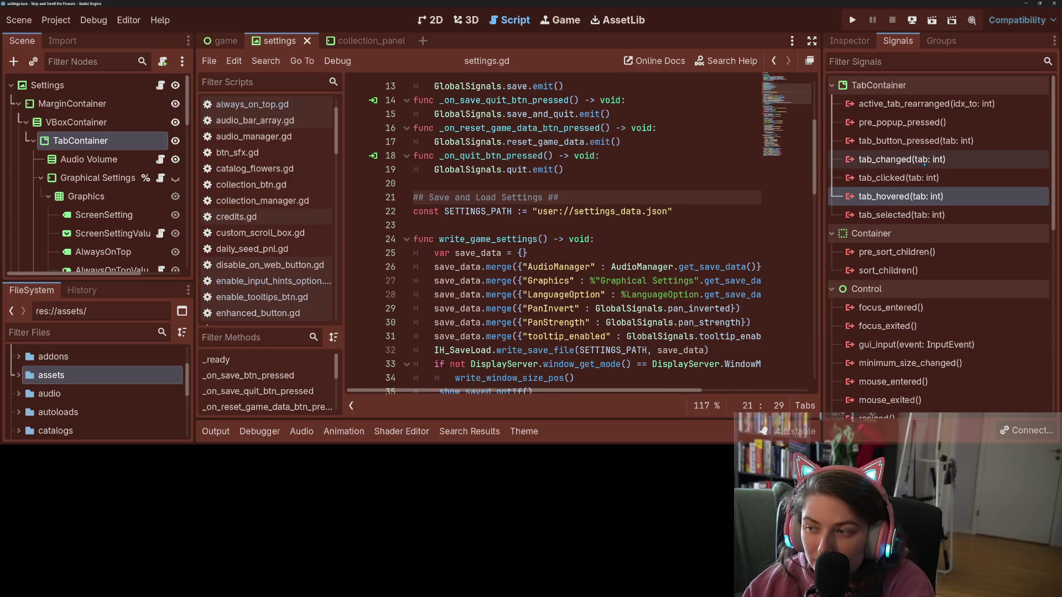
click(924, 160)
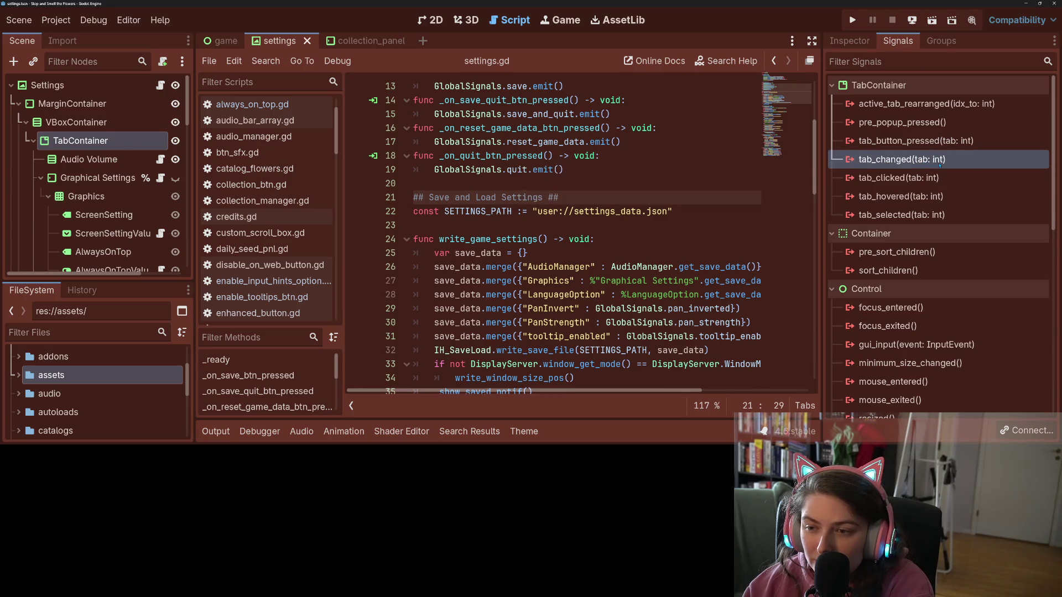
right_click(938, 164)
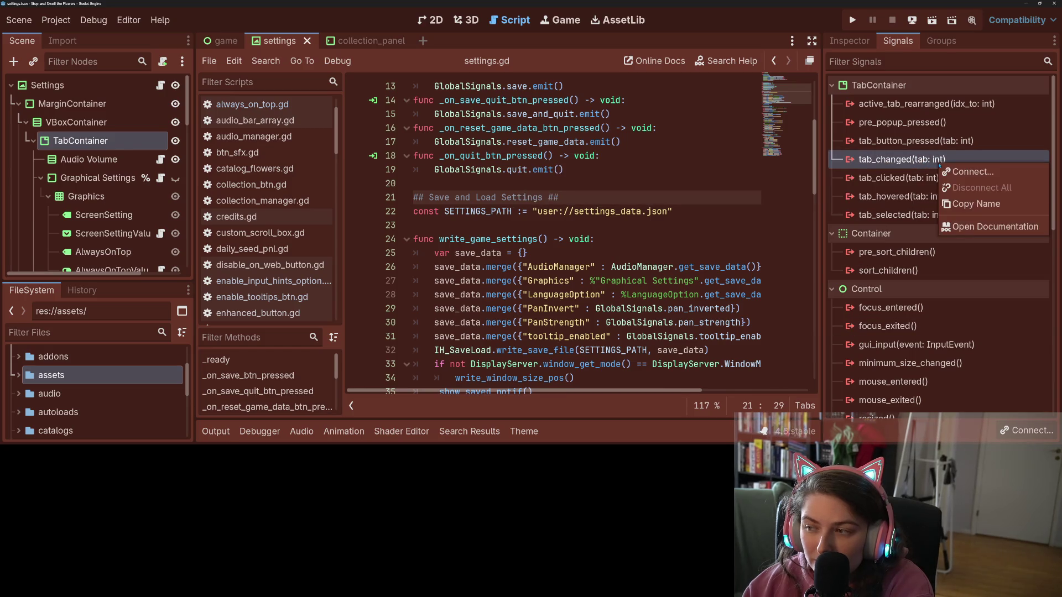
- Connect tab_changed to settings.gd with the receiver method renamed to _on_tab_focus_changed
click(971, 173)
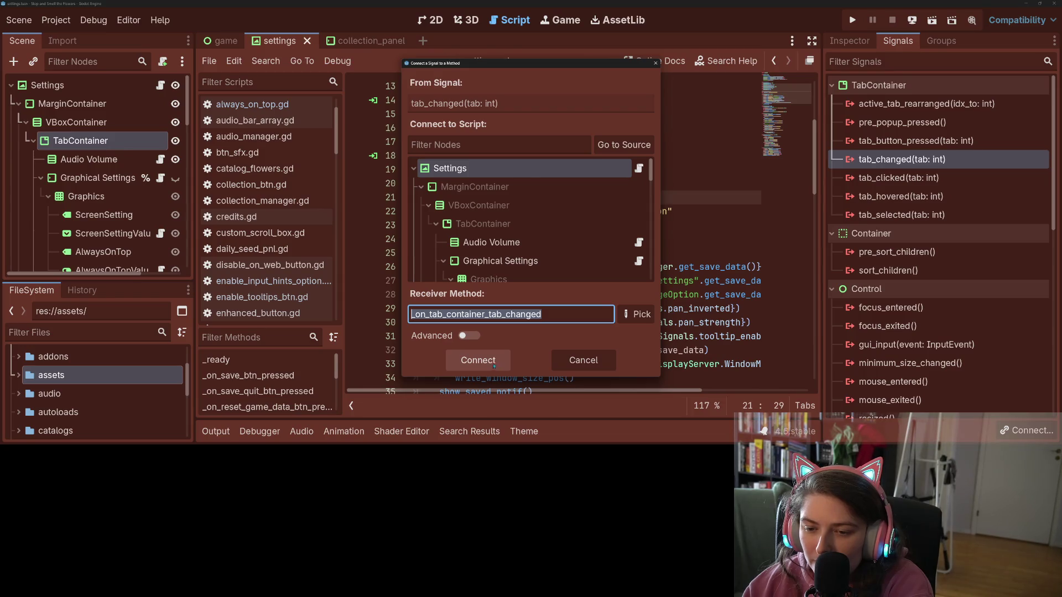
drag(542, 314, 446, 315)
text(foc)
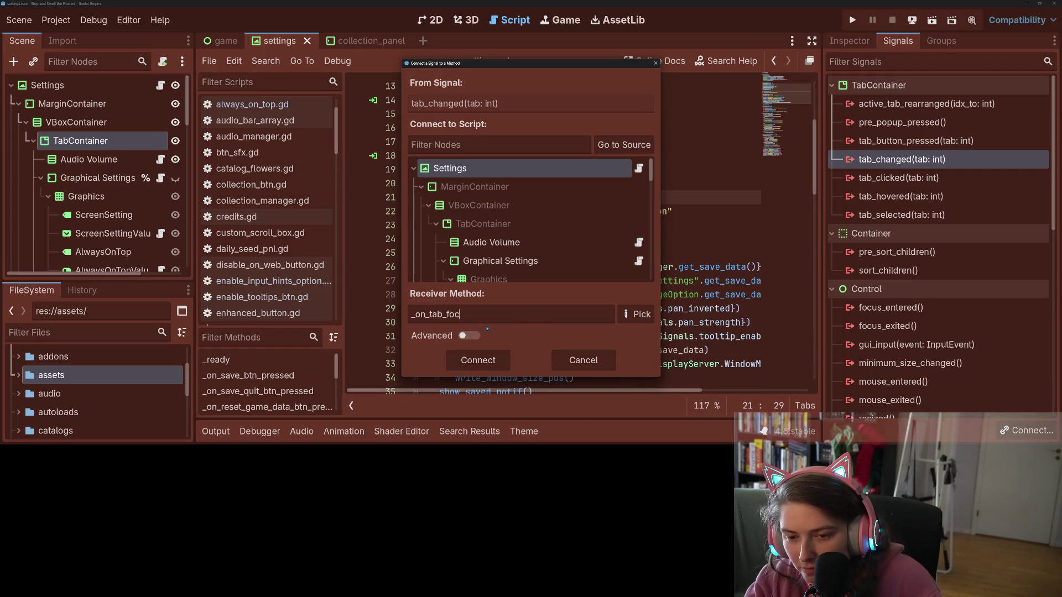
text(us_changed)
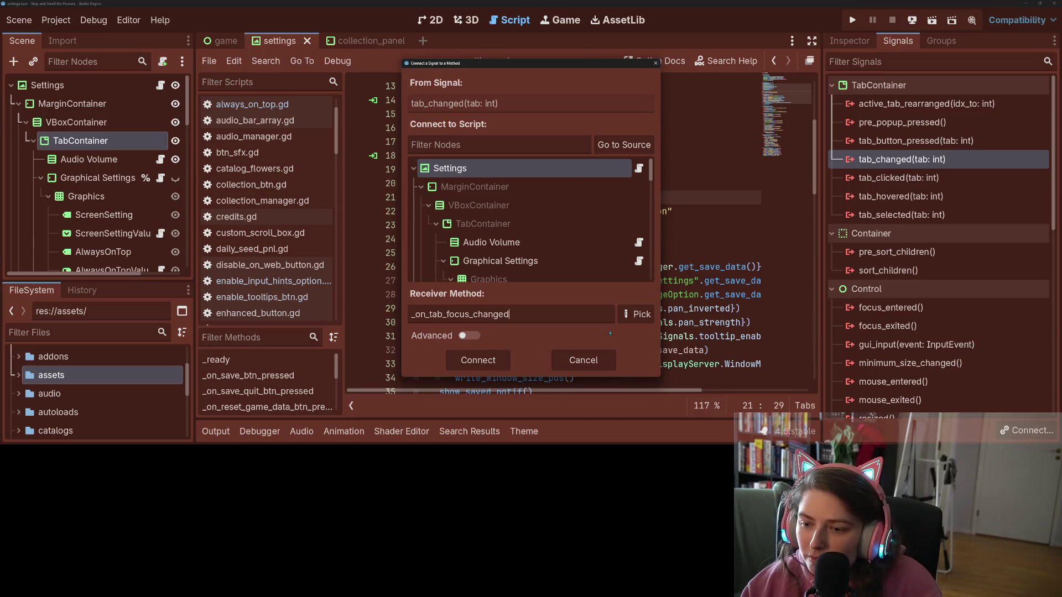
click(467, 337)
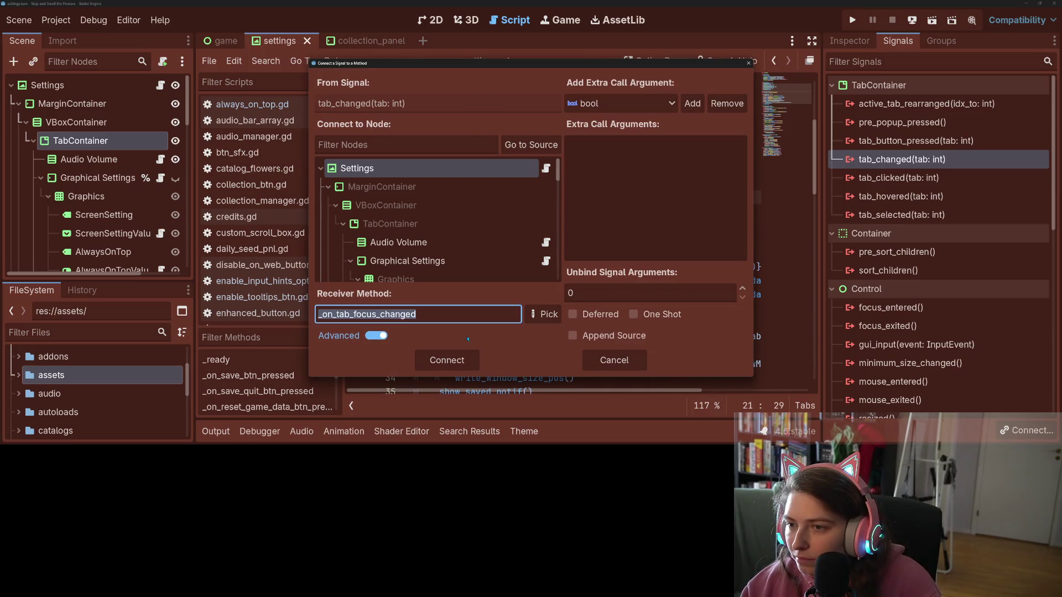
click(727, 102)
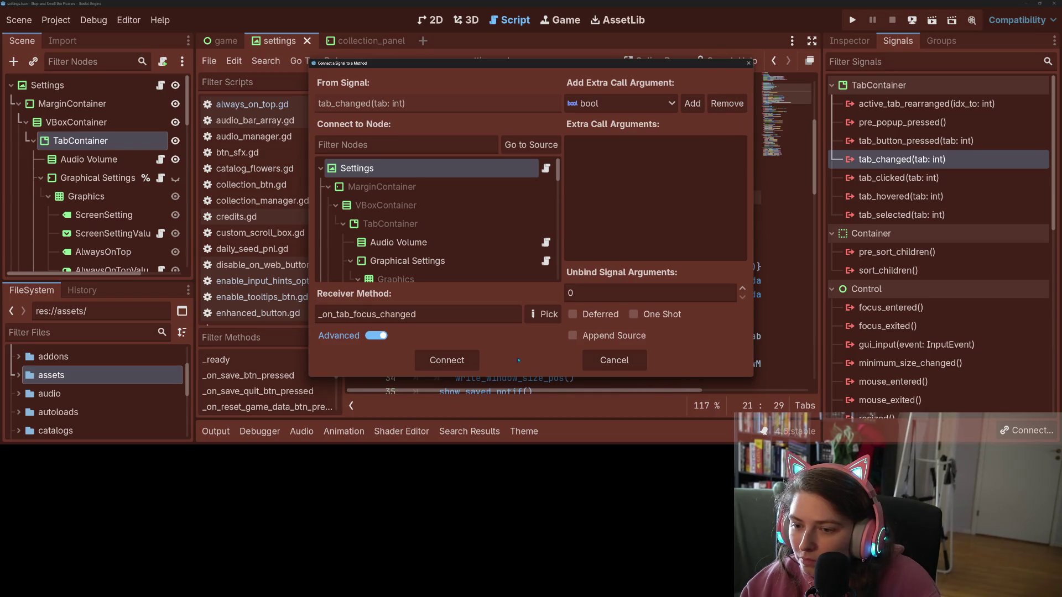
click(377, 335)
click(447, 360)
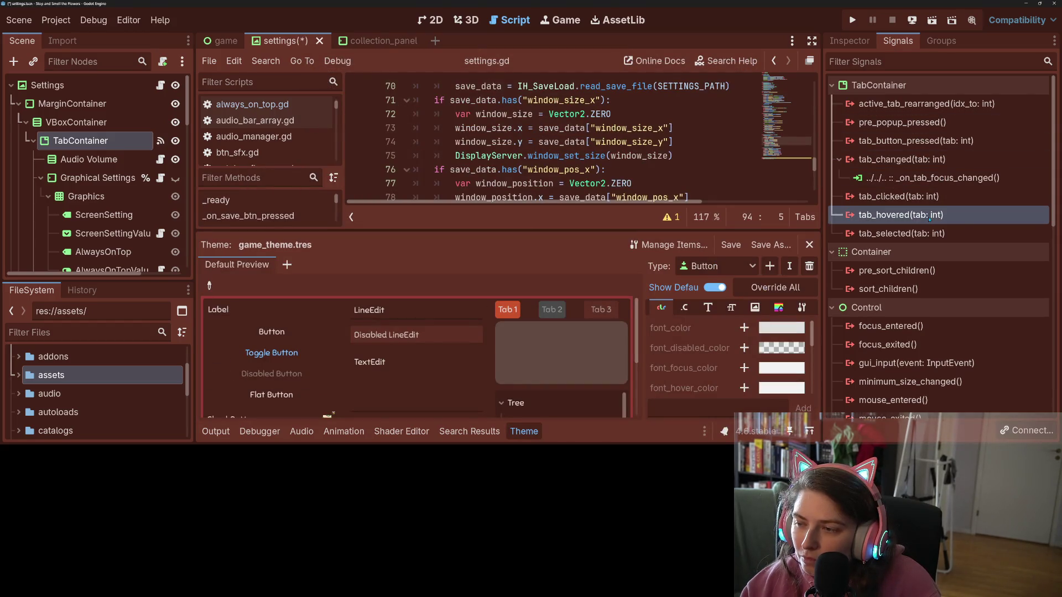
- Leave tab_hovered unconnected and reopen settings.gd with the theme panel collapsed
right_click(930, 216)
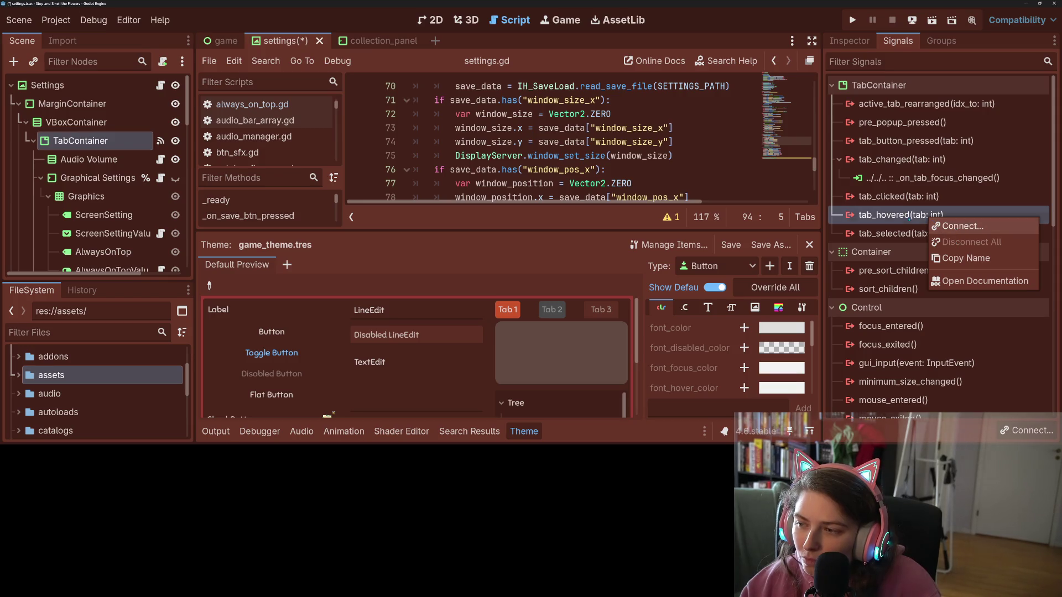
click(909, 220)
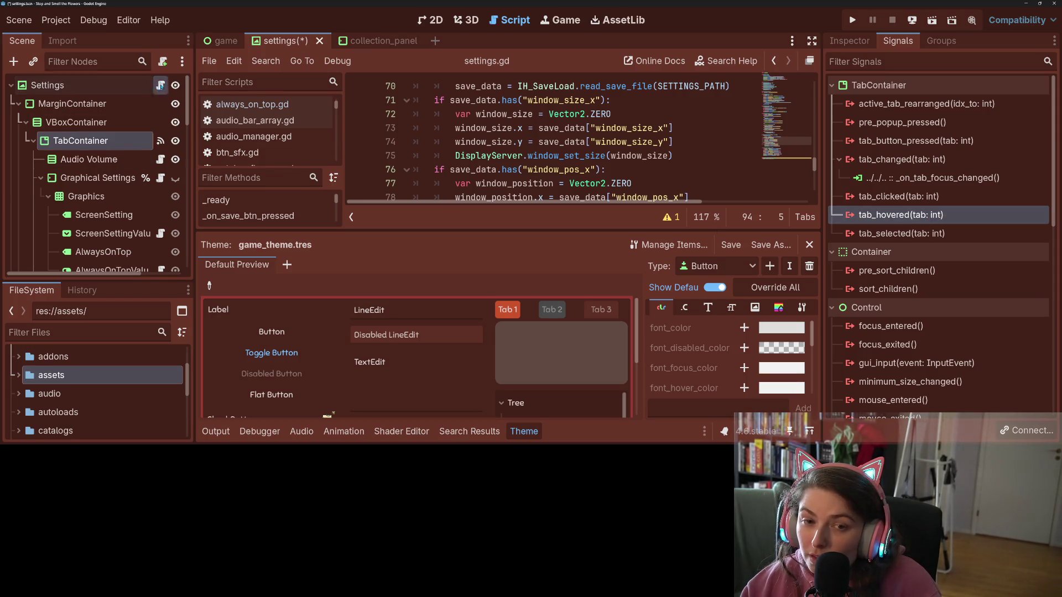
click(160, 86)
click(529, 433)
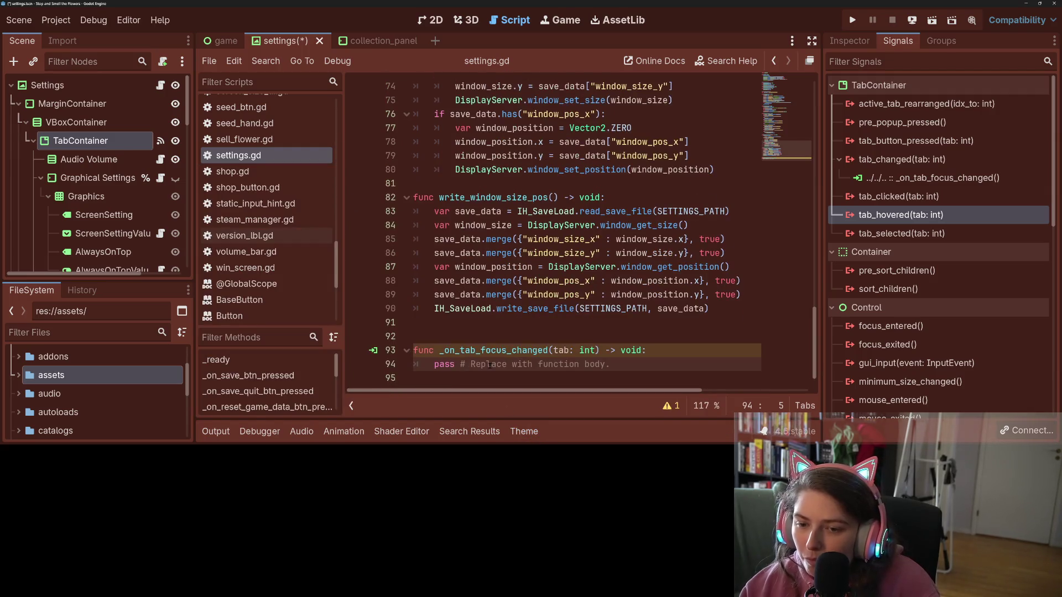
- Replace the _on_tab_focus_changed placeholder body with a _teleport_fake_mouse() call
click(491, 378)
key(Return)
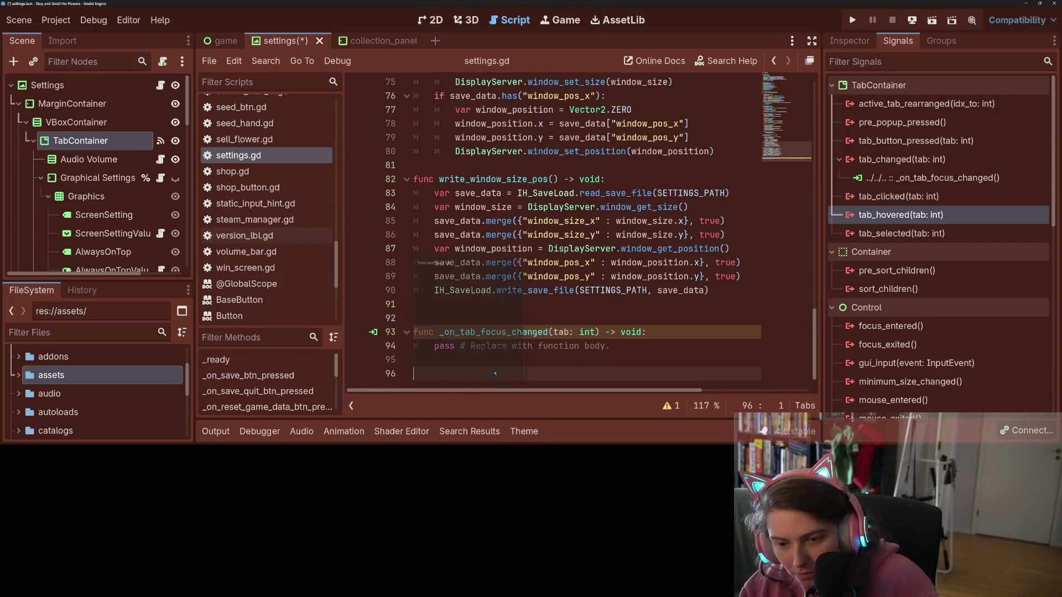
key(super+v)
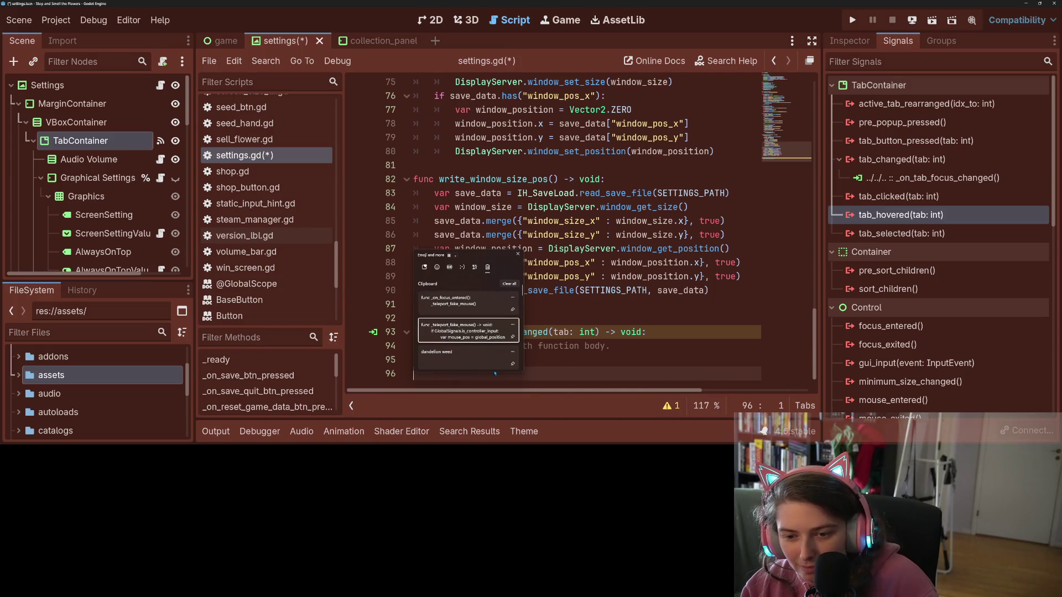
click(468, 331)
click(469, 304)
double_click(469, 304)
key(ctrl+c)
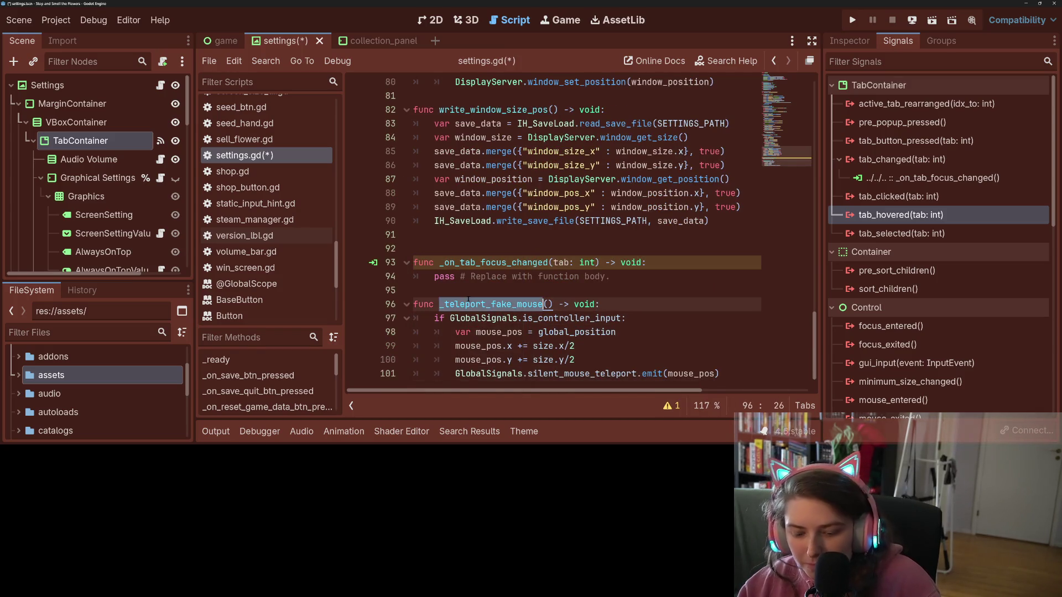
drag(436, 277, 636, 282)
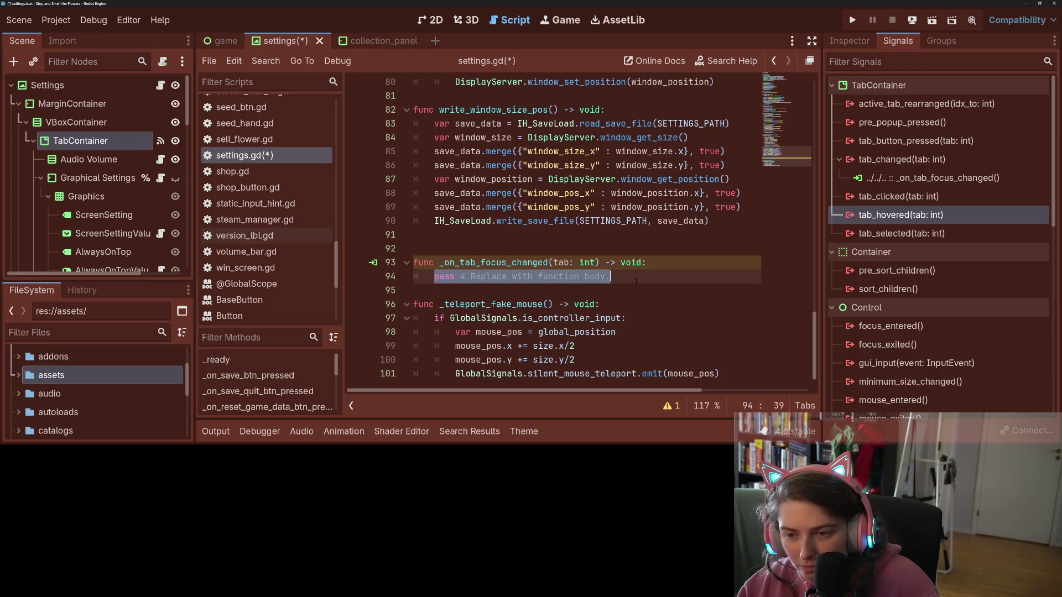
key(ctrl+v)
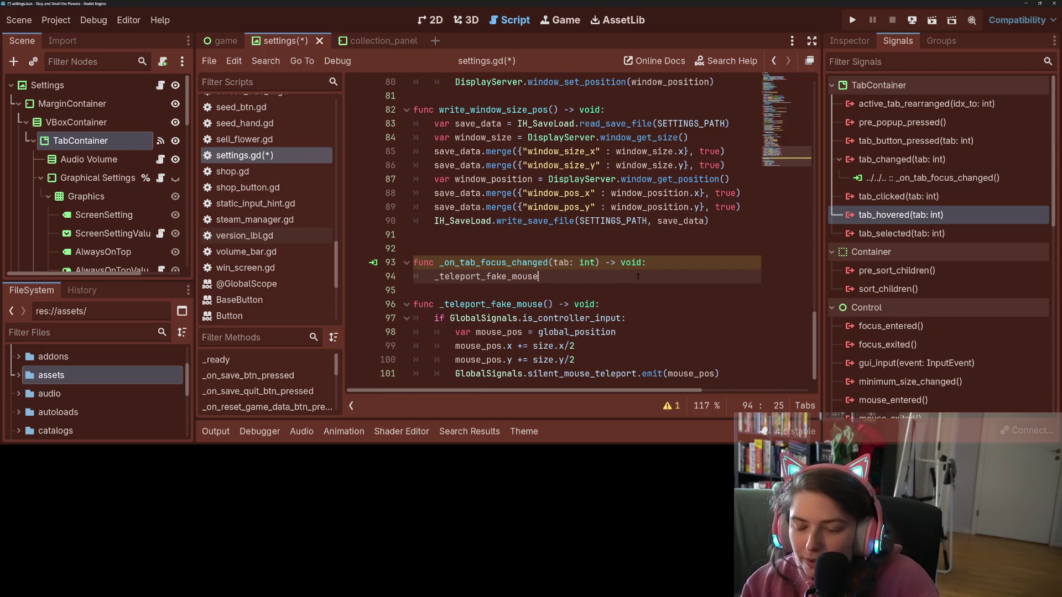
text(())
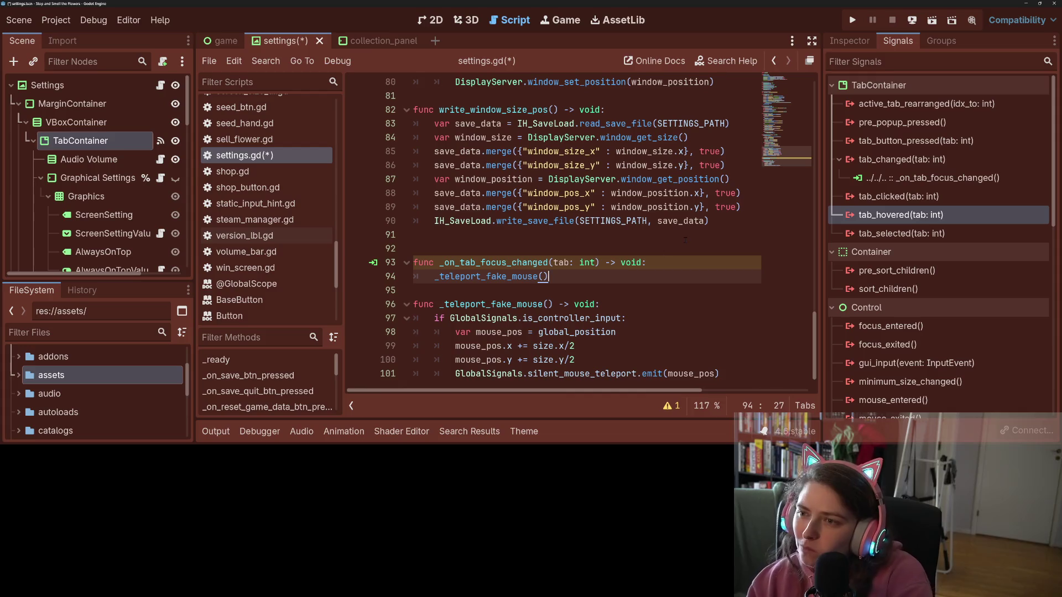
click(870, 47)
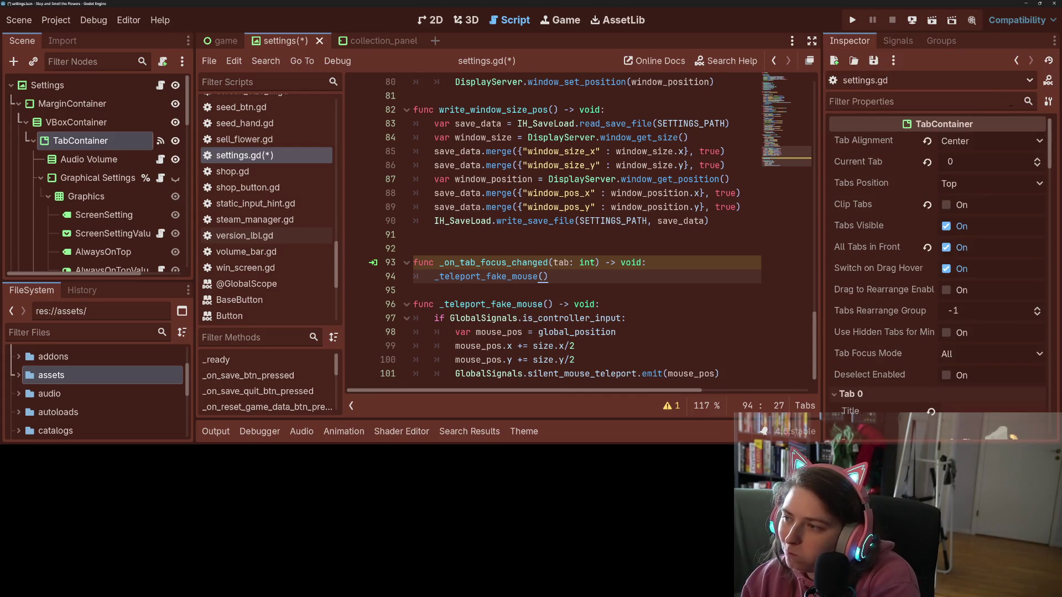
click(1048, 80)
mouse_move(833, 162)
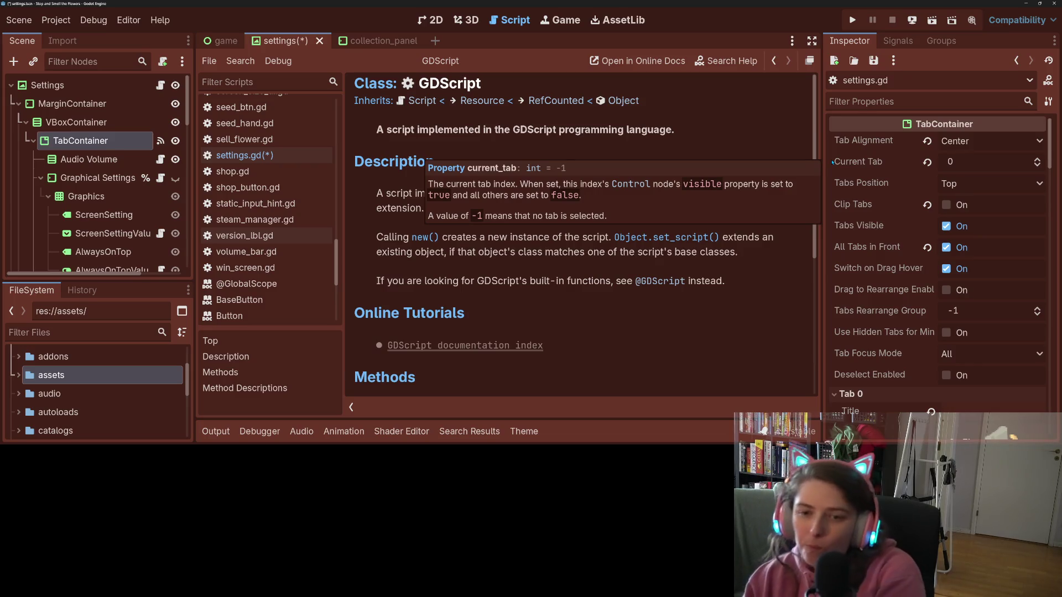
scroll(563, 266, down, 5)
scroll(563, 266, down, 3)
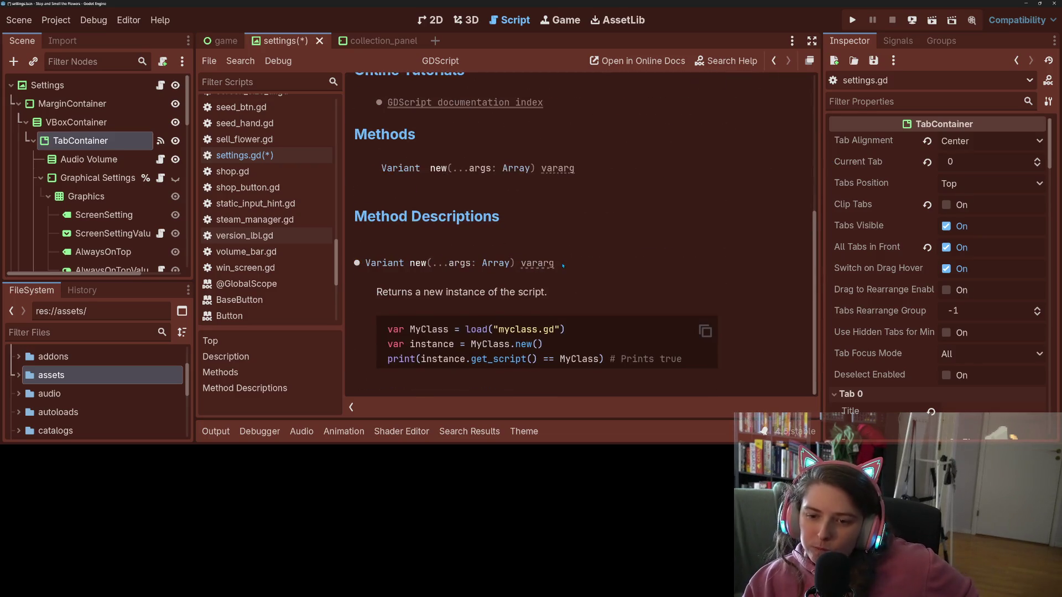
scroll(564, 266, up, 8)
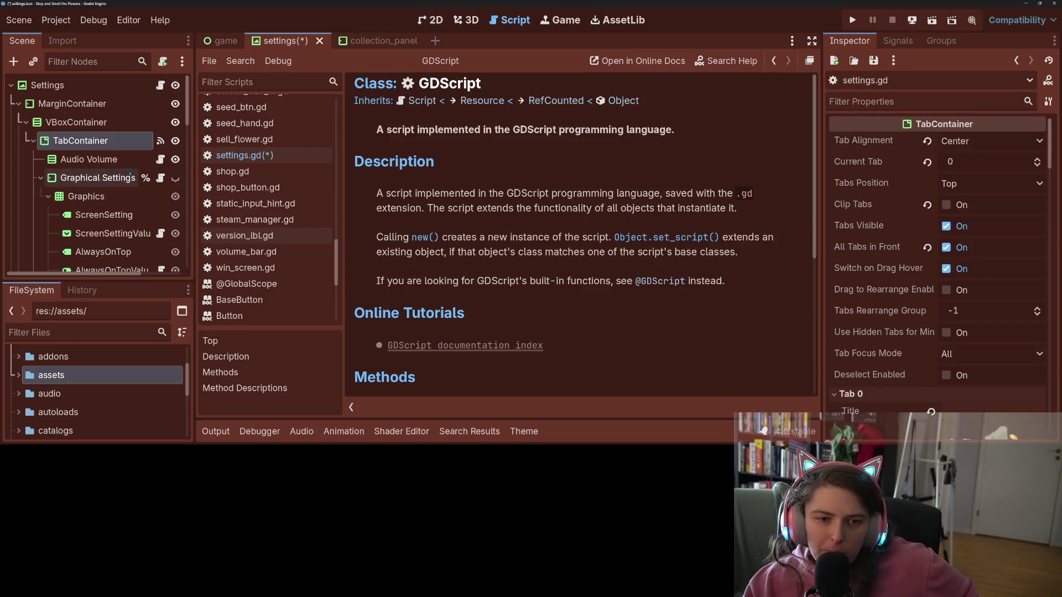
click(89, 160)
click(80, 140)
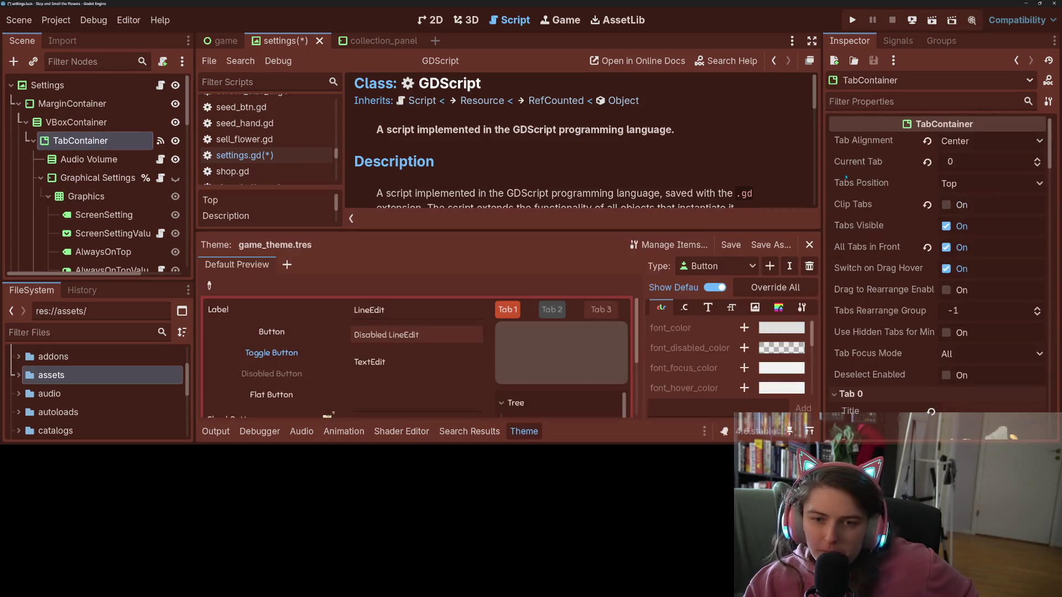
click(1048, 80)
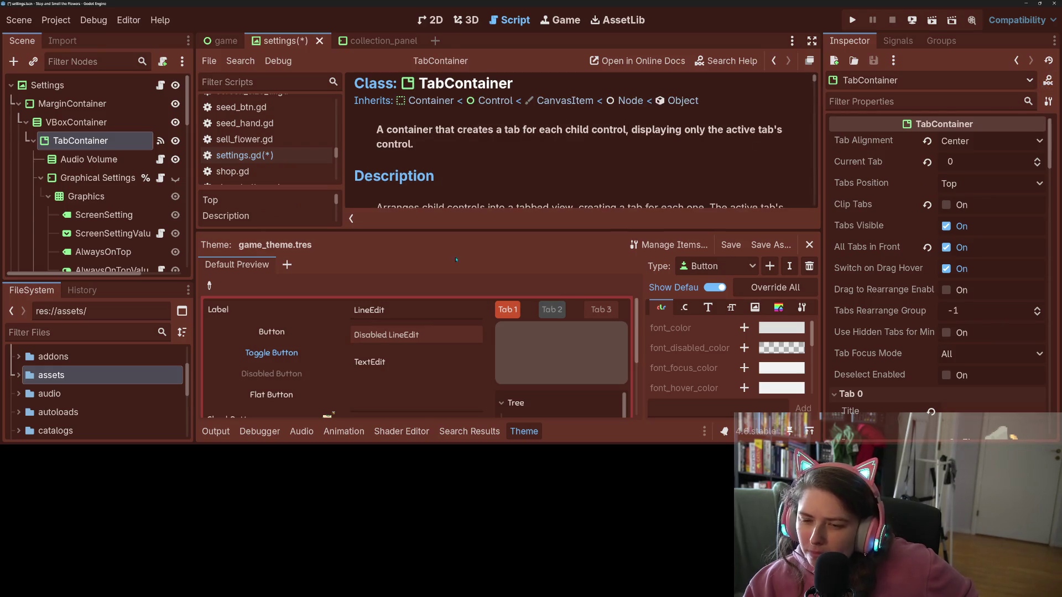
click(523, 432)
scroll(553, 307, down, 3)
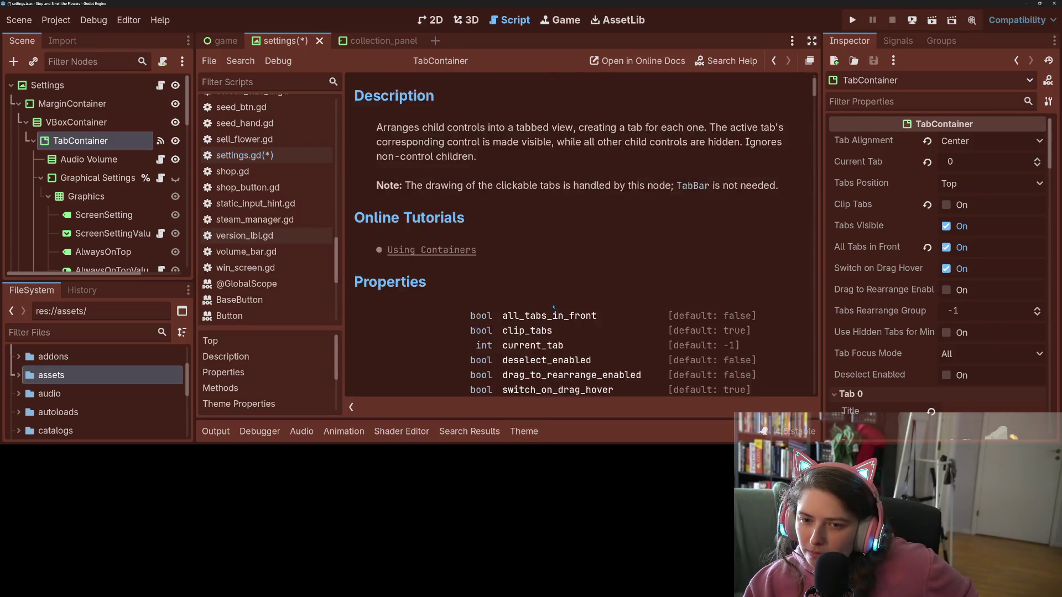
scroll(554, 307, down, 4)
scroll(683, 306, up, 1)
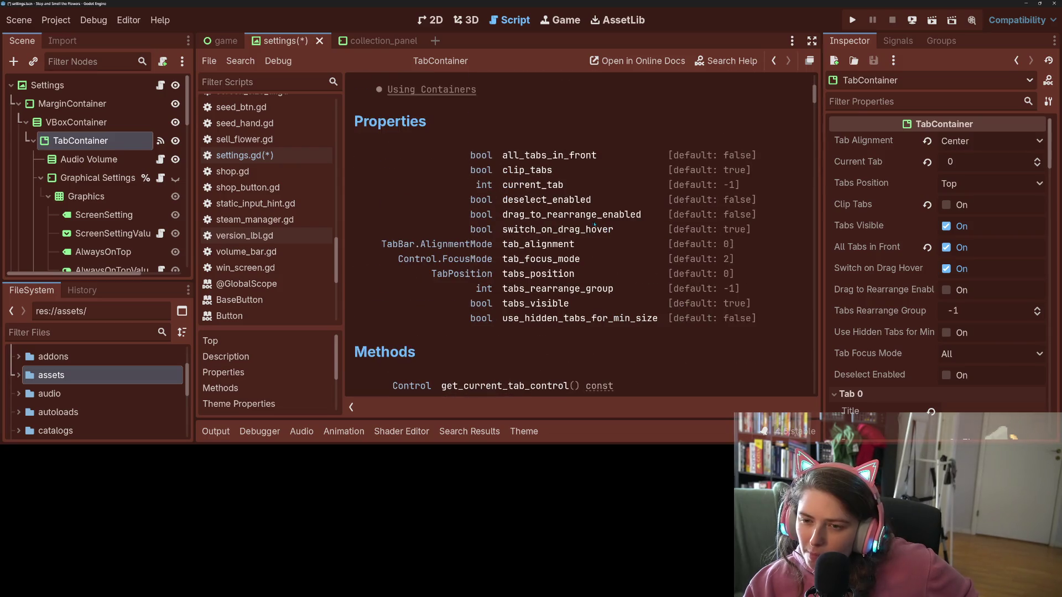
click(570, 274)
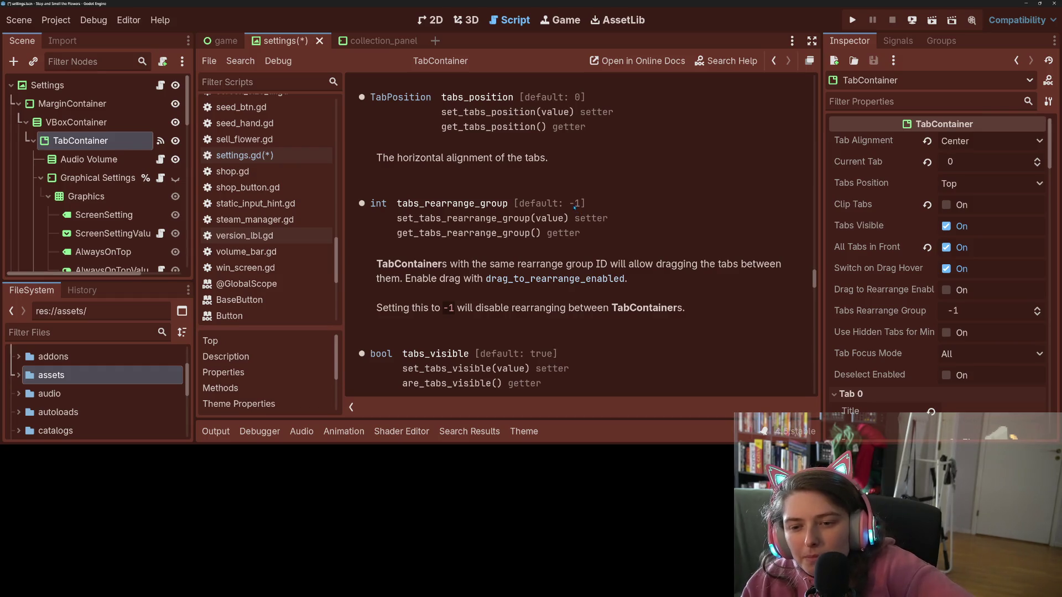
scroll(575, 206, down, 3)
scroll(574, 207, down, 3)
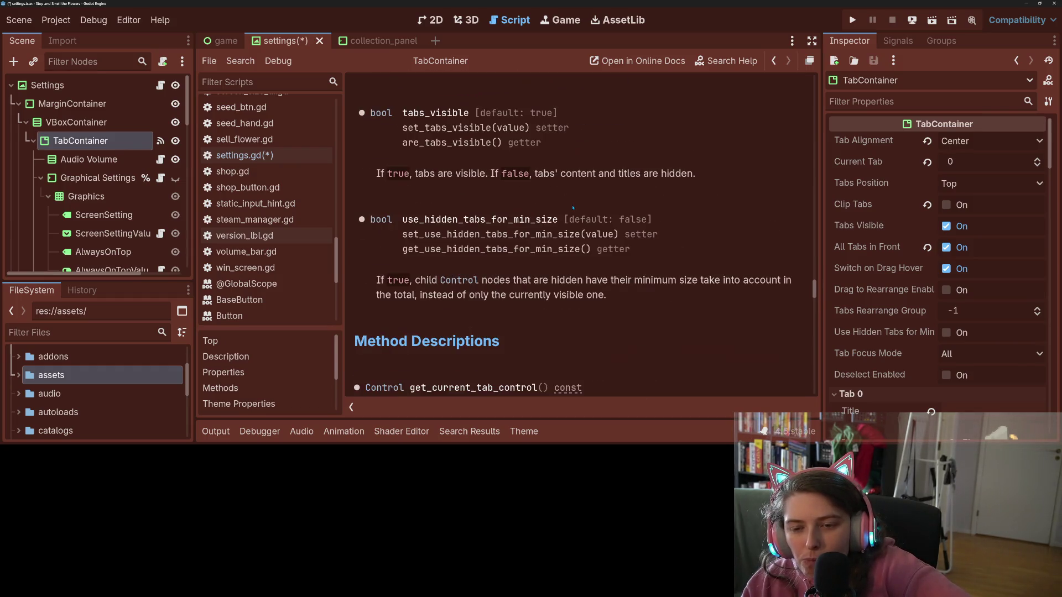
scroll(567, 205, down, 3)
scroll(568, 205, down, 5)
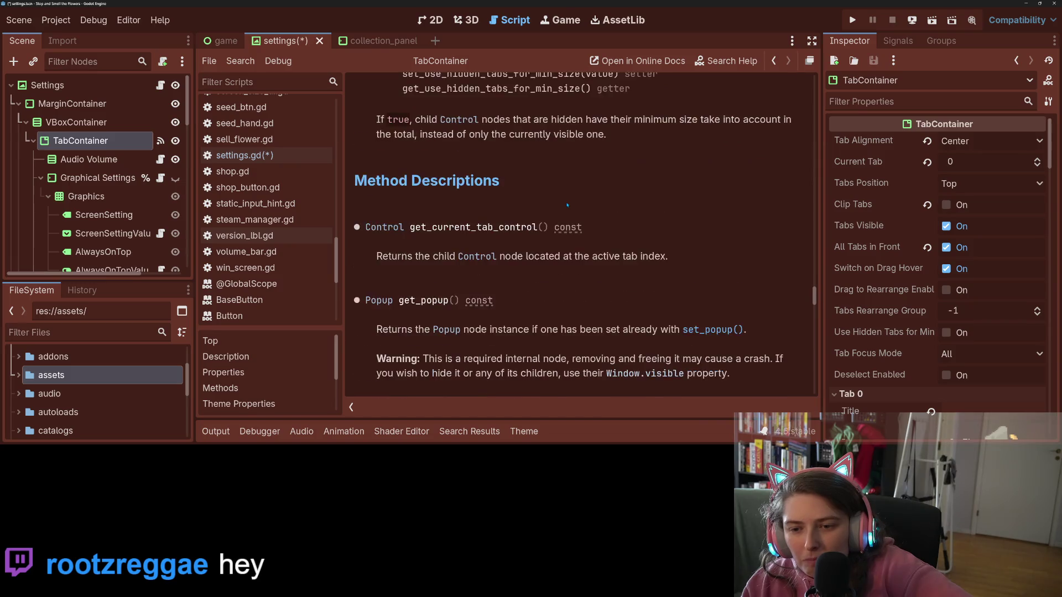
scroll(567, 205, down, 5)
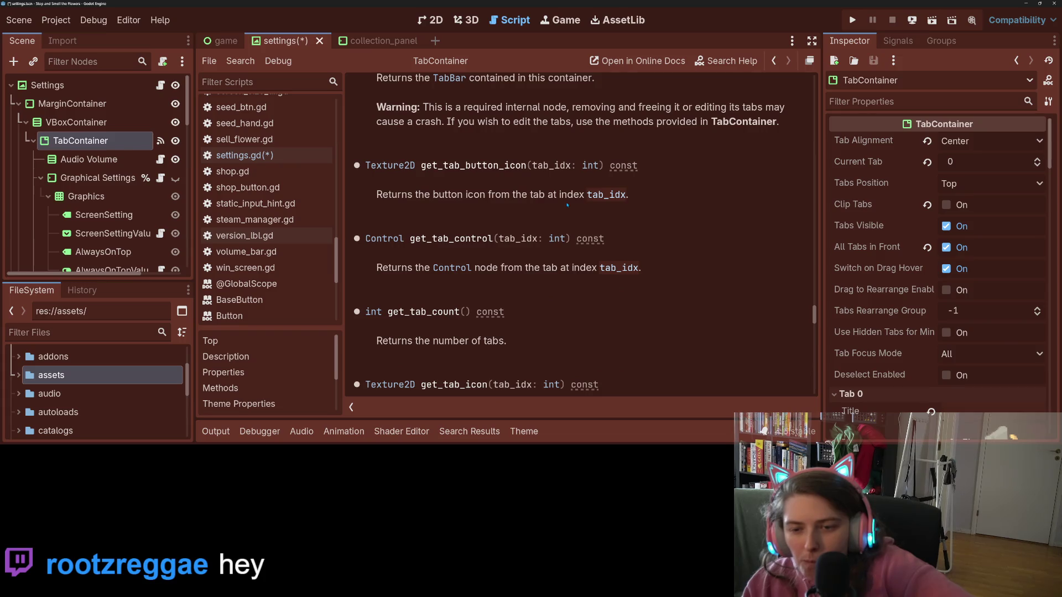
scroll(567, 206, down, 5)
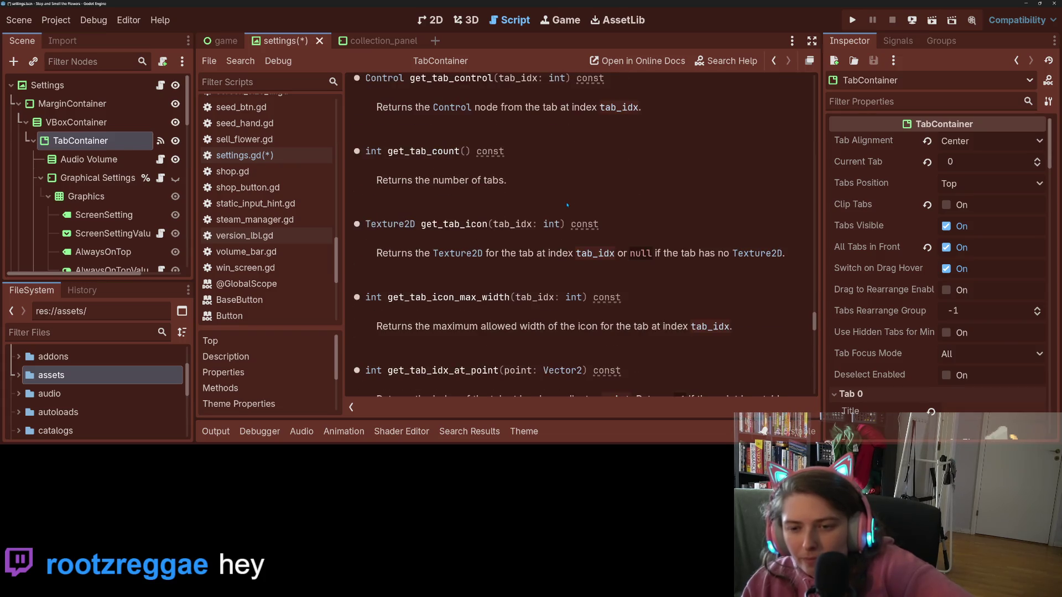
scroll(567, 205, down, 2)
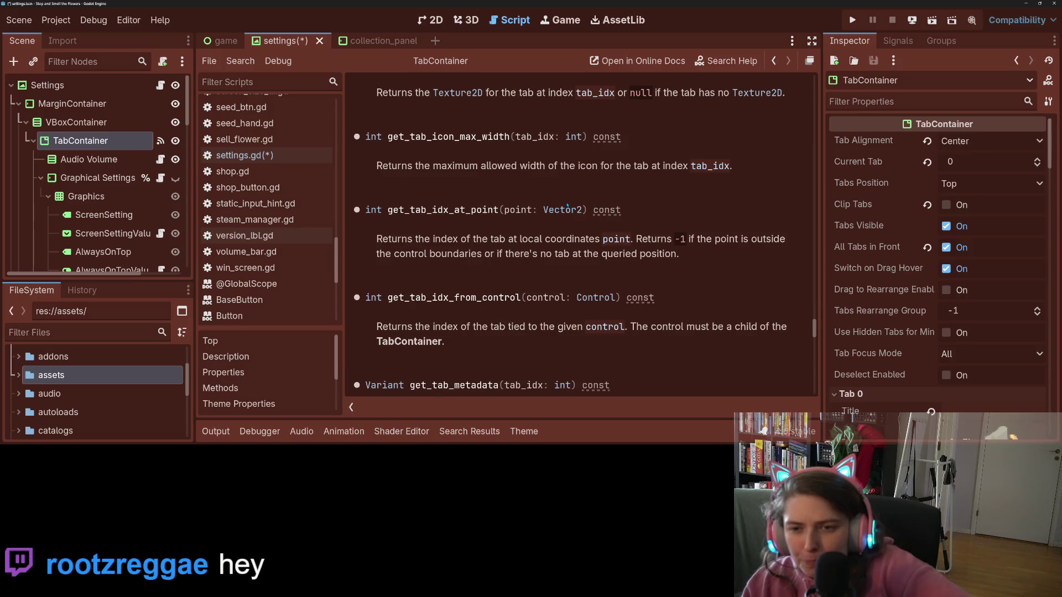
scroll(567, 205, down, 2)
scroll(565, 206, down, 2)
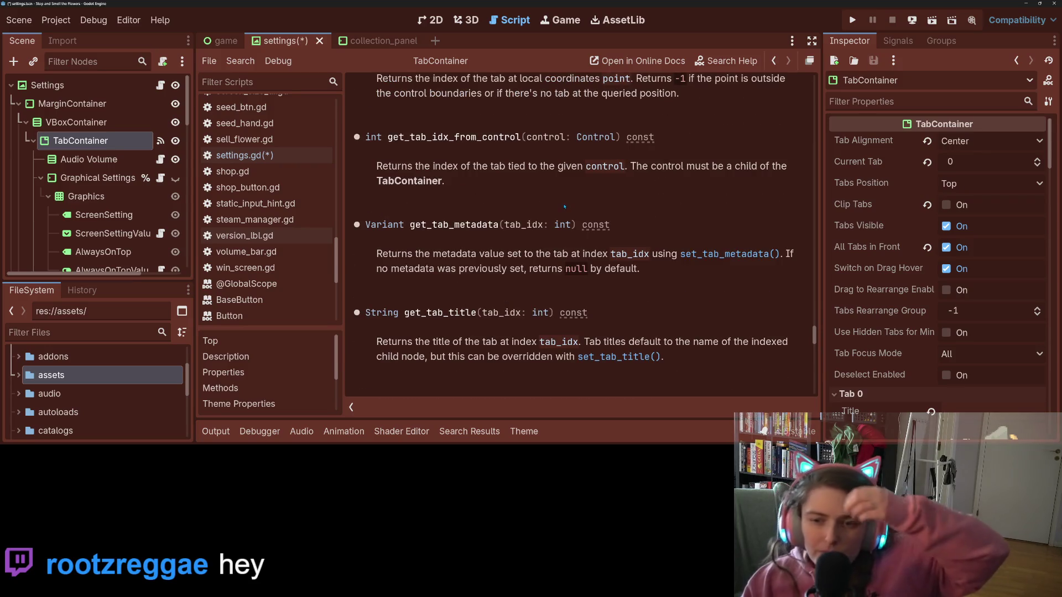
scroll(565, 207, down, 5)
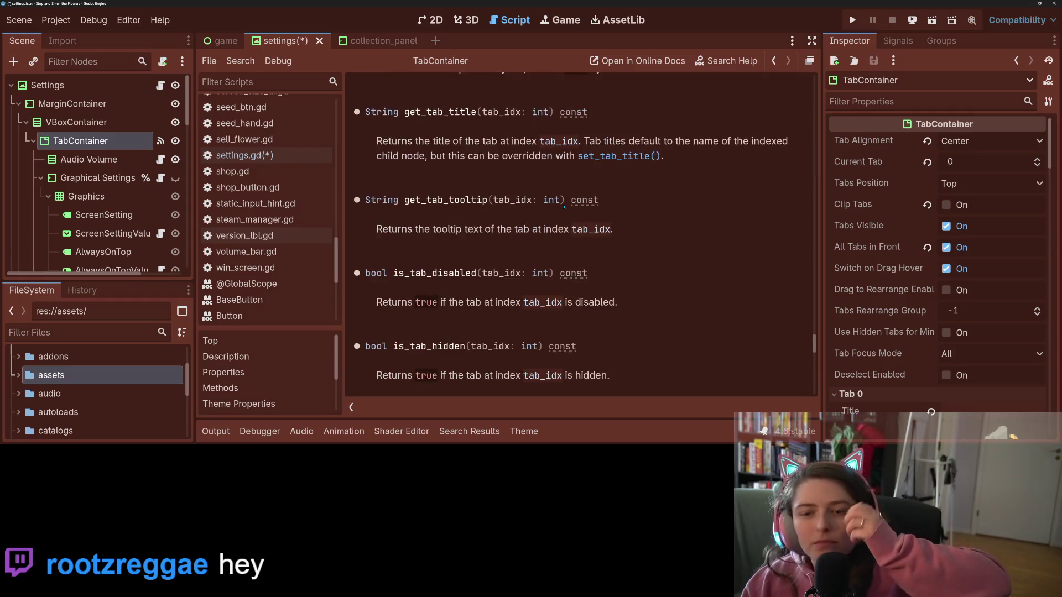
scroll(564, 206, down, 2)
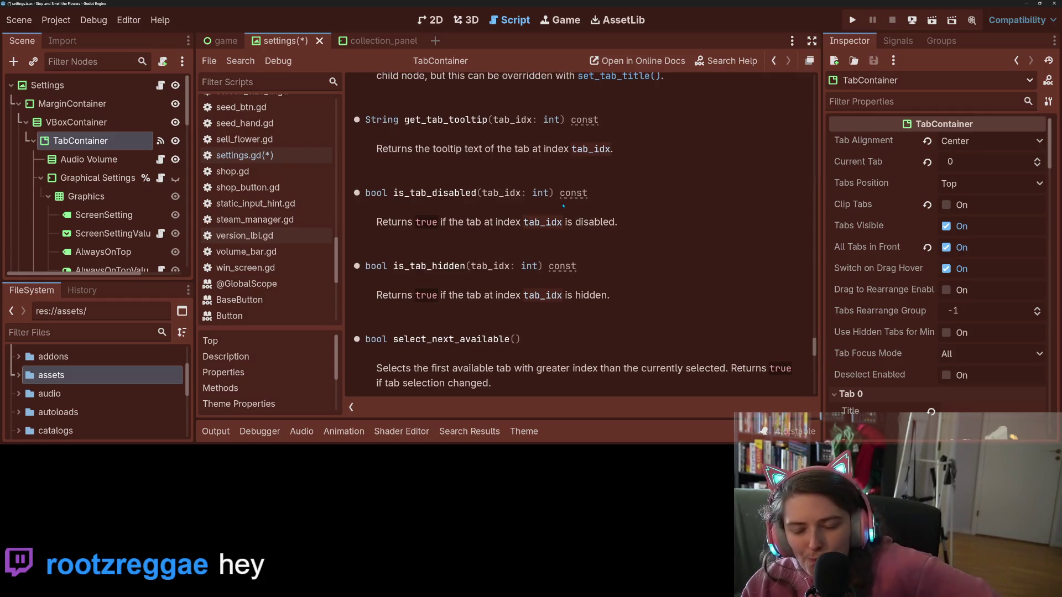
scroll(564, 206, down, 5)
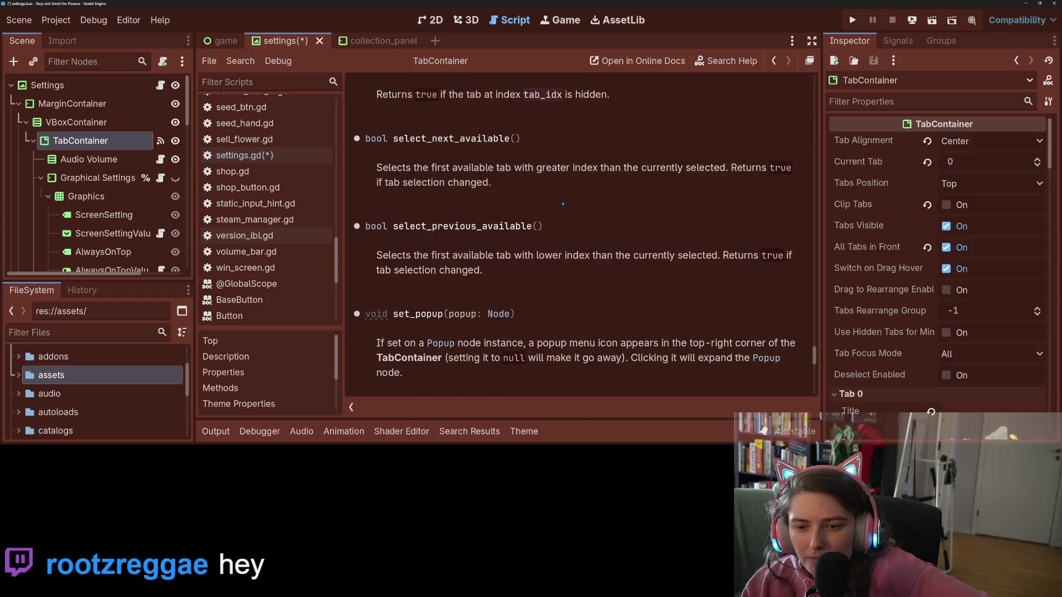
scroll(563, 204, down, 5)
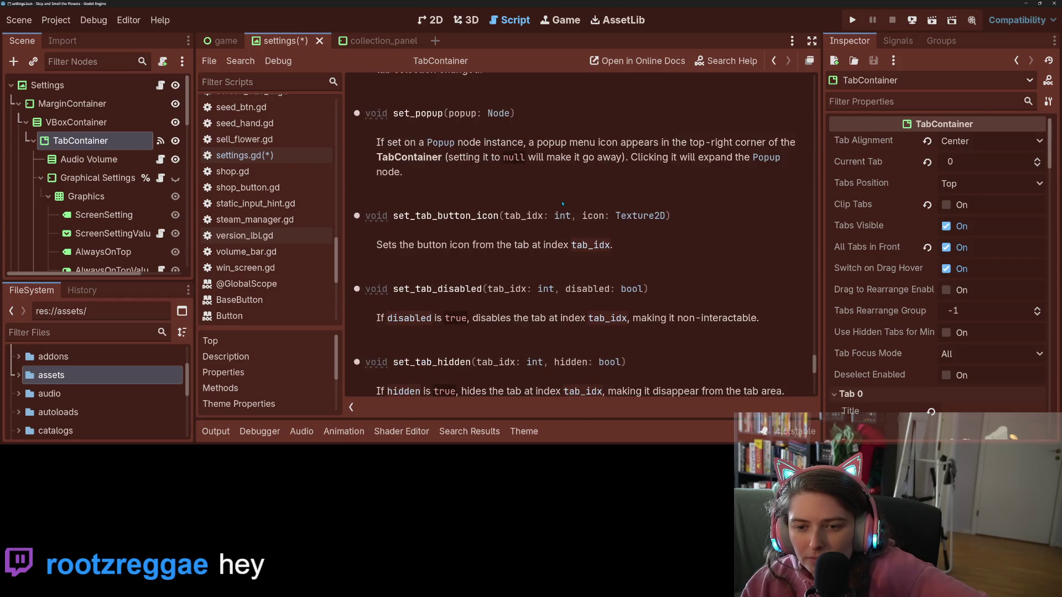
scroll(563, 204, down, 5)
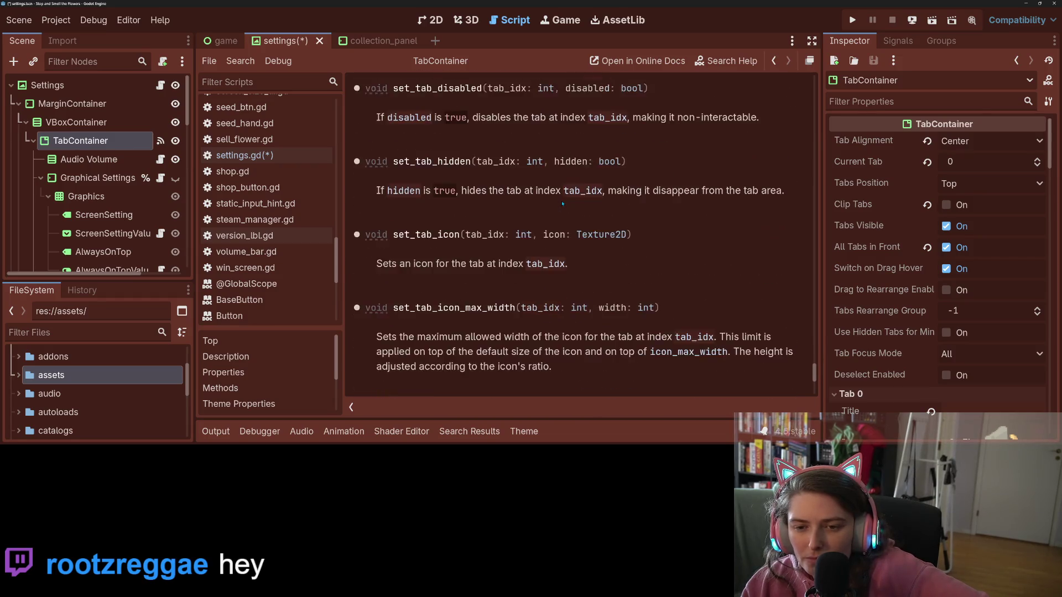
scroll(563, 204, down, 5)
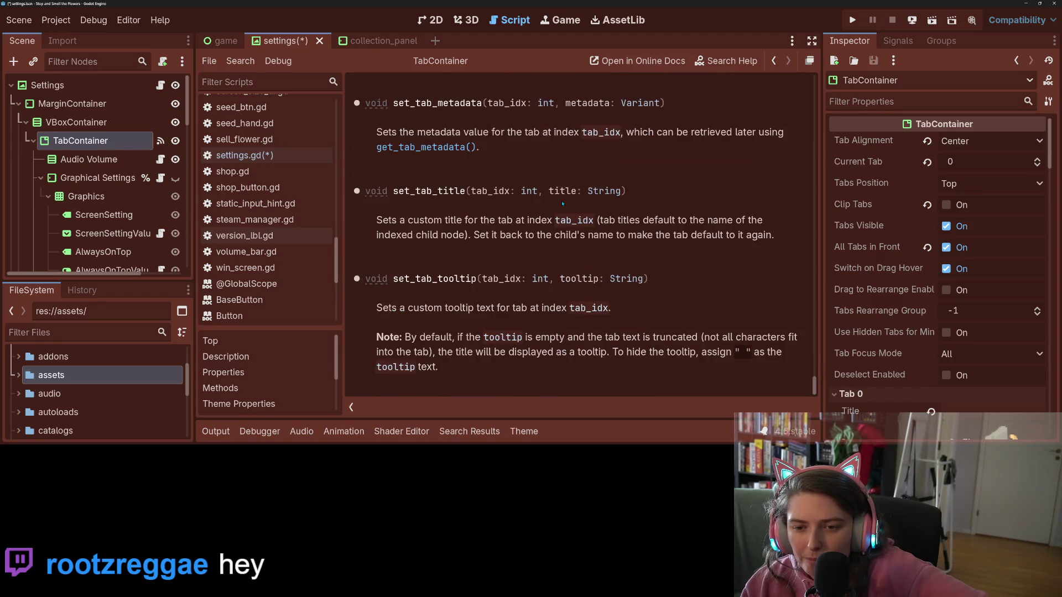
scroll(564, 204, up, 15)
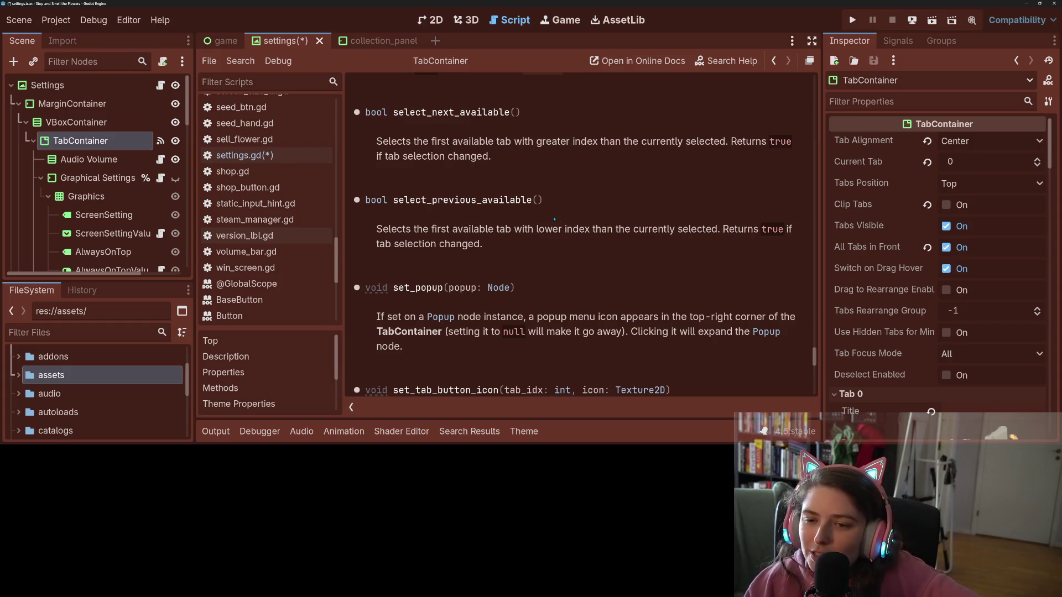
scroll(585, 236, up, 10)
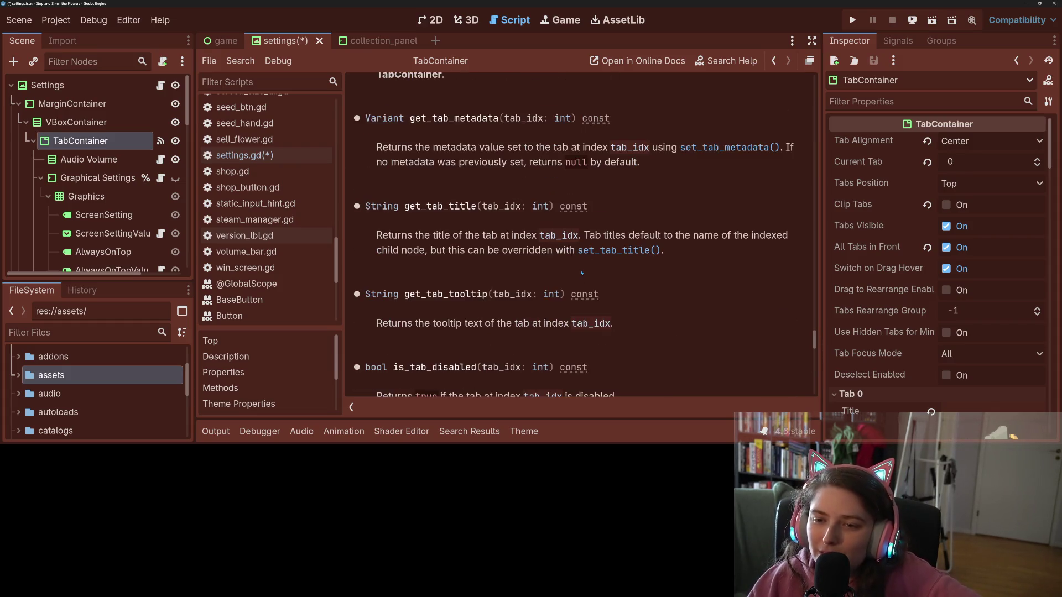
scroll(582, 269, up, 5)
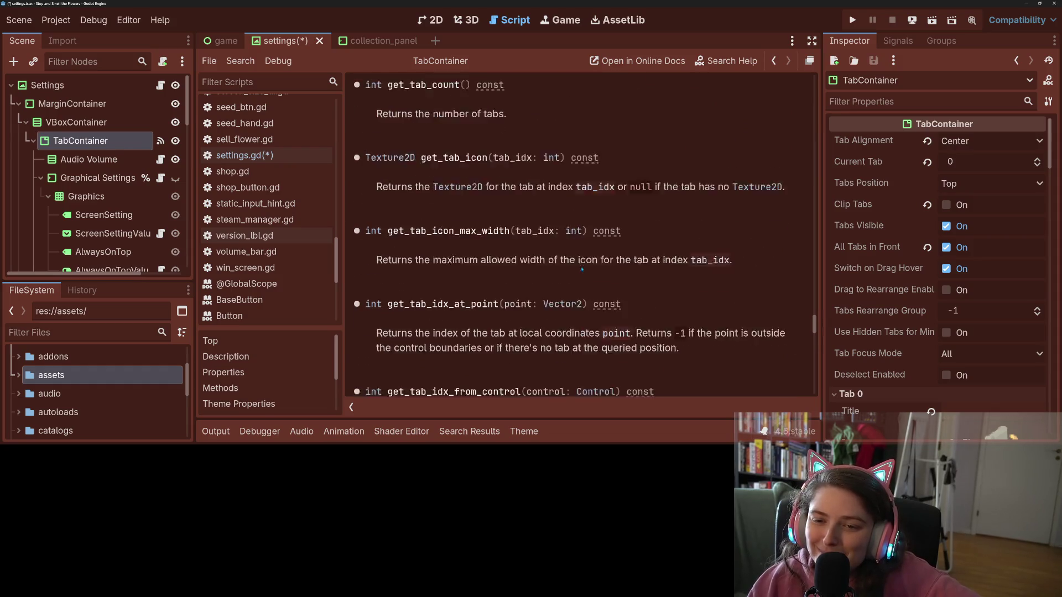
scroll(583, 268, up, 3)
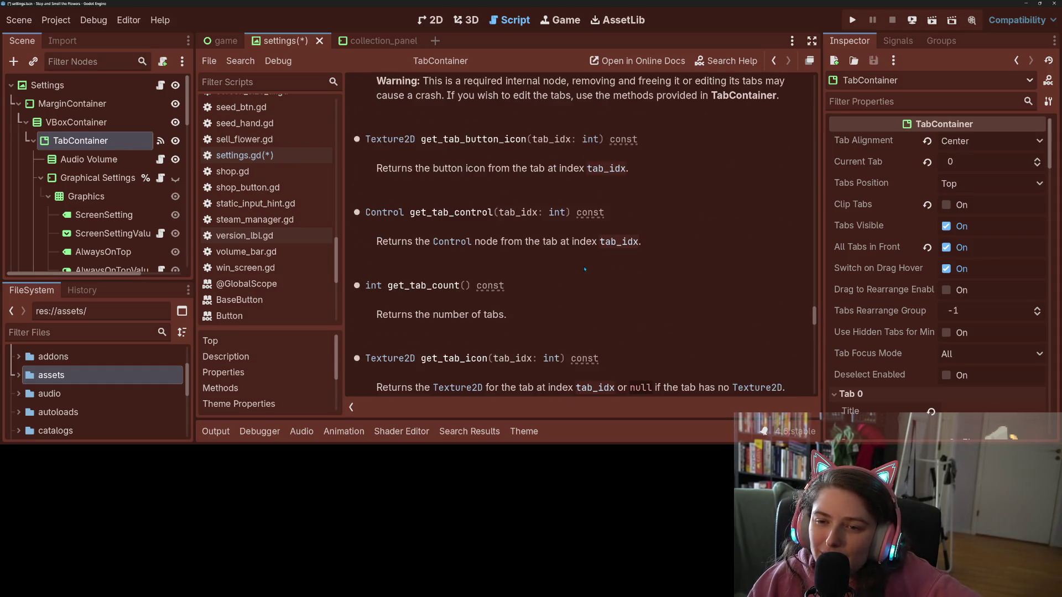
scroll(585, 270, up, 10)
scroll(585, 269, up, 12)
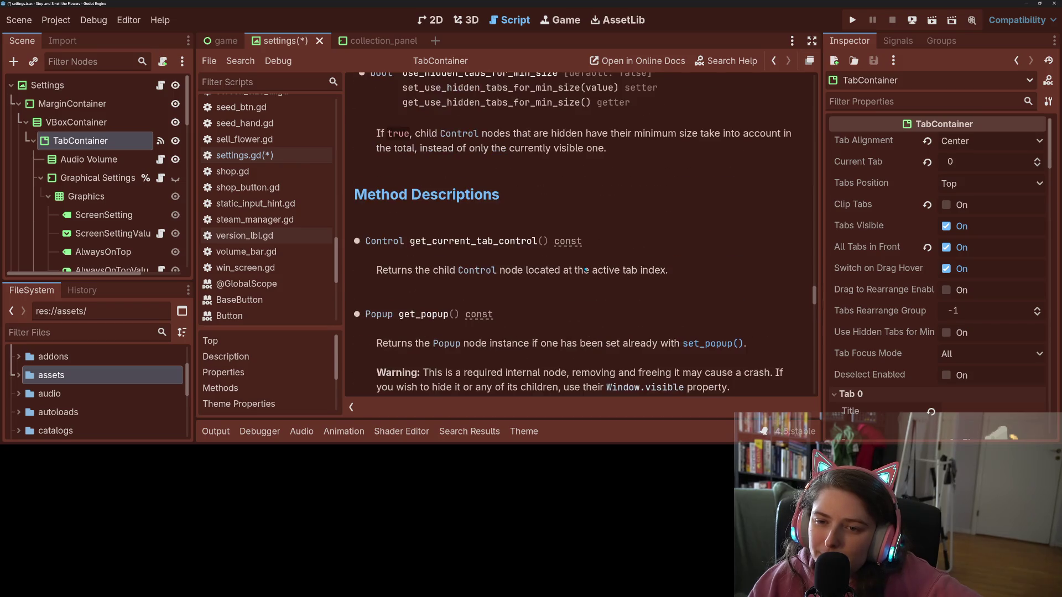
scroll(585, 270, up, 1)
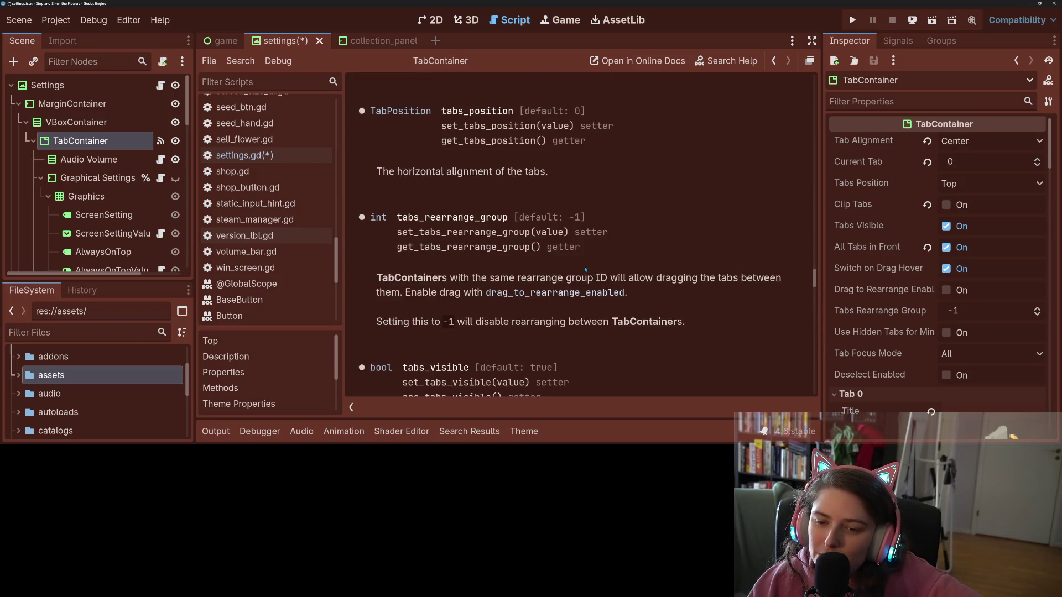
scroll(586, 269, up, 8)
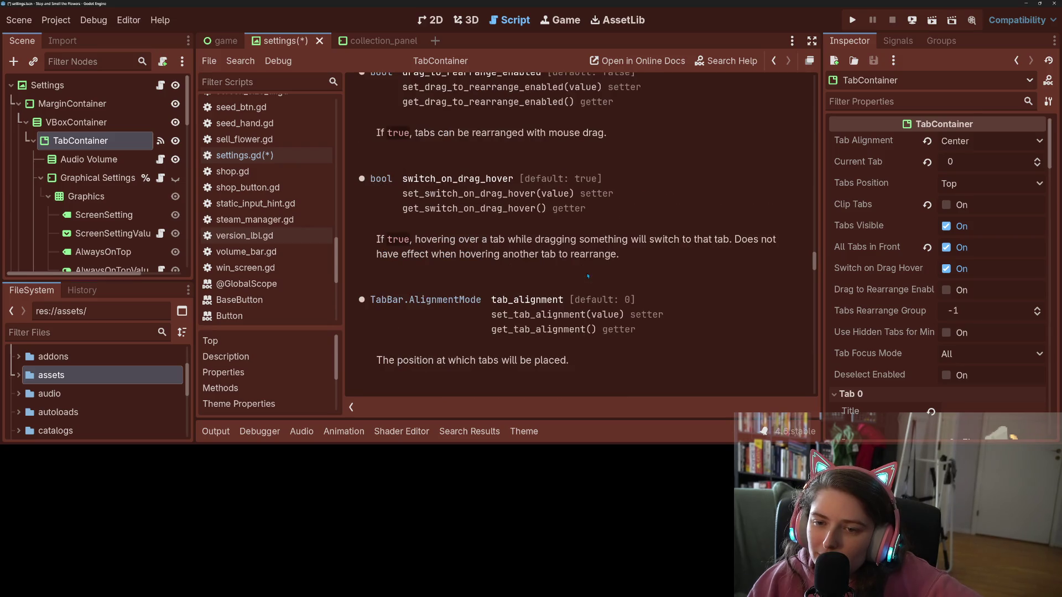
scroll(588, 276, up, 16)
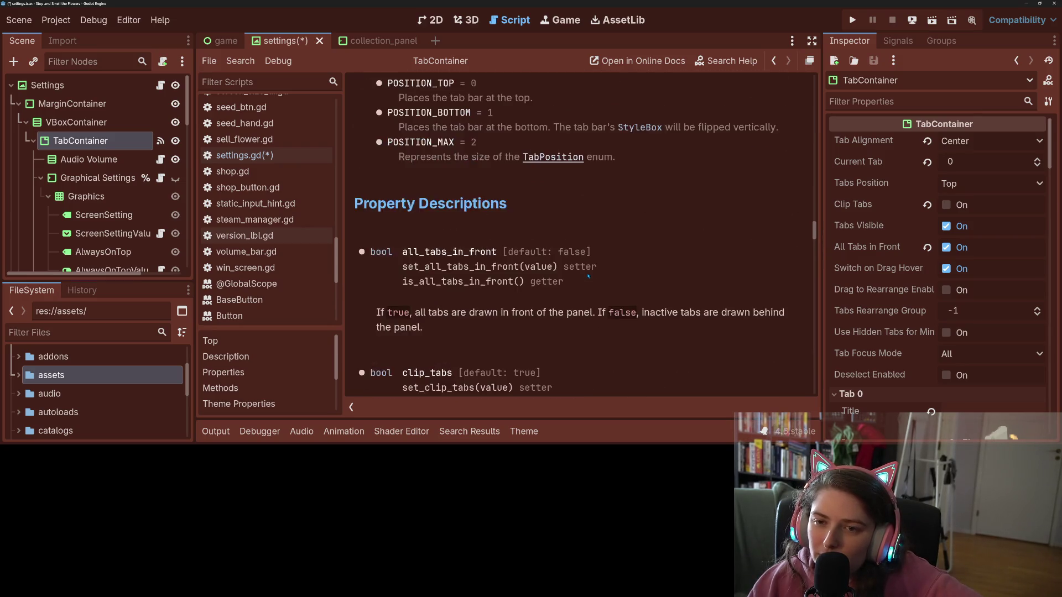
scroll(588, 276, up, 4)
scroll(588, 276, up, 3)
scroll(588, 276, down, 3)
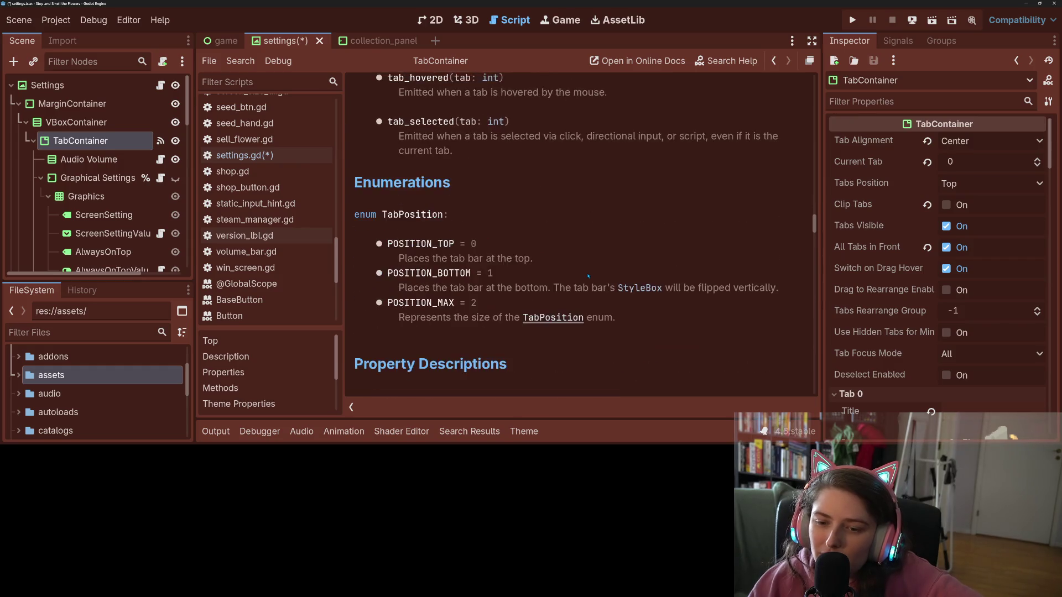
scroll(588, 276, up, 3)
scroll(588, 276, down, 3)
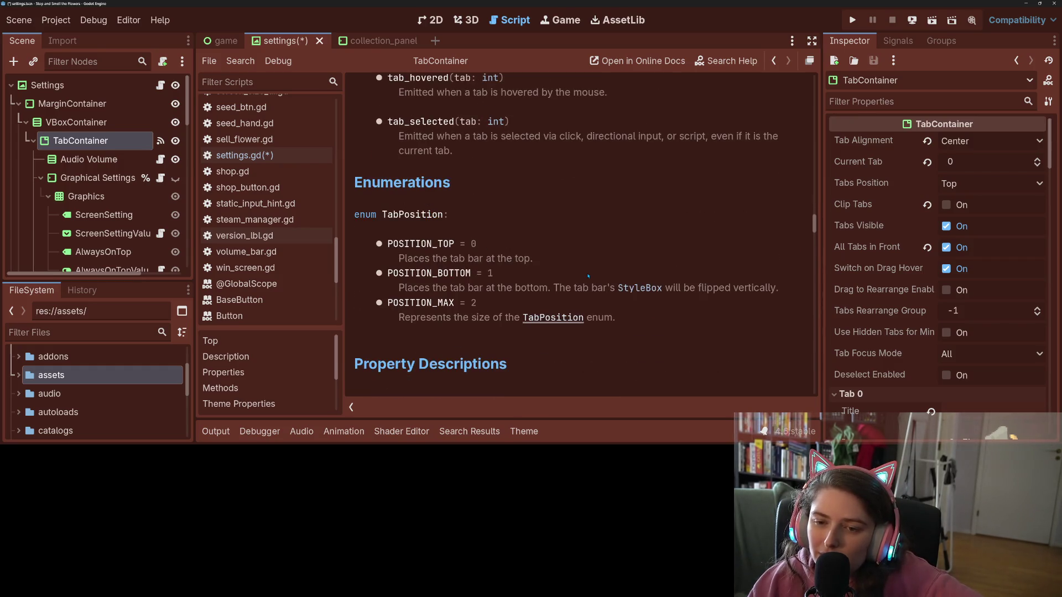
scroll(588, 276, up, 15)
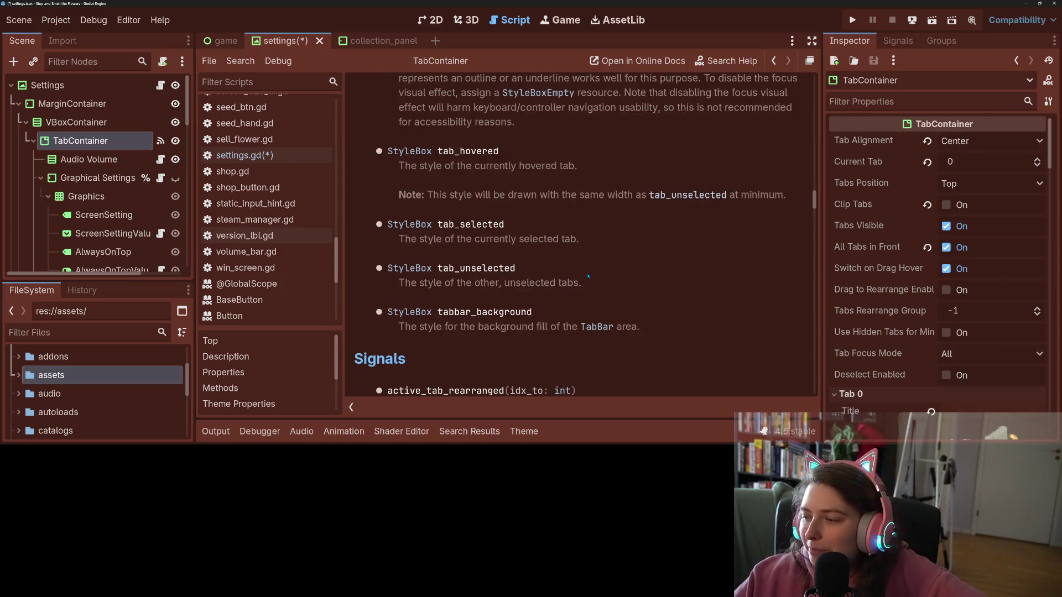
scroll(588, 276, up, 5)
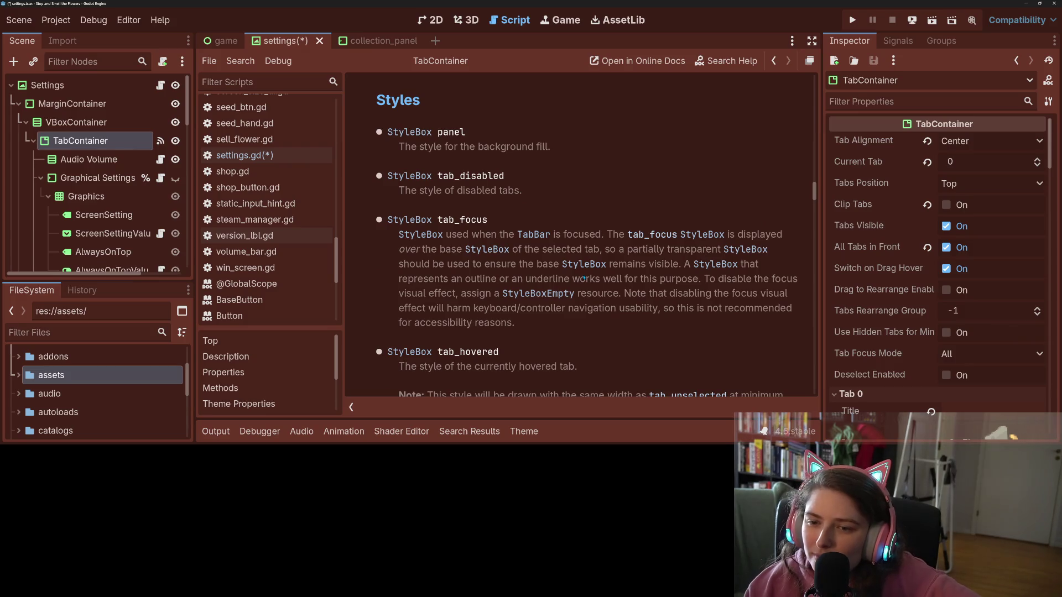
scroll(584, 279, up, 15)
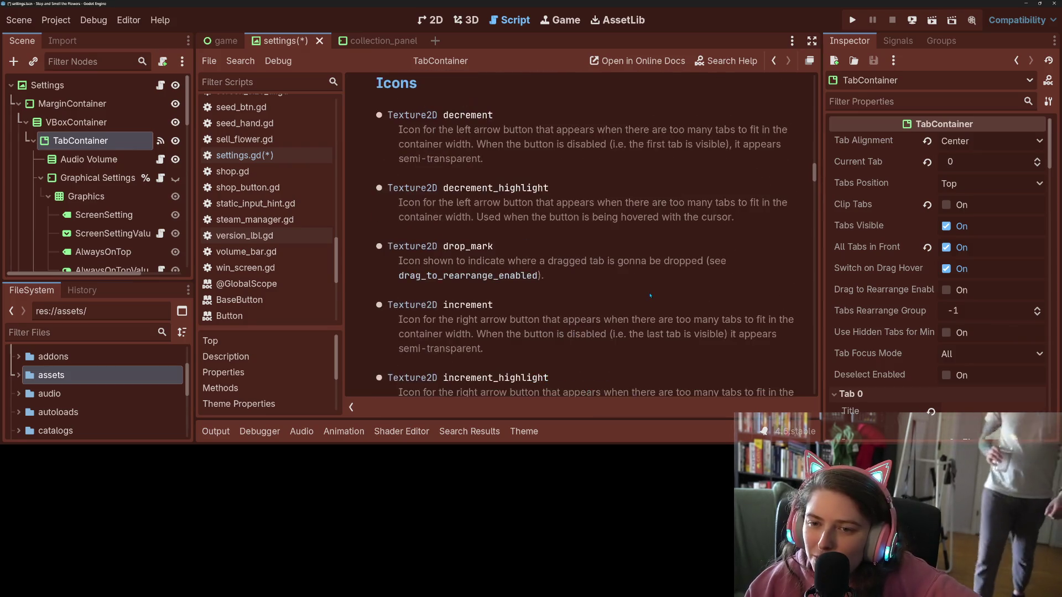
scroll(650, 296, up, 3)
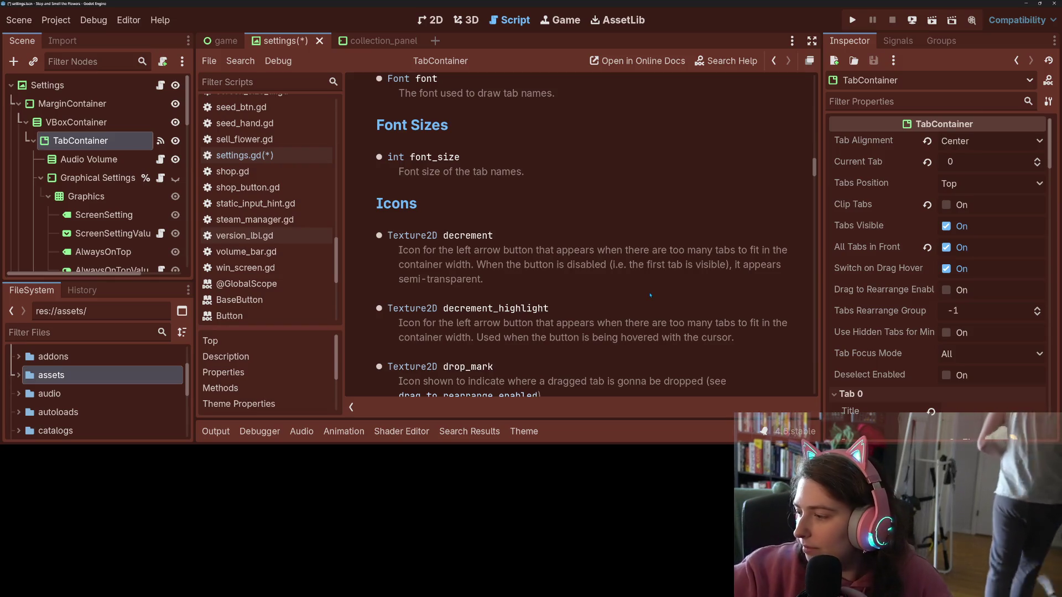
scroll(645, 293, up, 5)
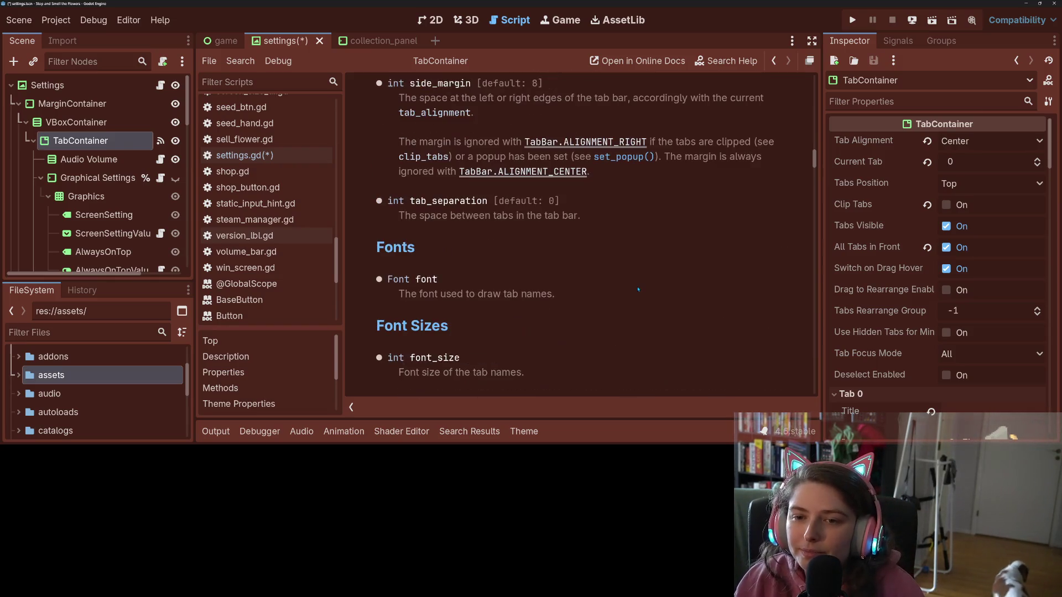
scroll(639, 290, up, 8)
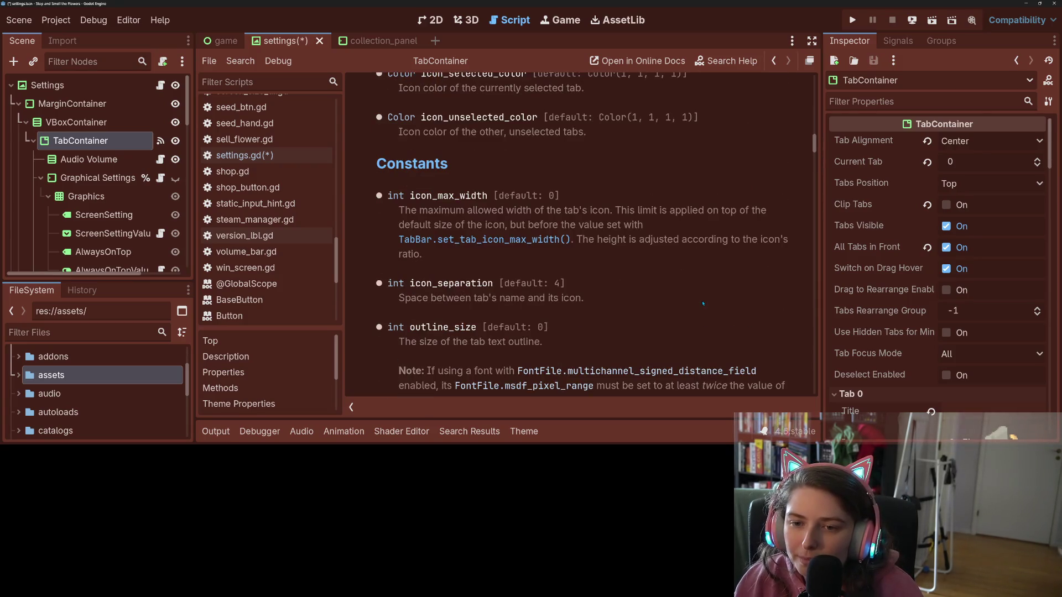
scroll(703, 303, up, 15)
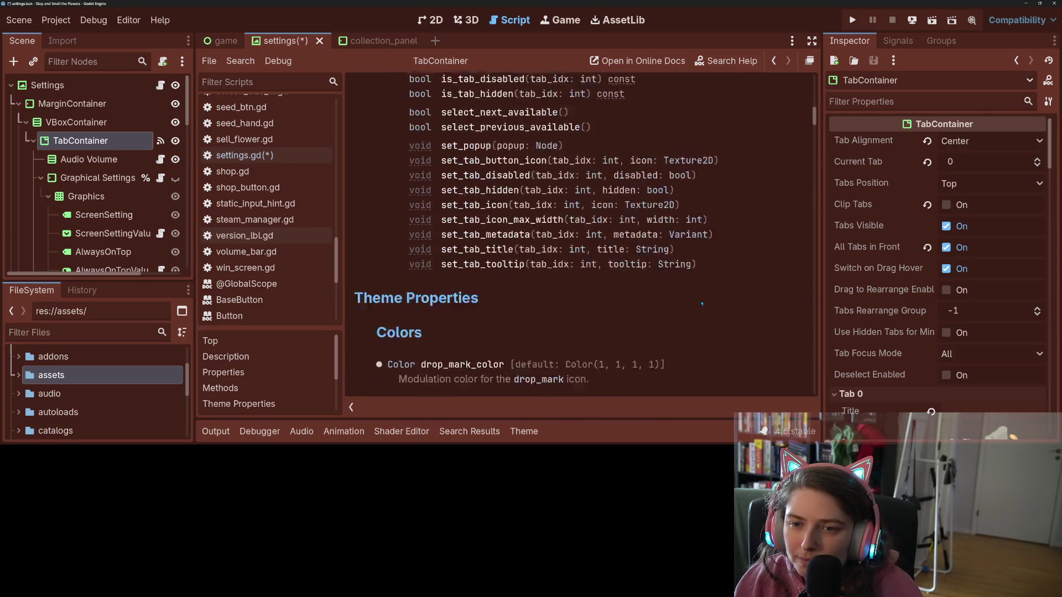
scroll(702, 303, down, 4)
scroll(609, 296, up, 20)
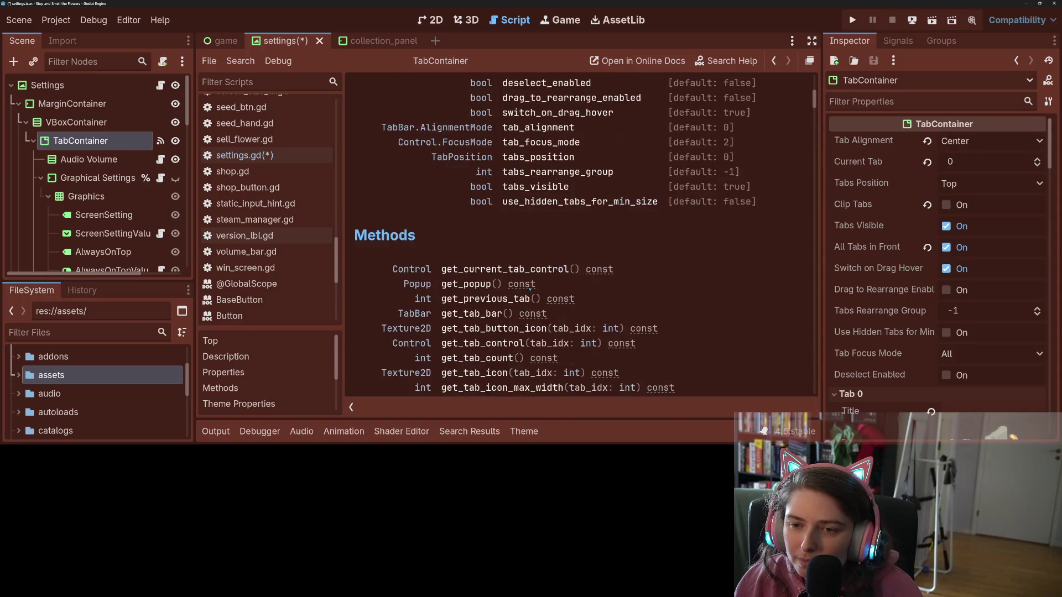
scroll(529, 289, down, 3)
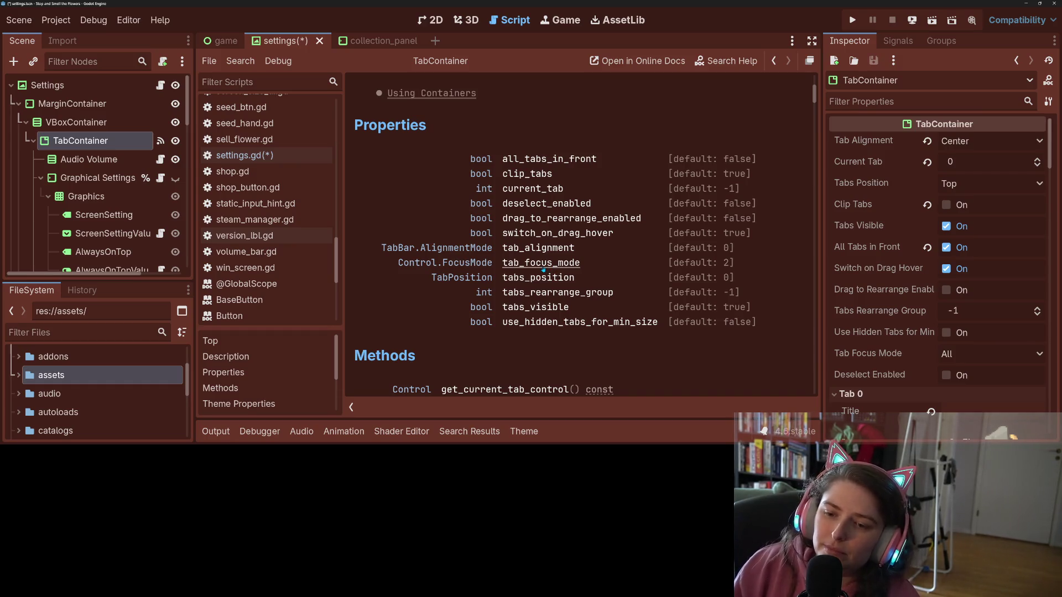
click(462, 280)
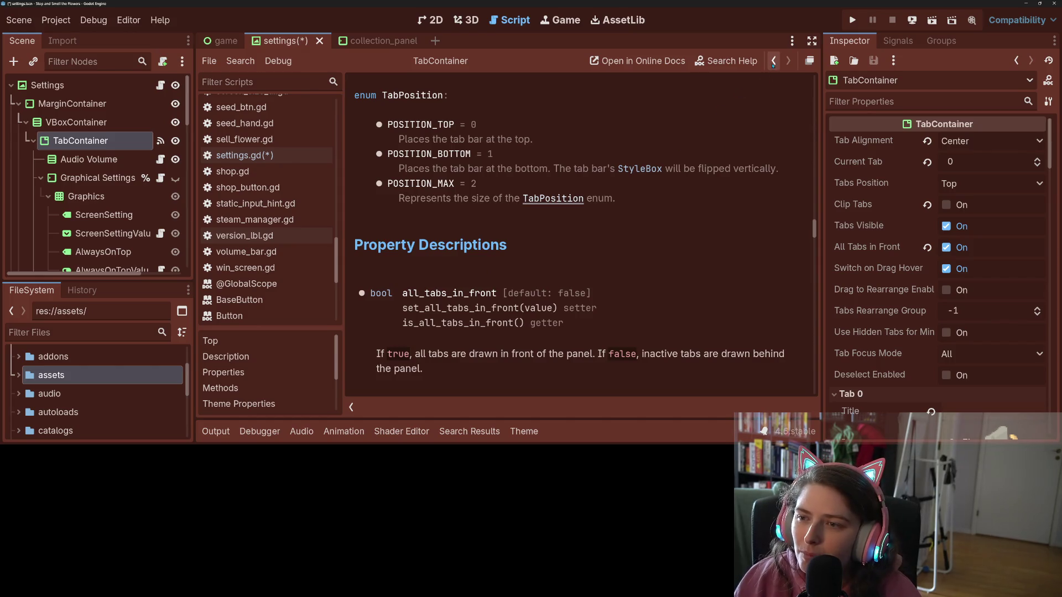
- Return from the tab_position docs to the Properties list, switch to the 2D view, and save the scene
click(773, 61)
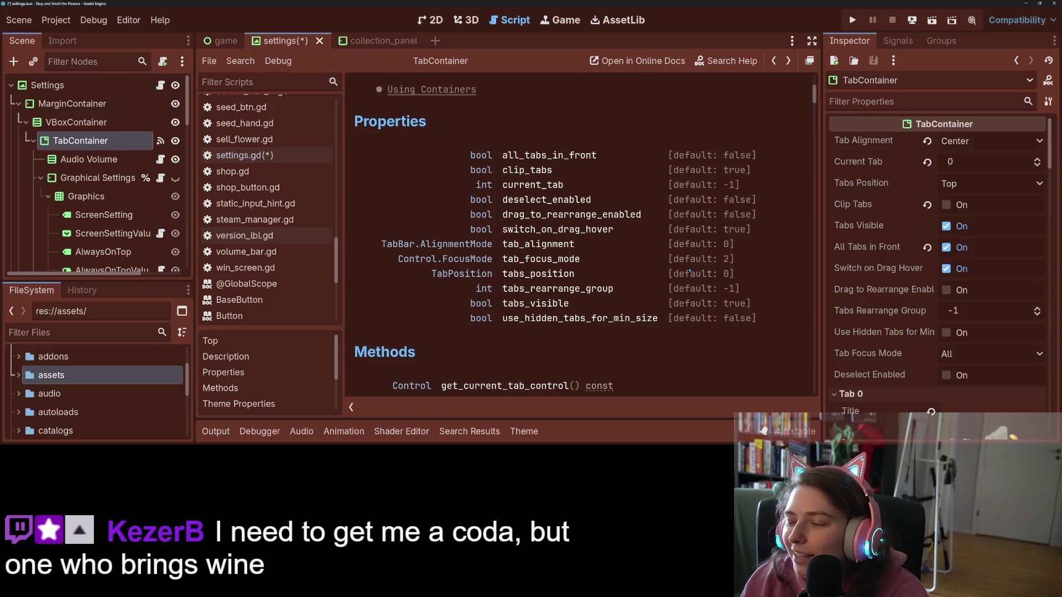
scroll(681, 346, up, 5)
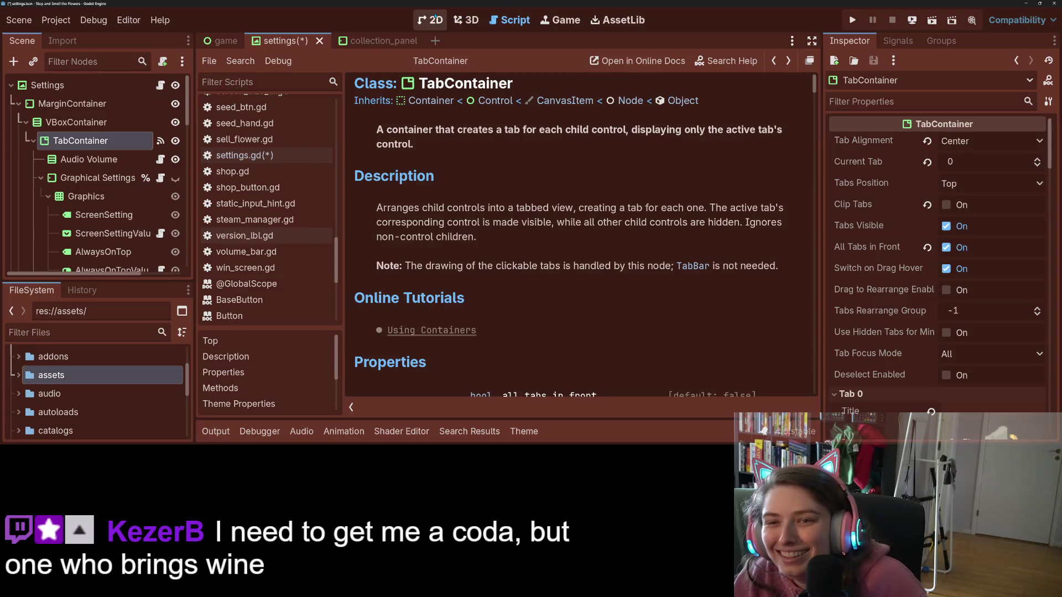
click(431, 20)
key(ctrl+s)
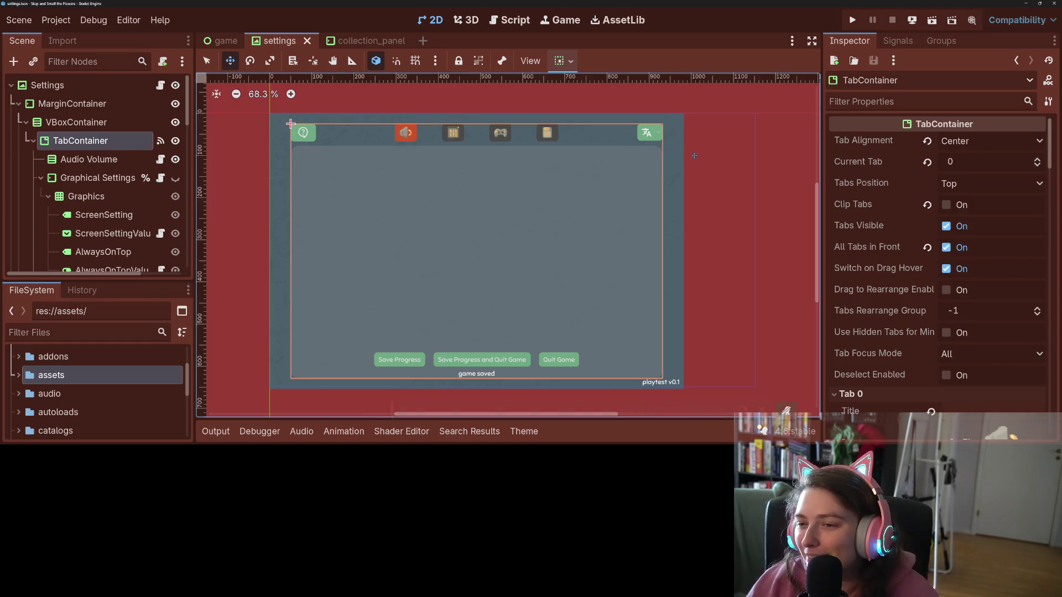
- Zoom the canvas to inspect the MarginContainer's layout, then deselect it using the Select tool
scroll(715, 178, down, 5)
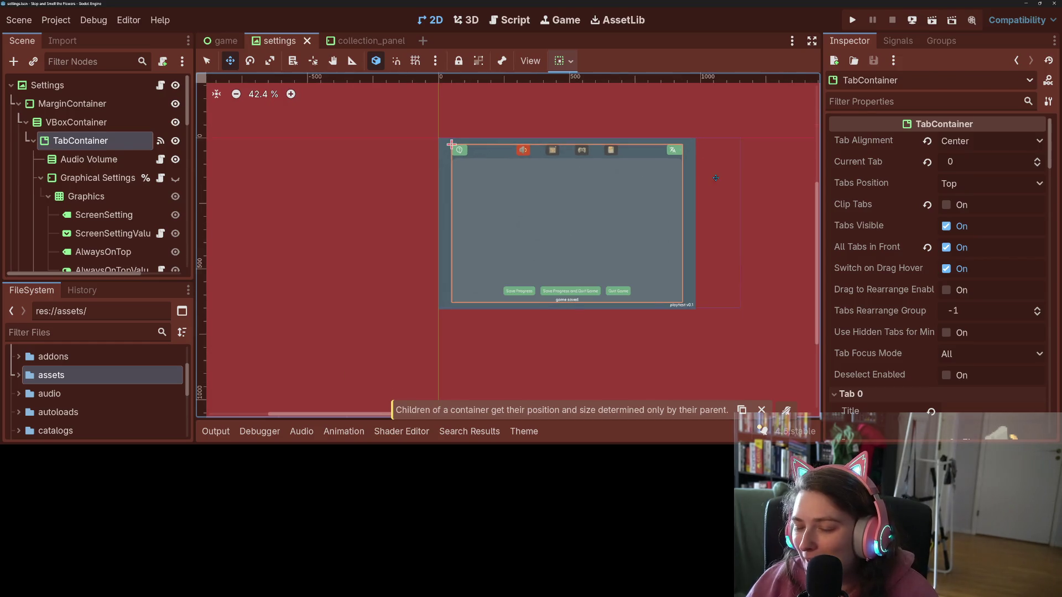
scroll(716, 178, up, 3)
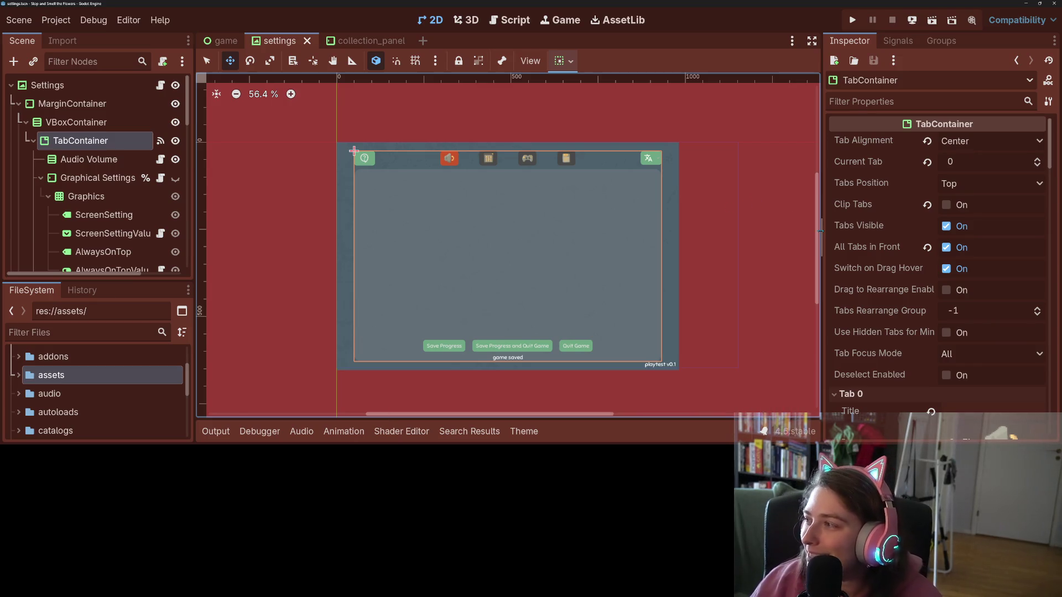
click(101, 101)
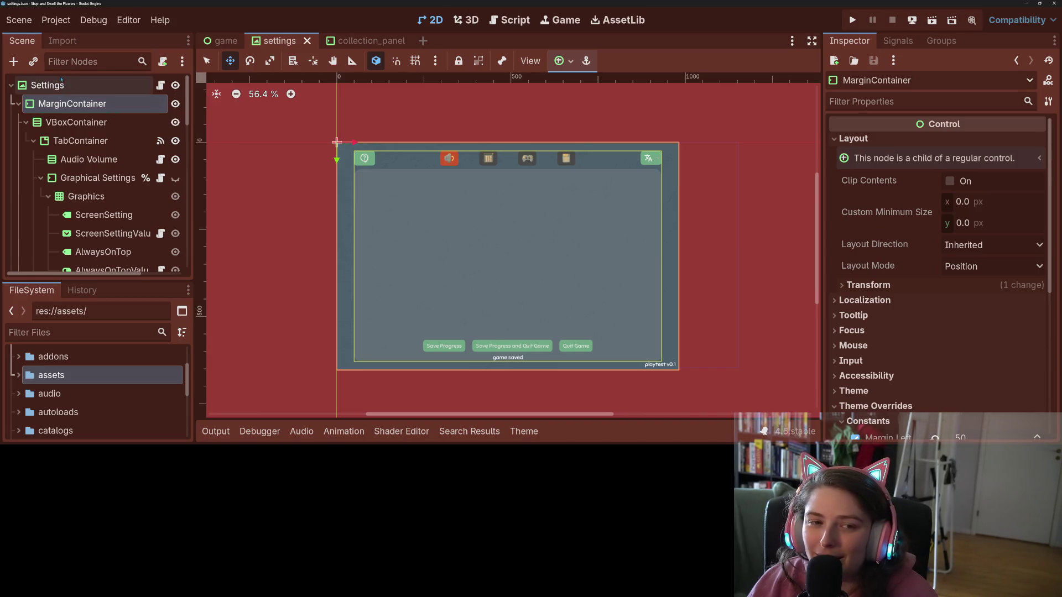
click(66, 86)
click(71, 107)
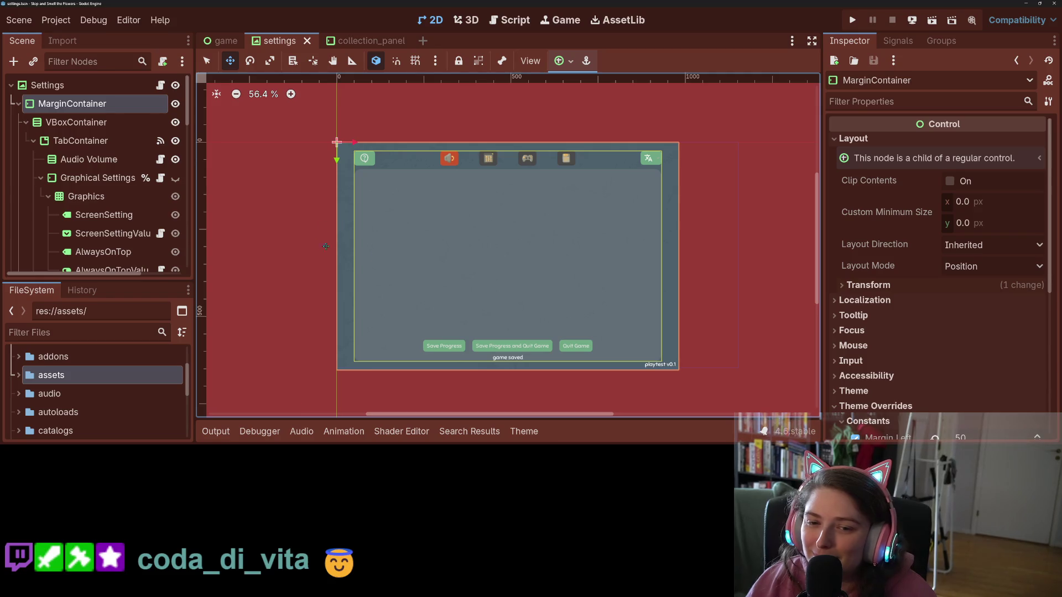
click(207, 61)
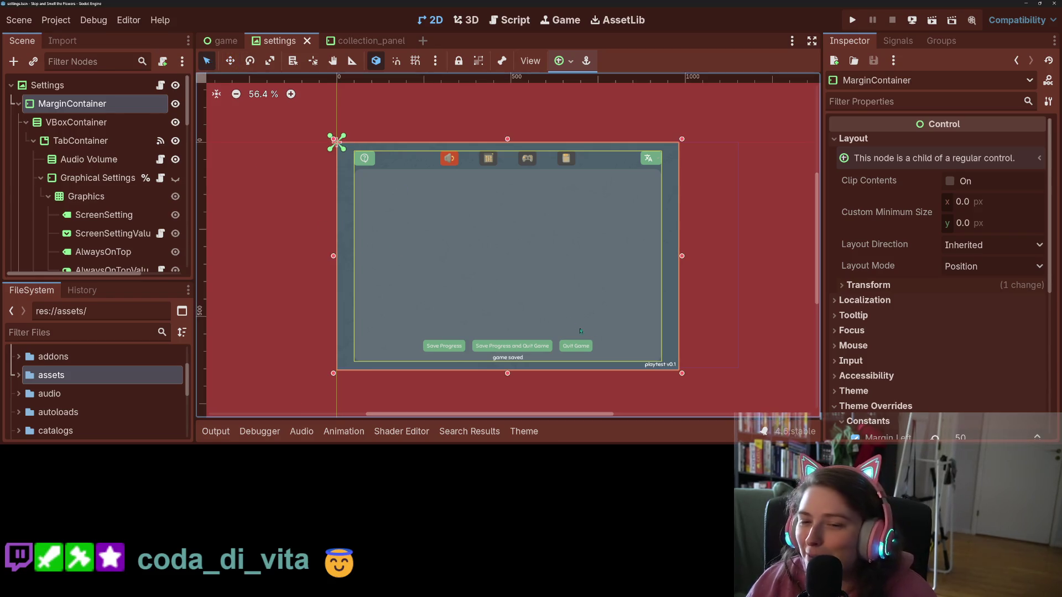
click(740, 314)
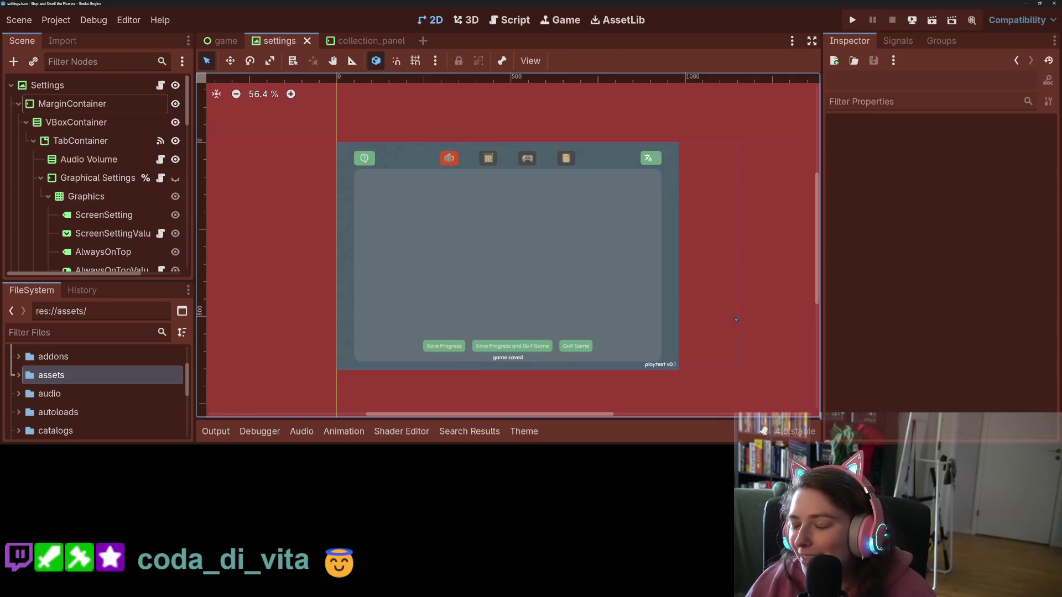
- Review the nine changed files and fake-mouse teleport diff in GitHub Desktop, then minimize it
key(alt+Tab)
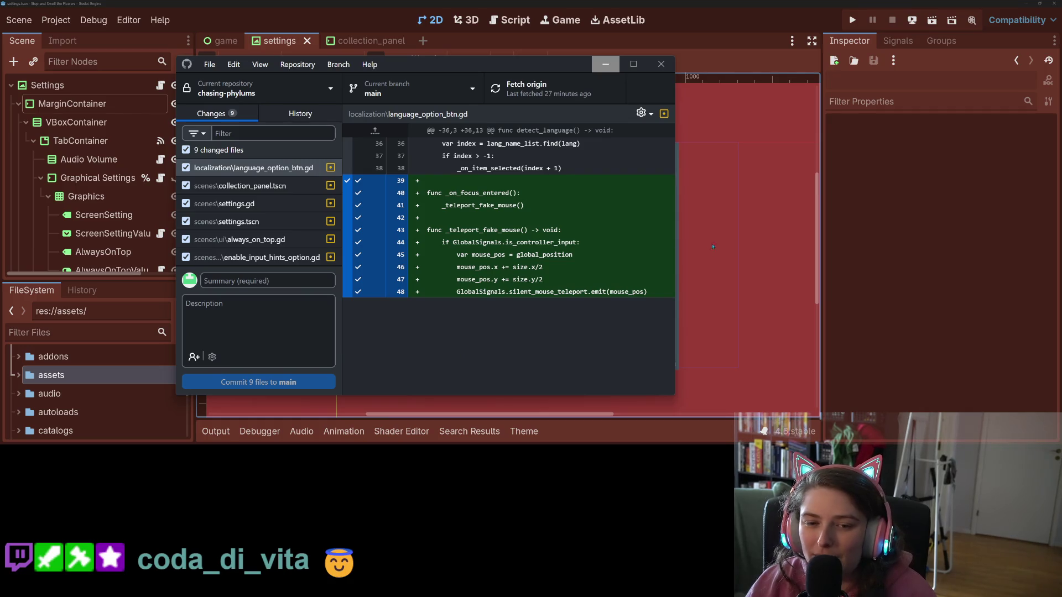
scroll(251, 234, down, 3)
scroll(250, 234, up, 3)
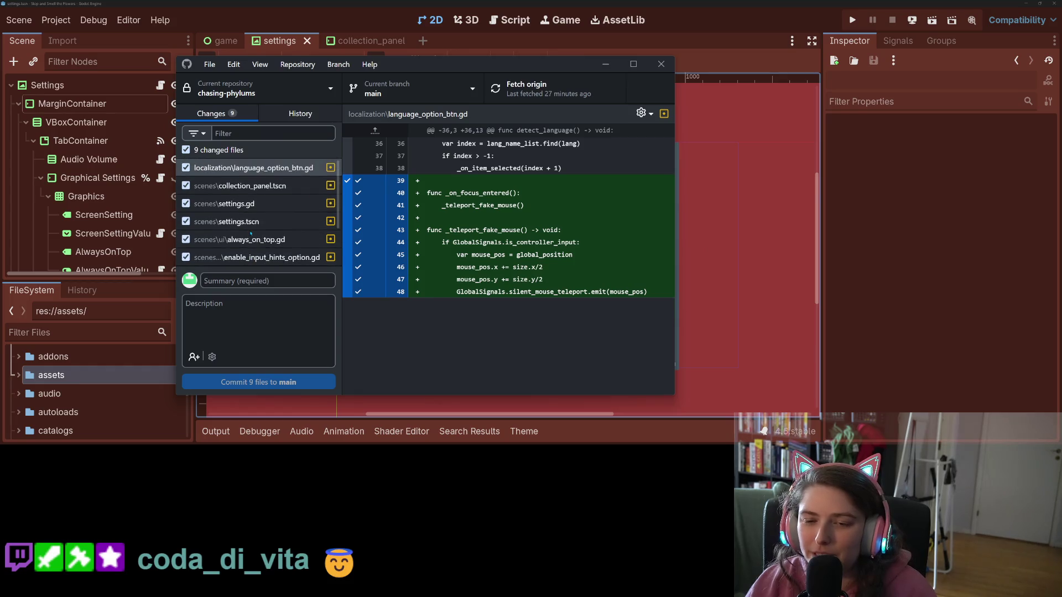
click(608, 64)
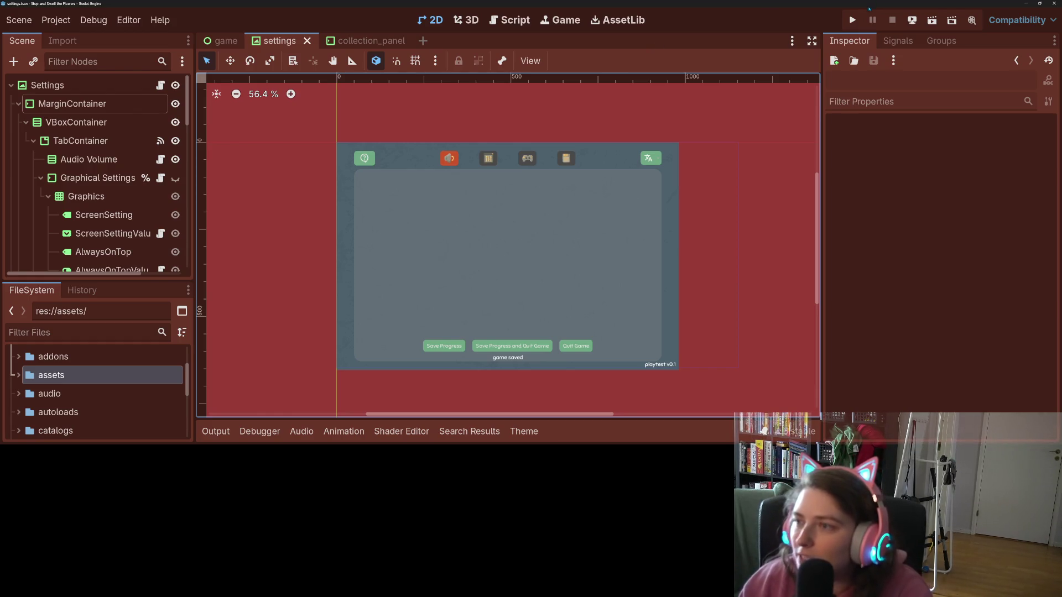
- Run the game with F5 and browse the flower inventory and collection map
key(F5)
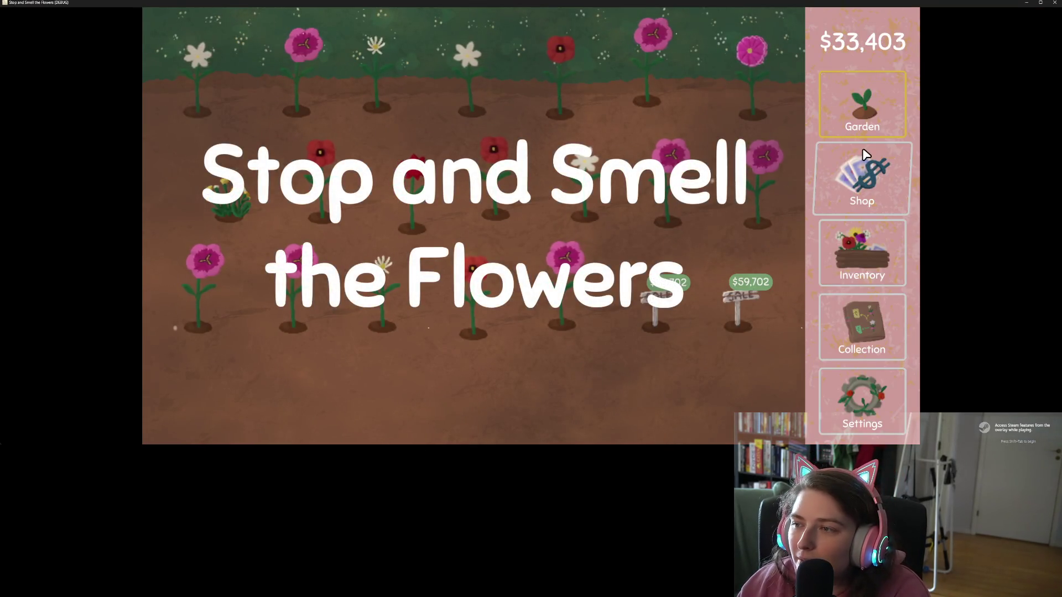
click(872, 246)
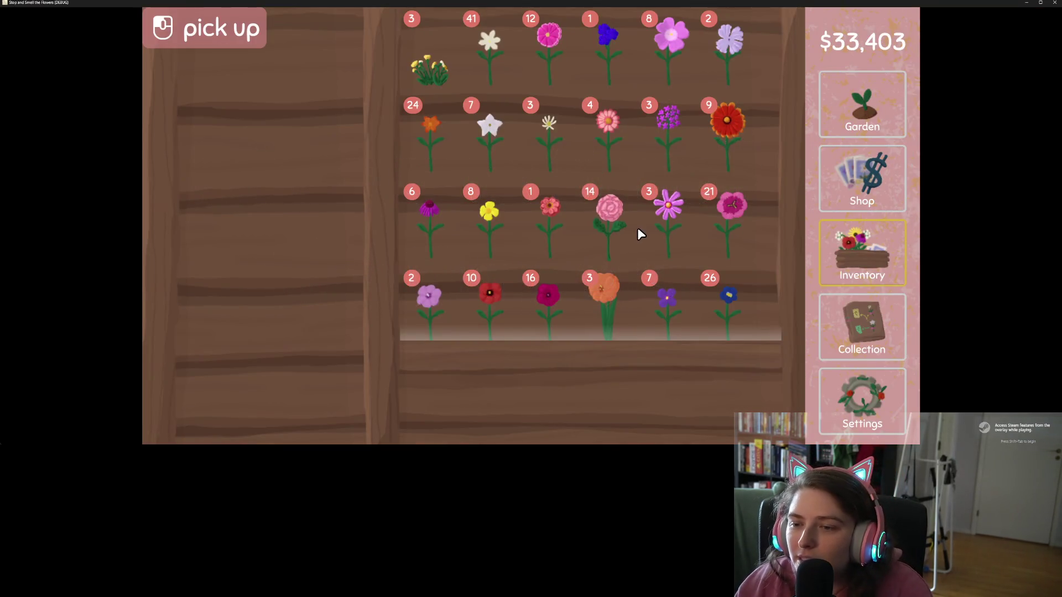
scroll(636, 229, down, 2)
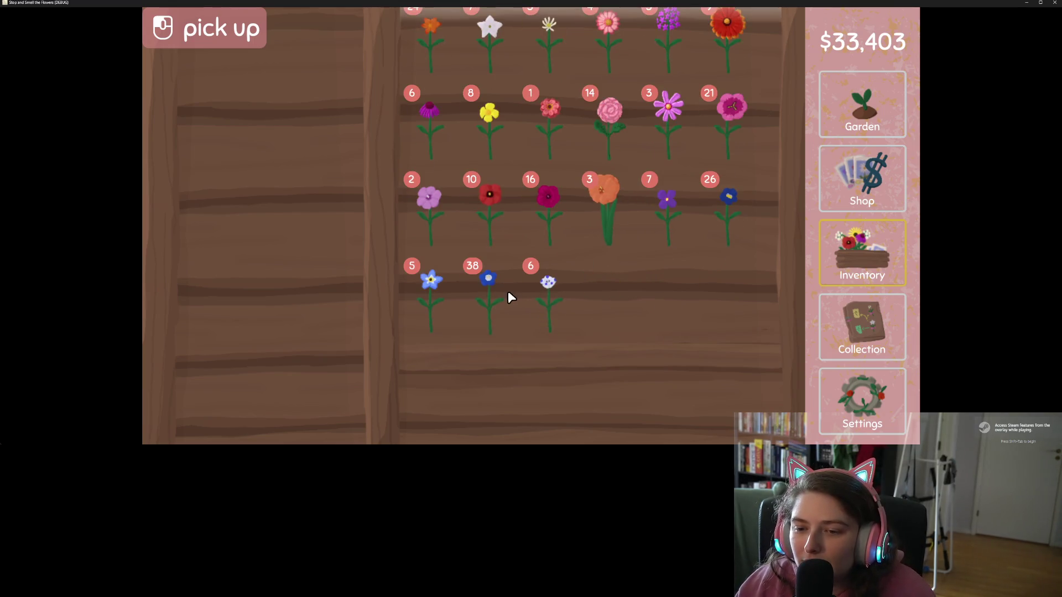
drag(510, 298, 498, 296)
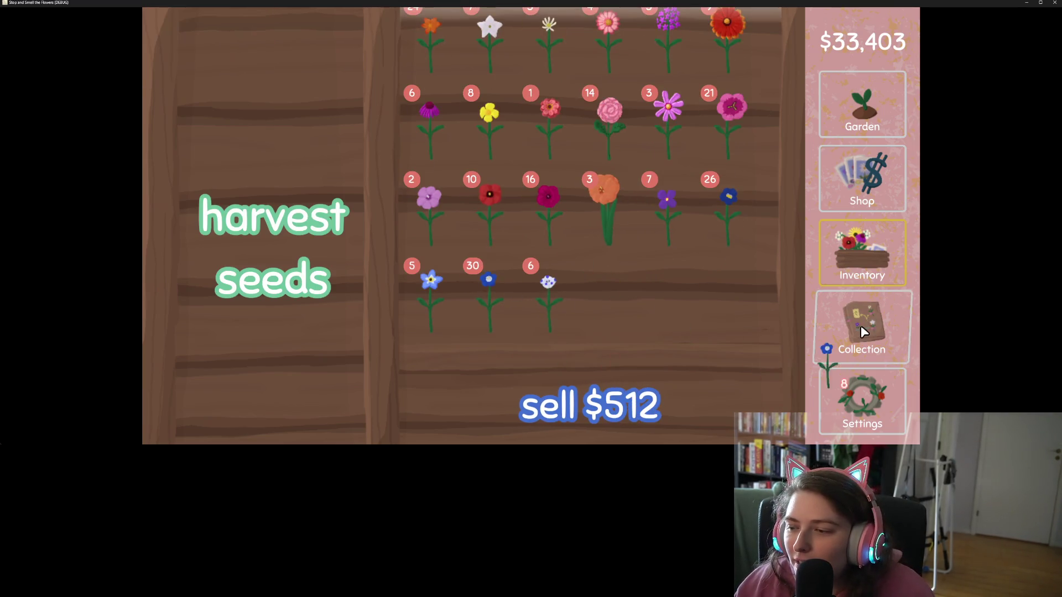
click(864, 331)
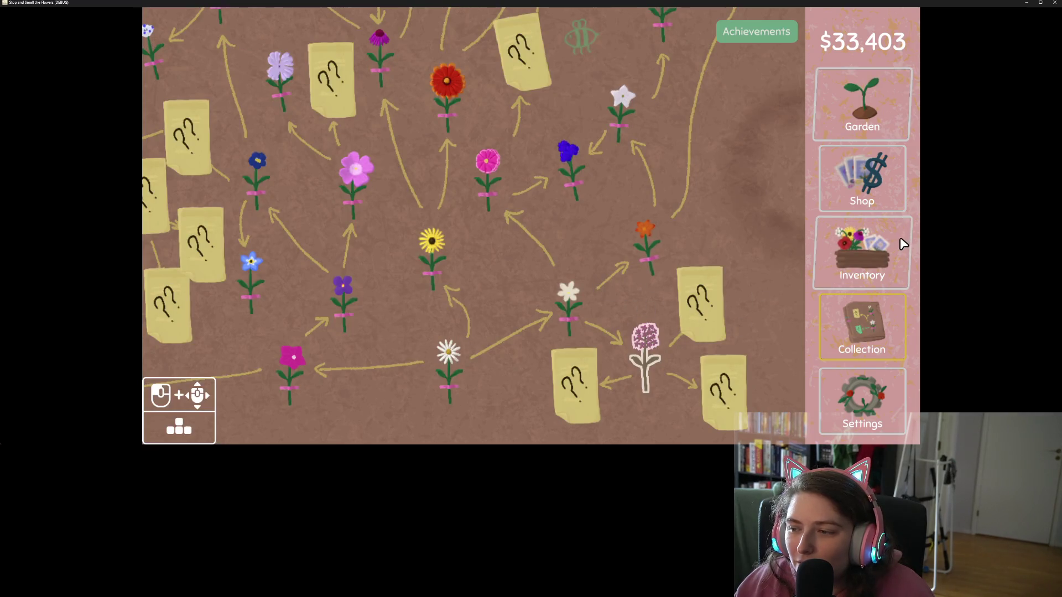
click(903, 244)
scroll(669, 274, up, 3)
key(Escape)
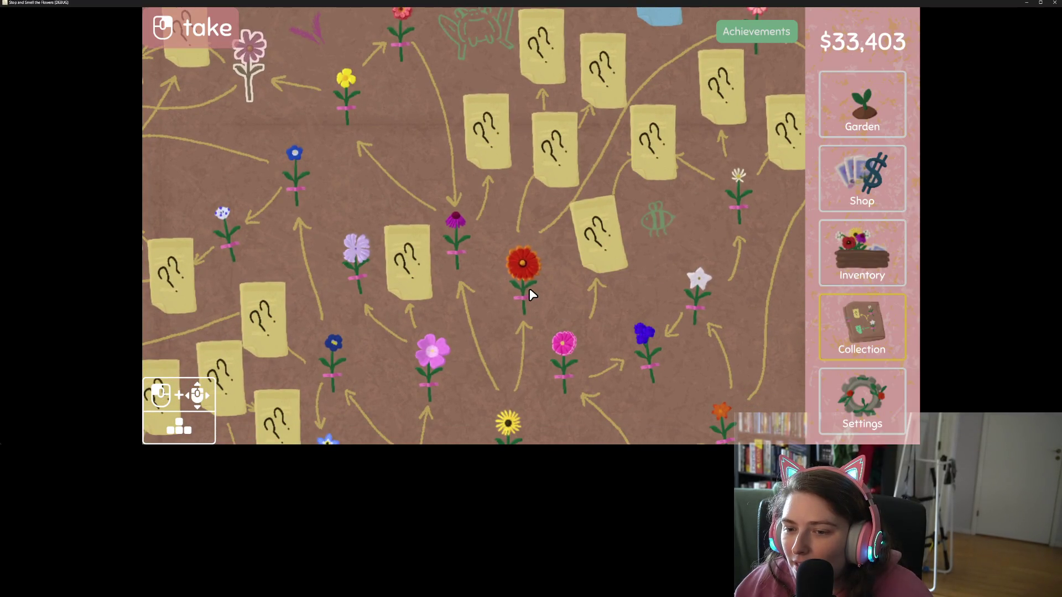
- Plant the red flower seeds in the empty garden holes and harvest the grown flowers
click(825, 240)
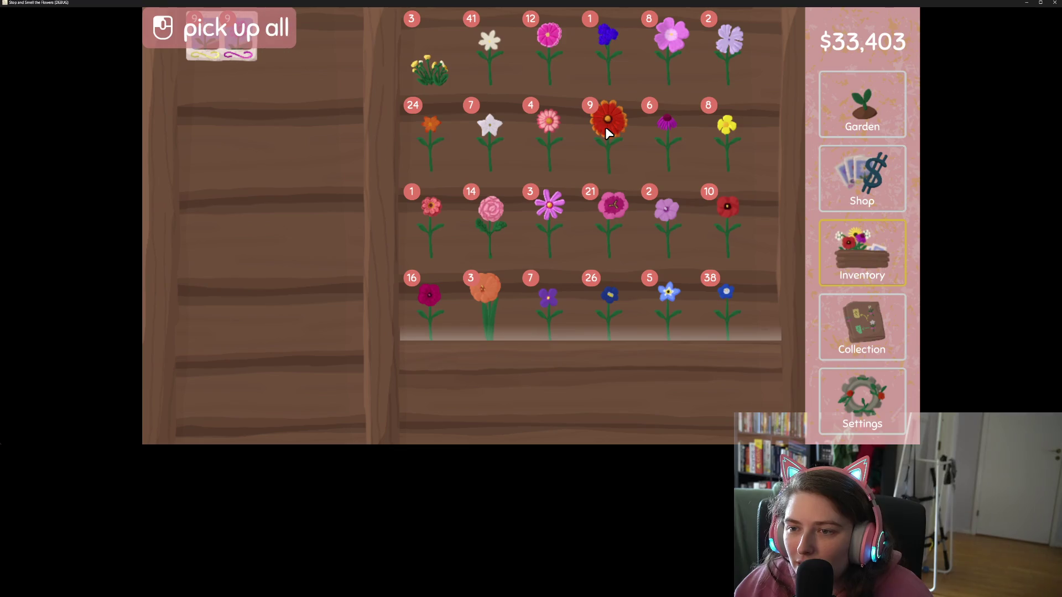
click(605, 128)
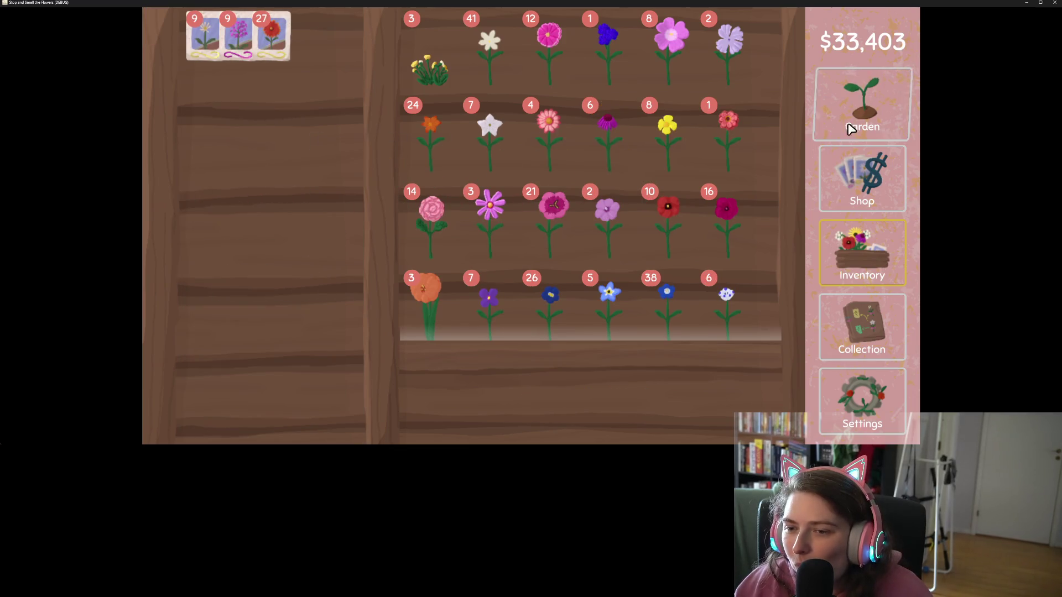
click(852, 128)
click(514, 419)
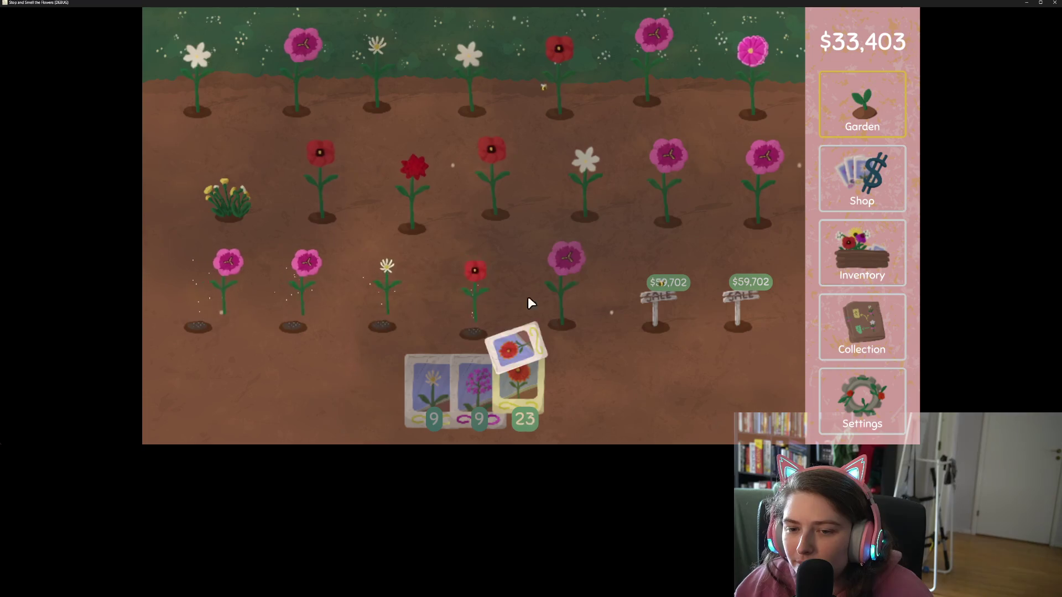
click(475, 380)
drag(326, 249, 736, 196)
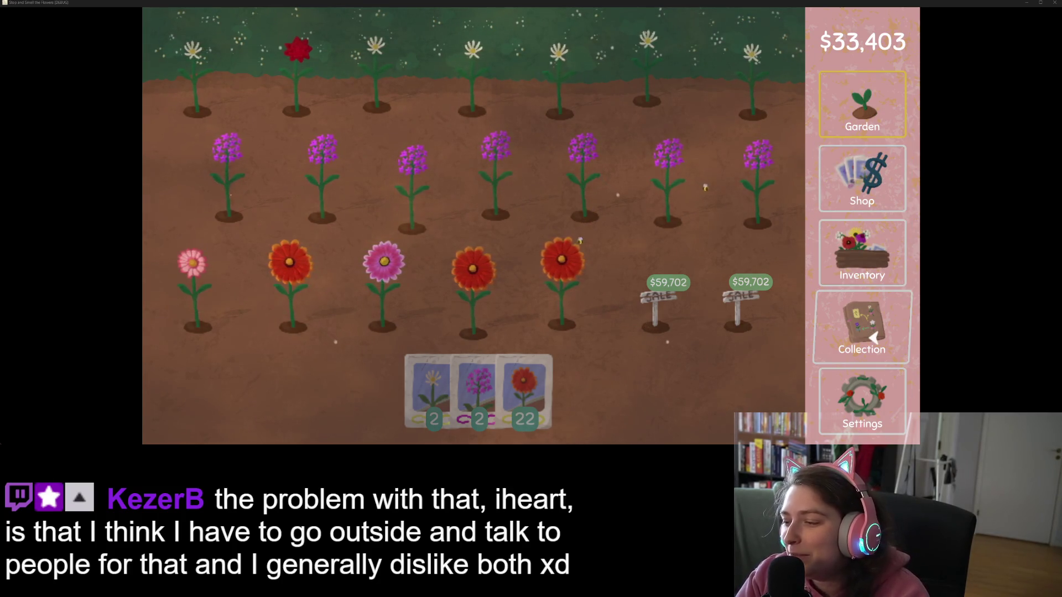
- Tick Always On Top in the game's display settings, then close the window and quit without saving
click(873, 412)
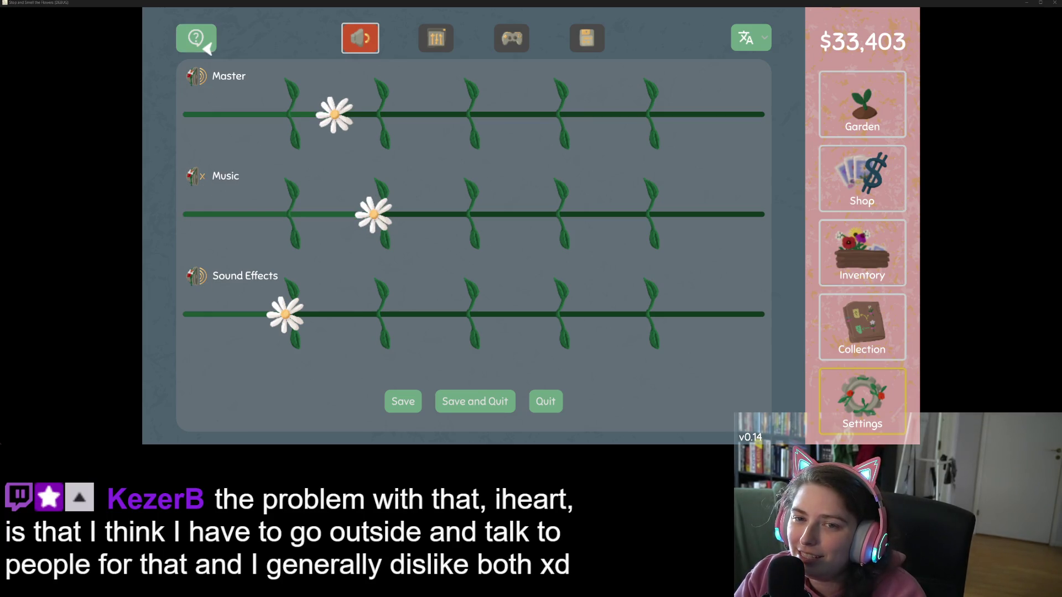
key(Right)
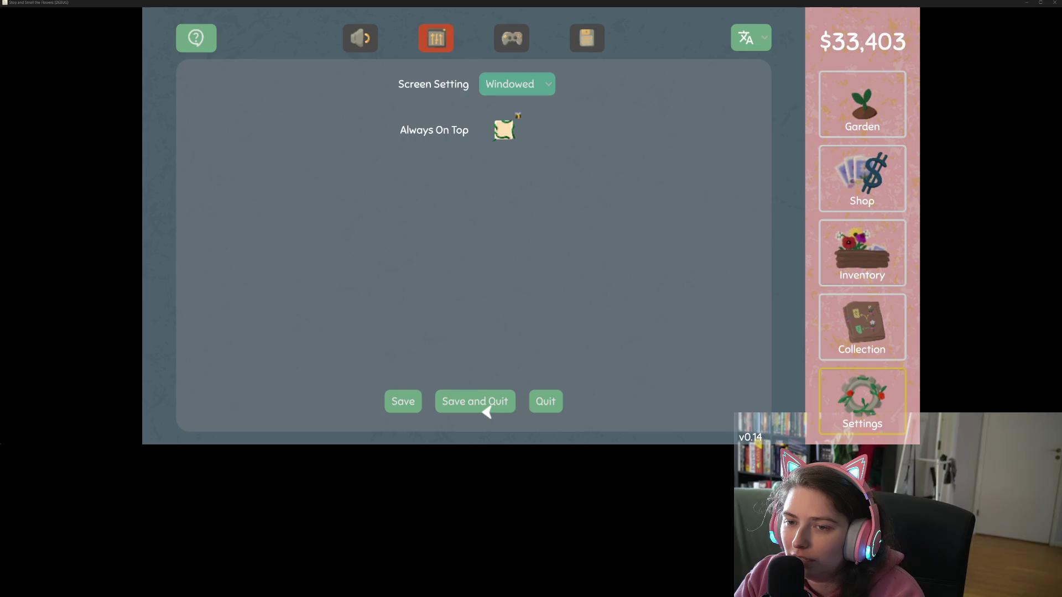
click(504, 128)
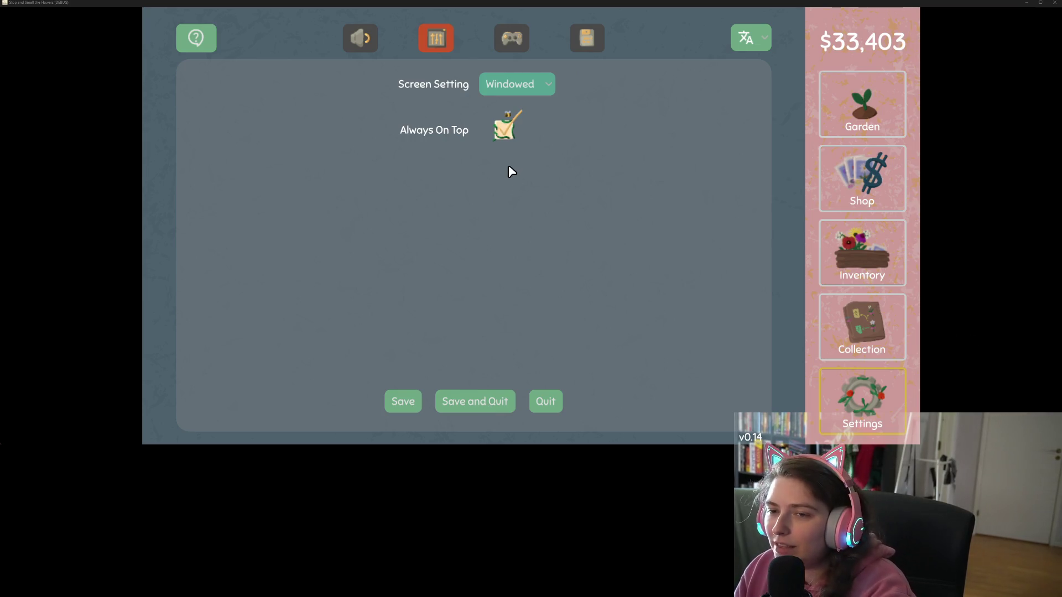
click(1055, 3)
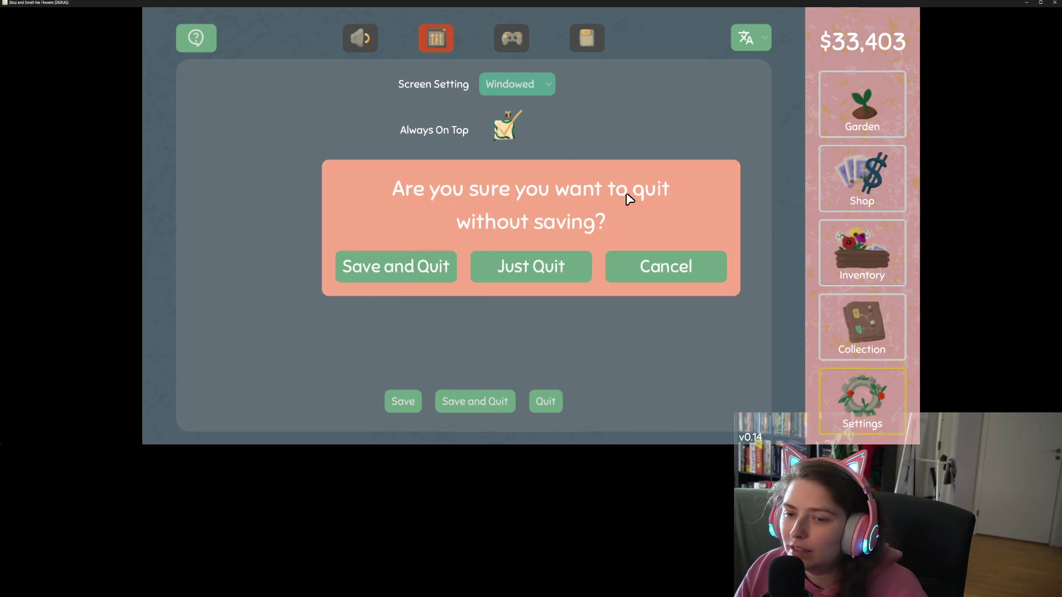
click(507, 277)
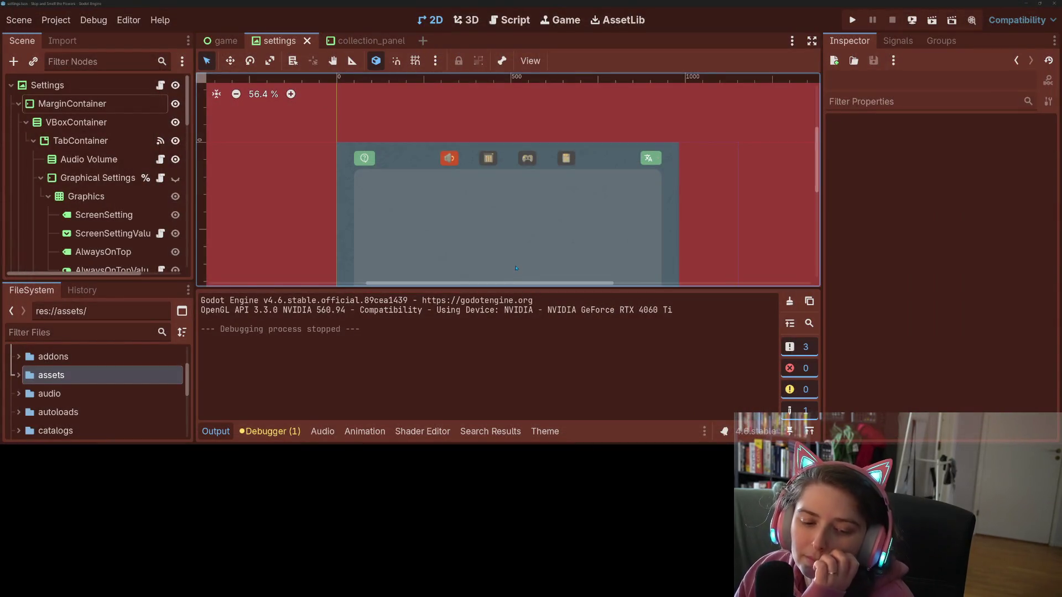
- From the Debugger Errors warning, rename the unused tab parameter to _tab and save settings.gd
click(270, 432)
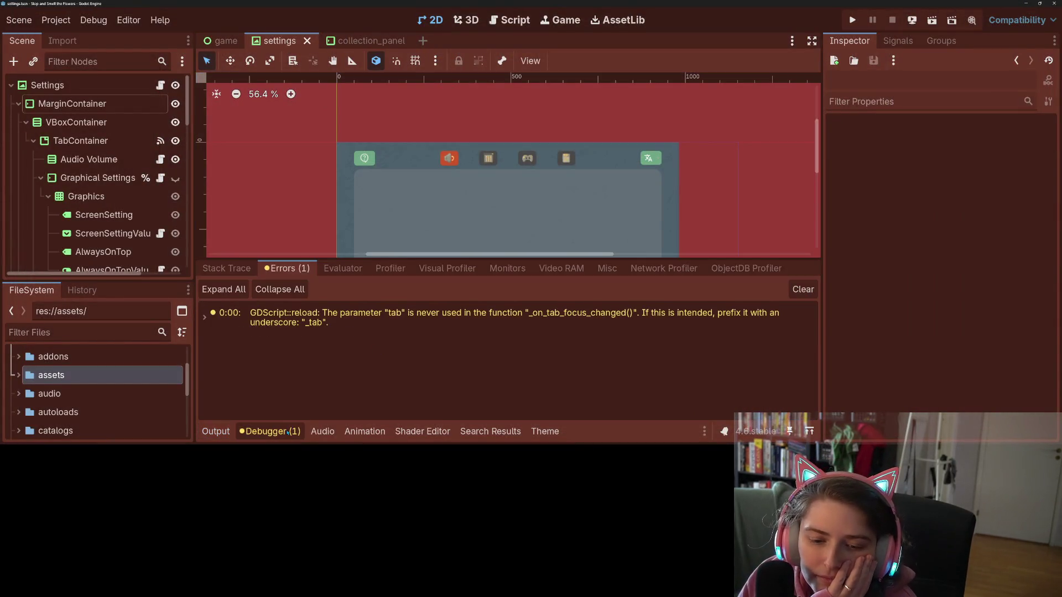
double_click(315, 324)
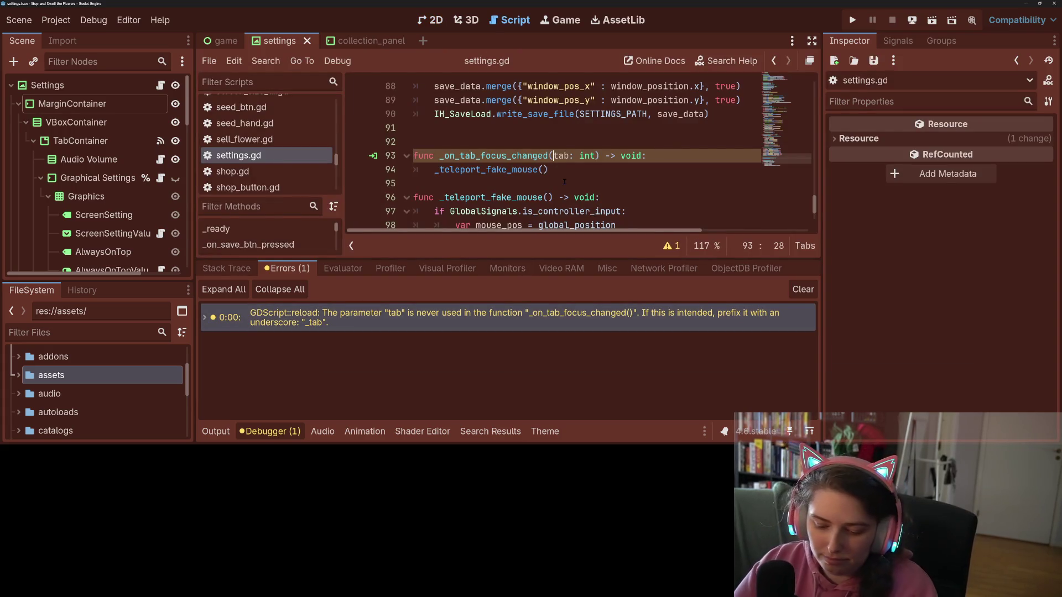
text(_)
key(ctrl+s)
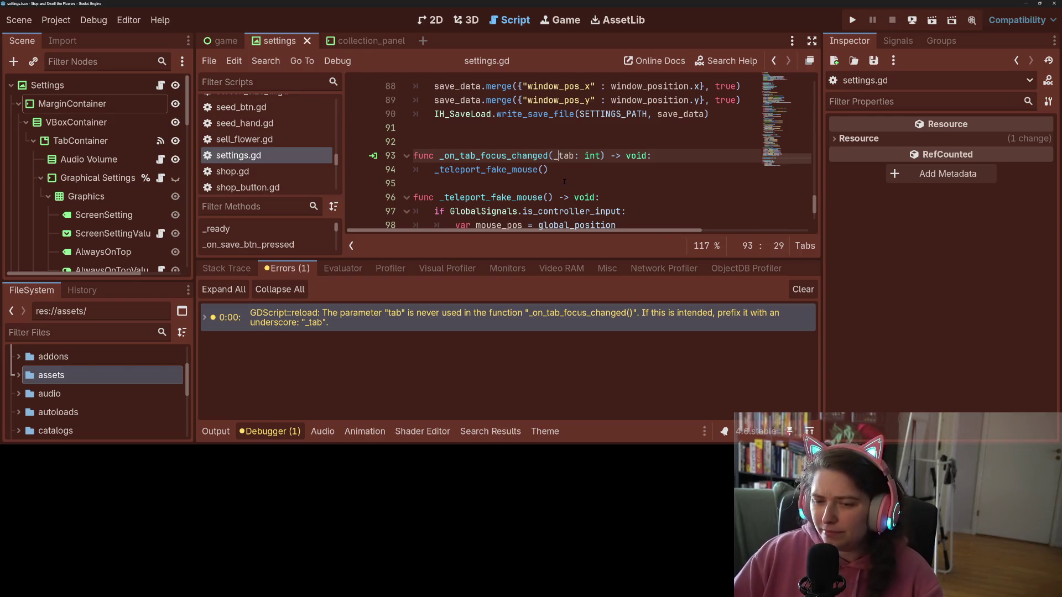
- Collapse the debugger panel and scroll down to the _teleport_fake_mouse function
click(600, 198)
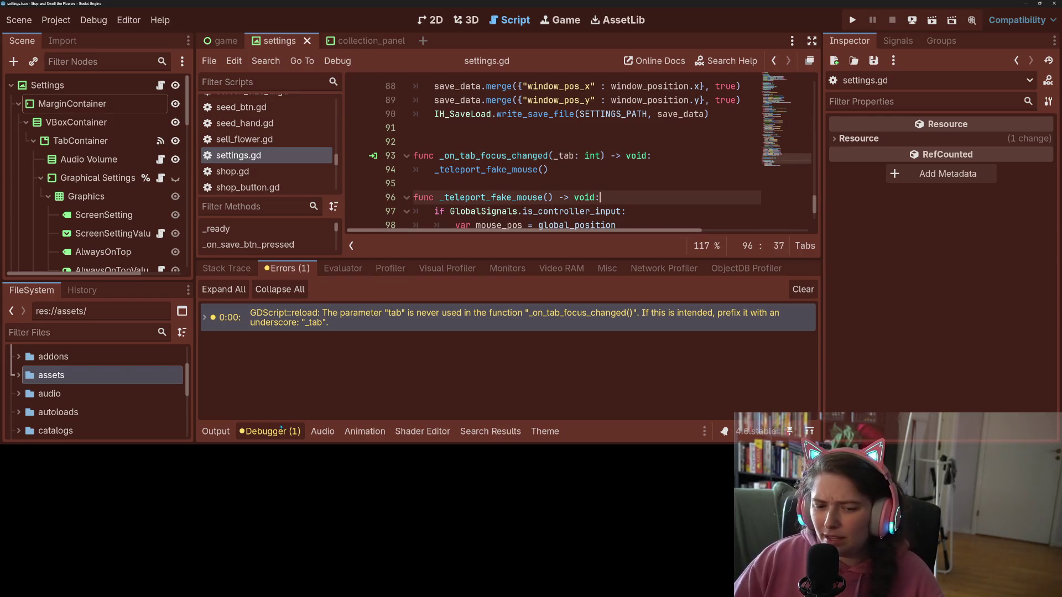
click(281, 430)
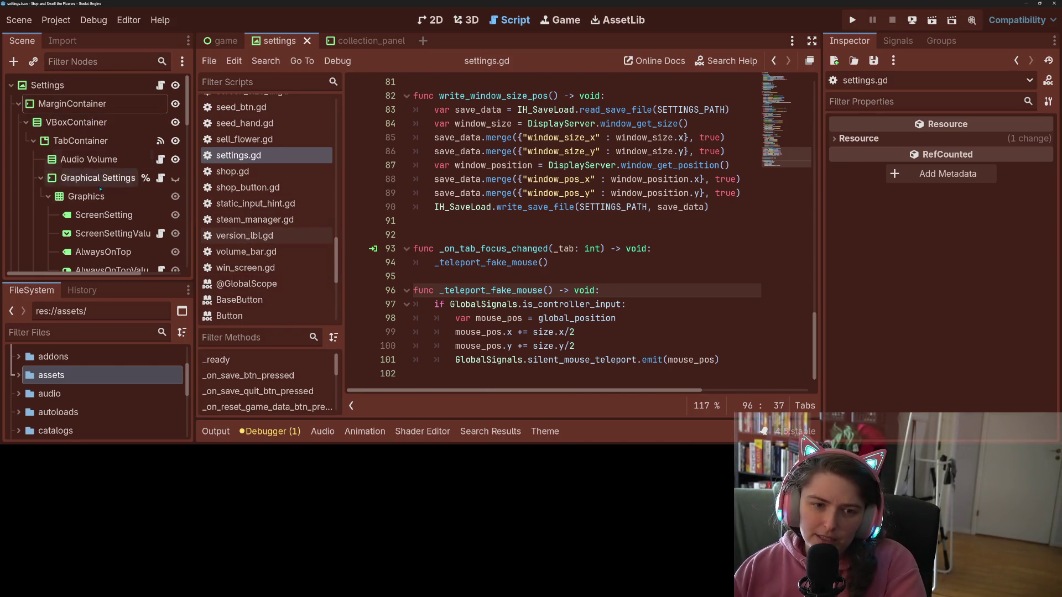
scroll(101, 193, down, 3)
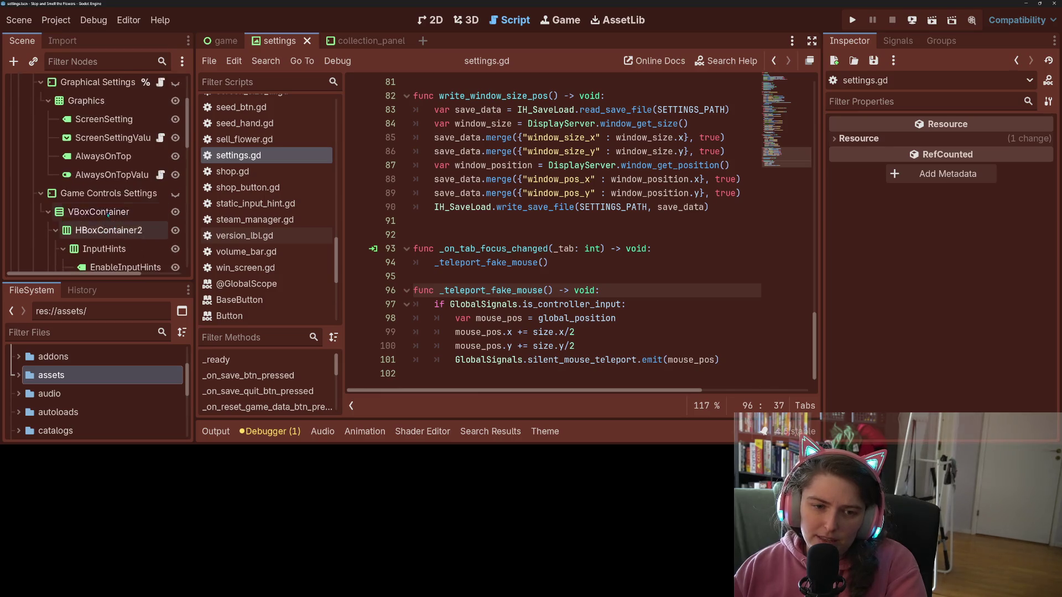
- Open always_on_top.gd and inspect its _teleport_fake_mouse and _on_hover functions
click(110, 174)
click(161, 175)
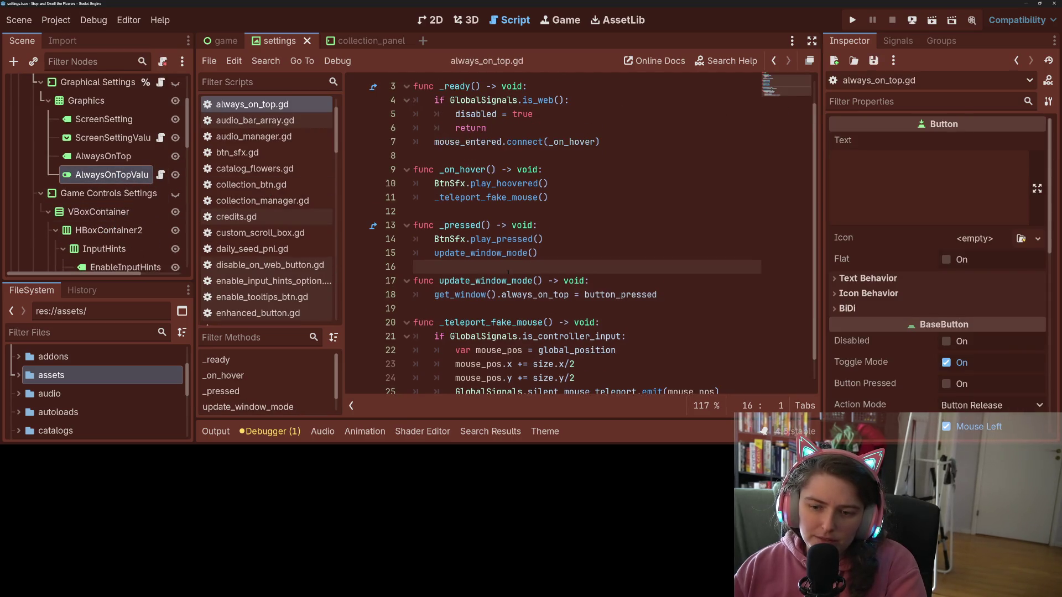
scroll(507, 272, down, 1)
click(506, 301)
key(Up)
key(Up)
key(Up)
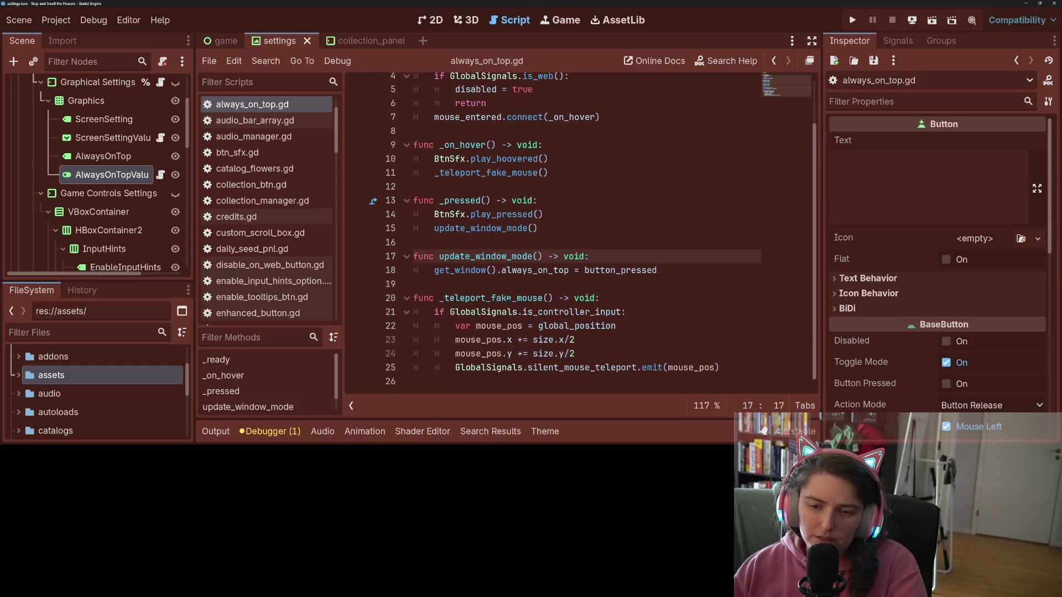
double_click(491, 298)
scroll(490, 298, up, 1)
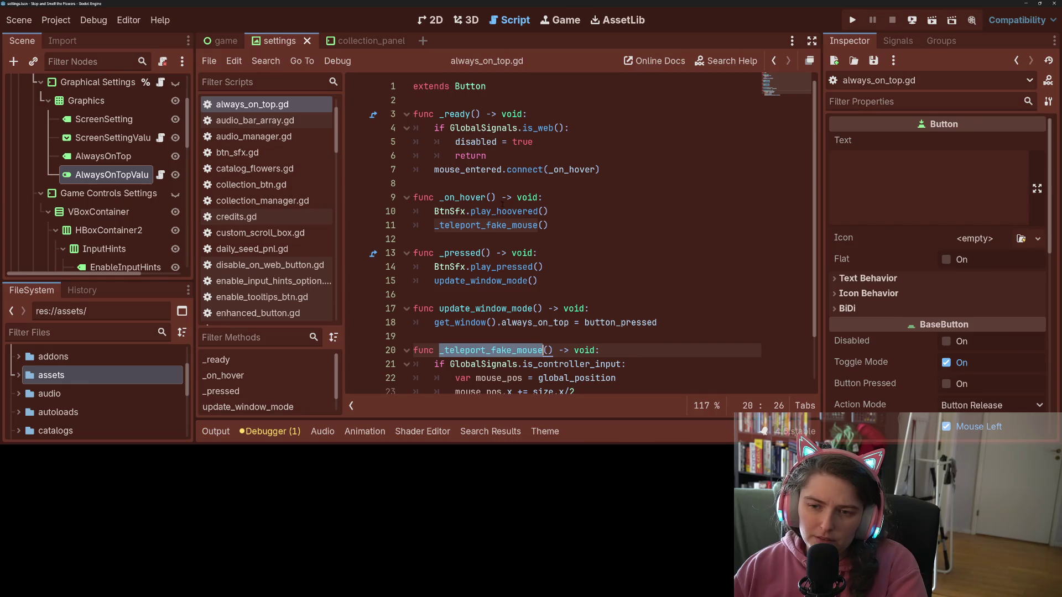
double_click(462, 197)
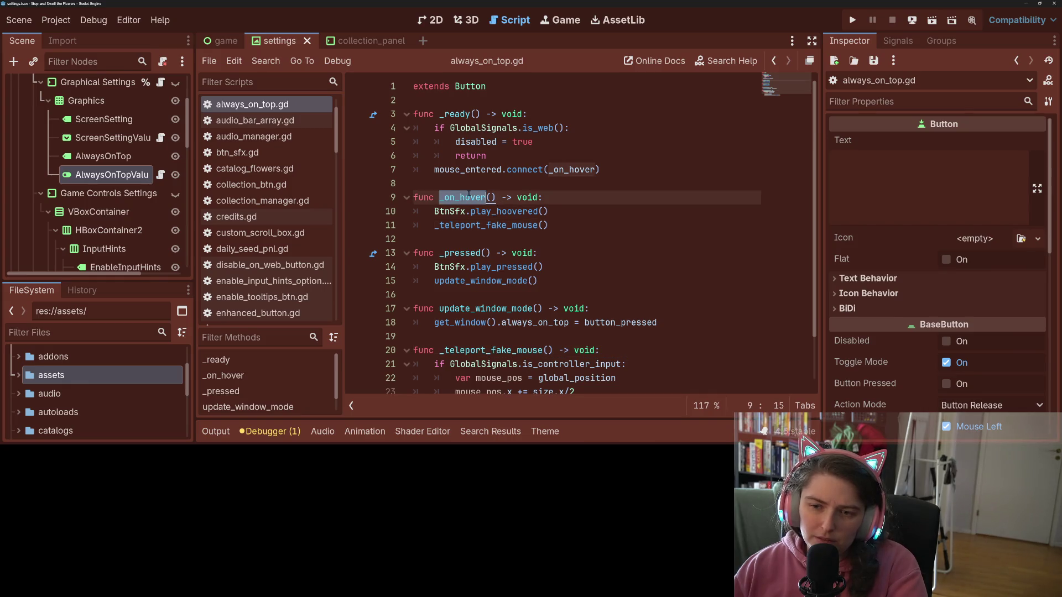
- Add focus_entered.connect(_on_hover) below the mouse_entered connection in _ready and save
click(475, 169)
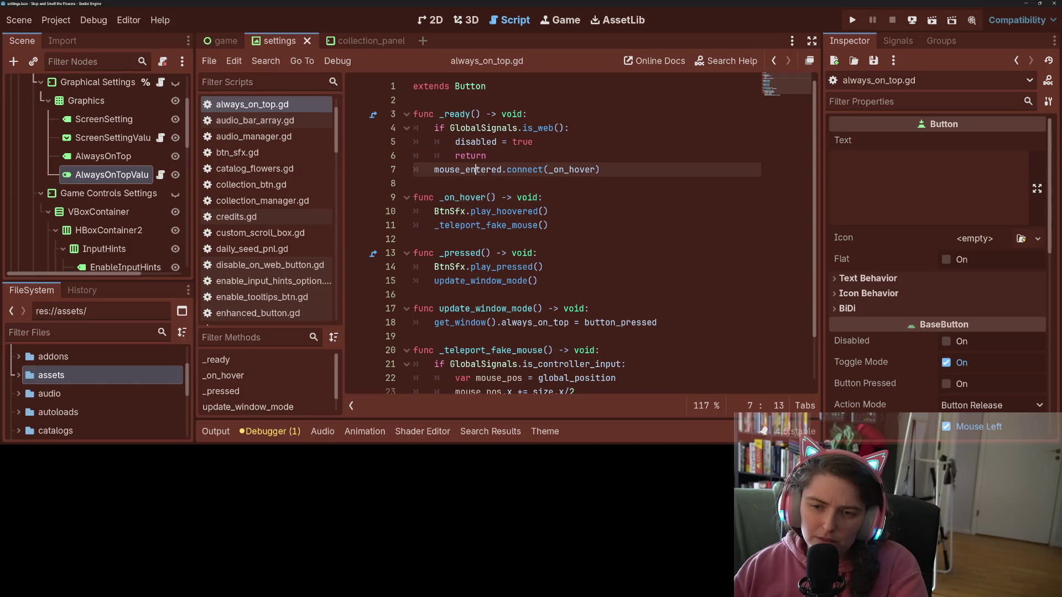
key(Return)
text(fo)
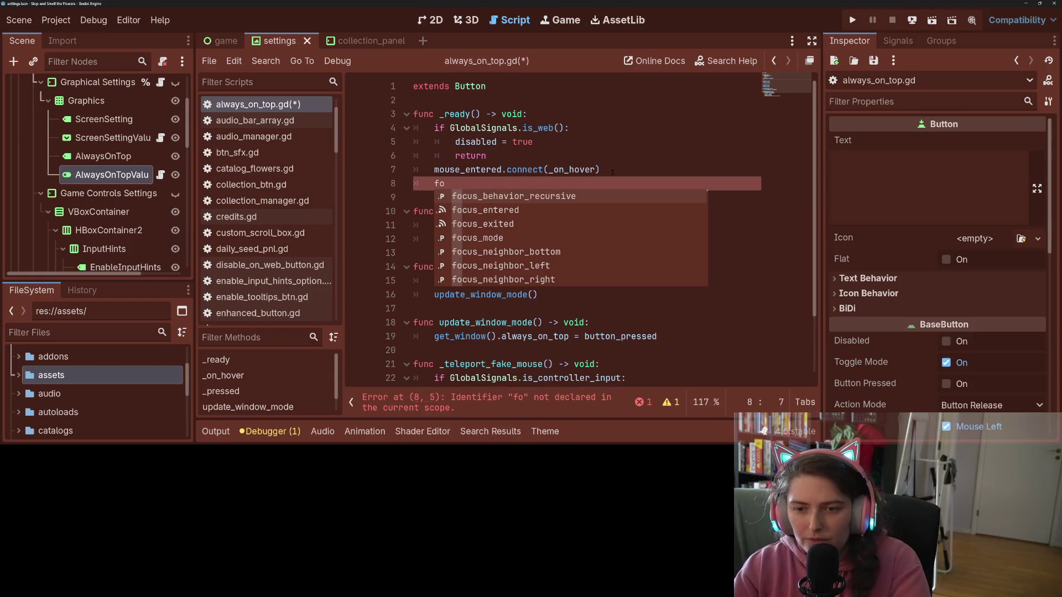
key(Down)
key(Return)
text(.con)
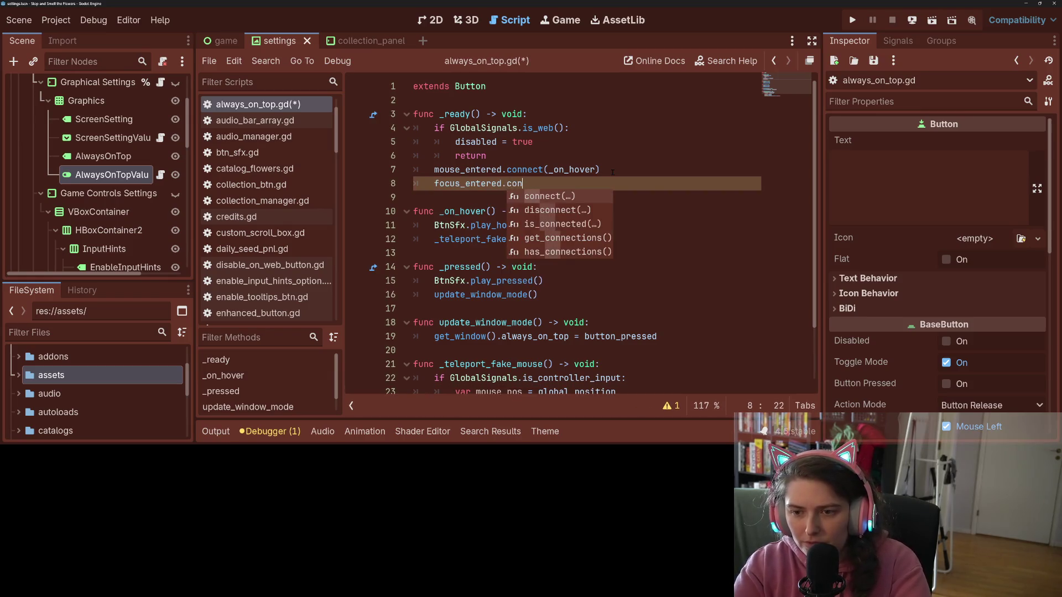
key(Return)
text(_hovere)
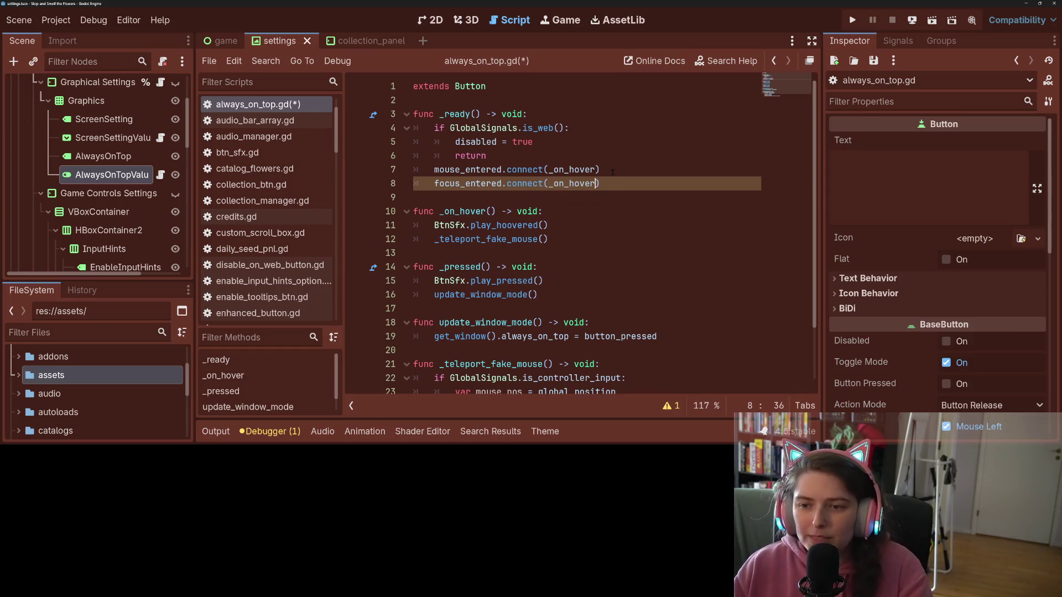
key(shift+Up)
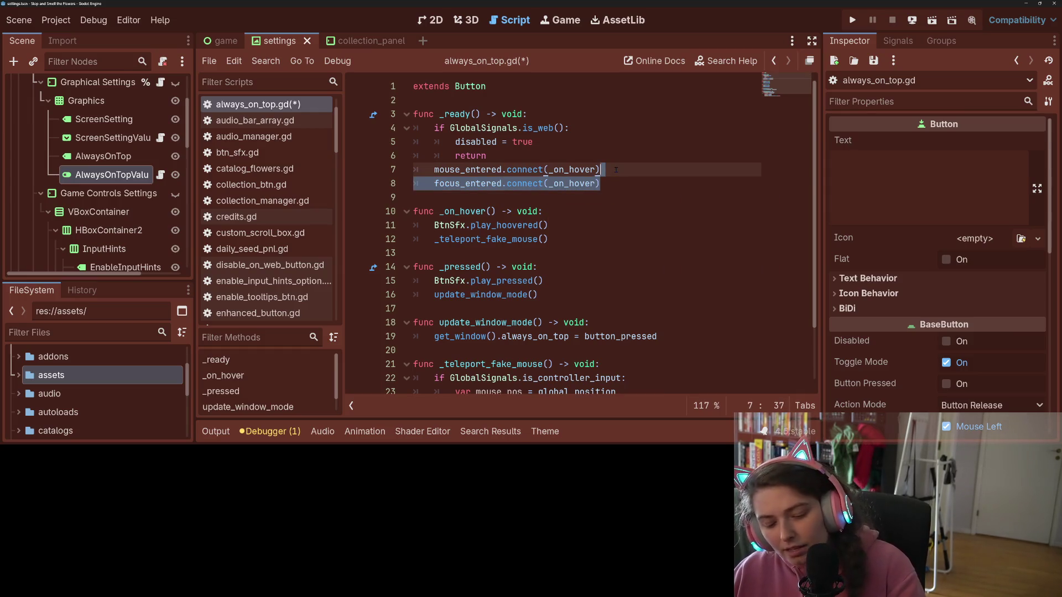
key(ctrl+s)
click(598, 196)
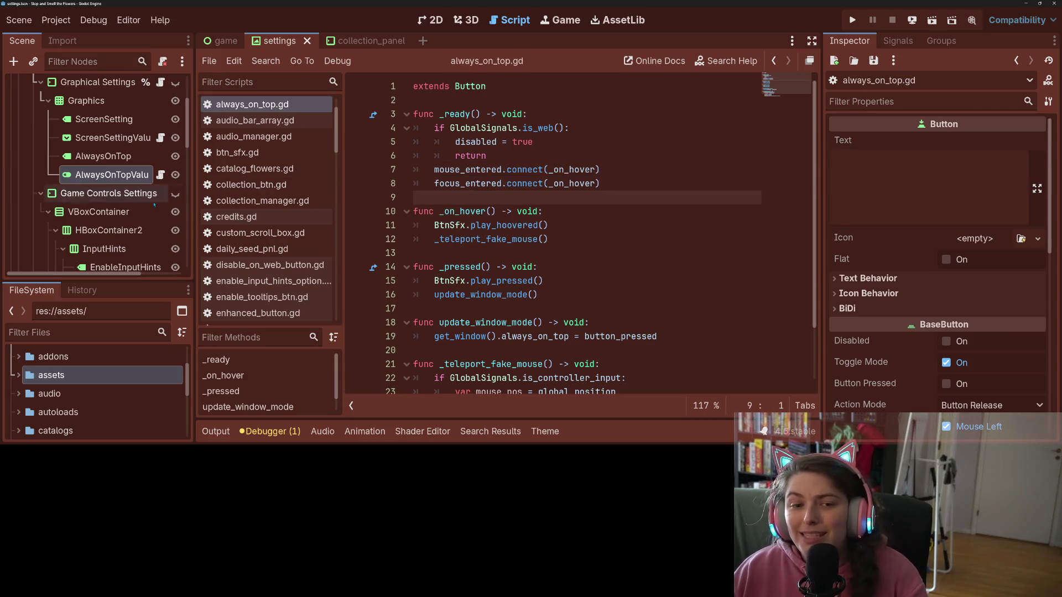
- Open screen_mode_option.gd and review its _on_window_mode_set call and item_selected connection
scroll(145, 208, down, 1)
scroll(145, 208, up, 1)
click(160, 138)
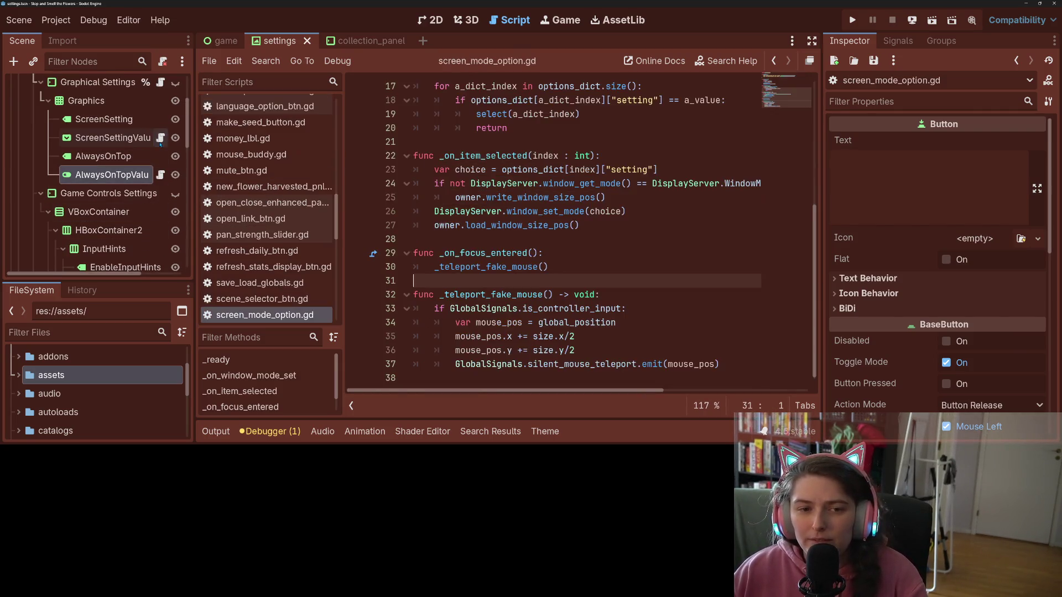
scroll(550, 306, up, 5)
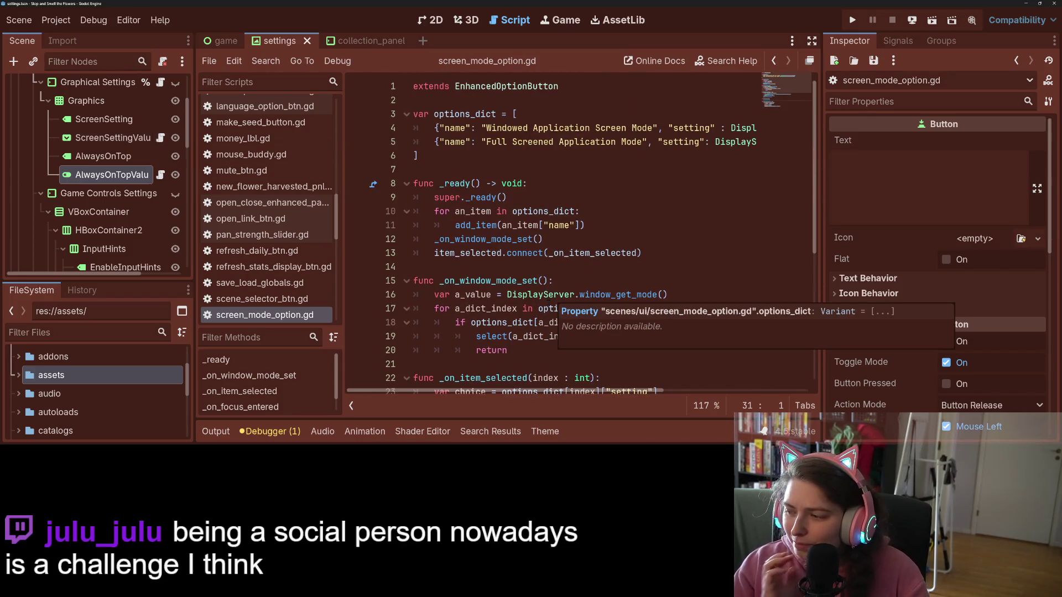
click(544, 239)
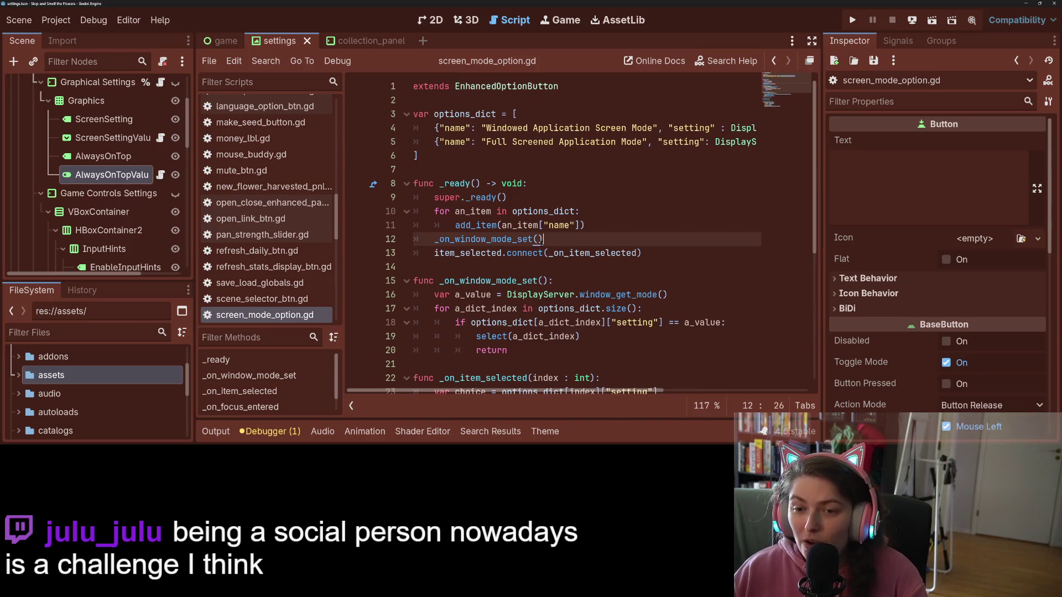
click(676, 256)
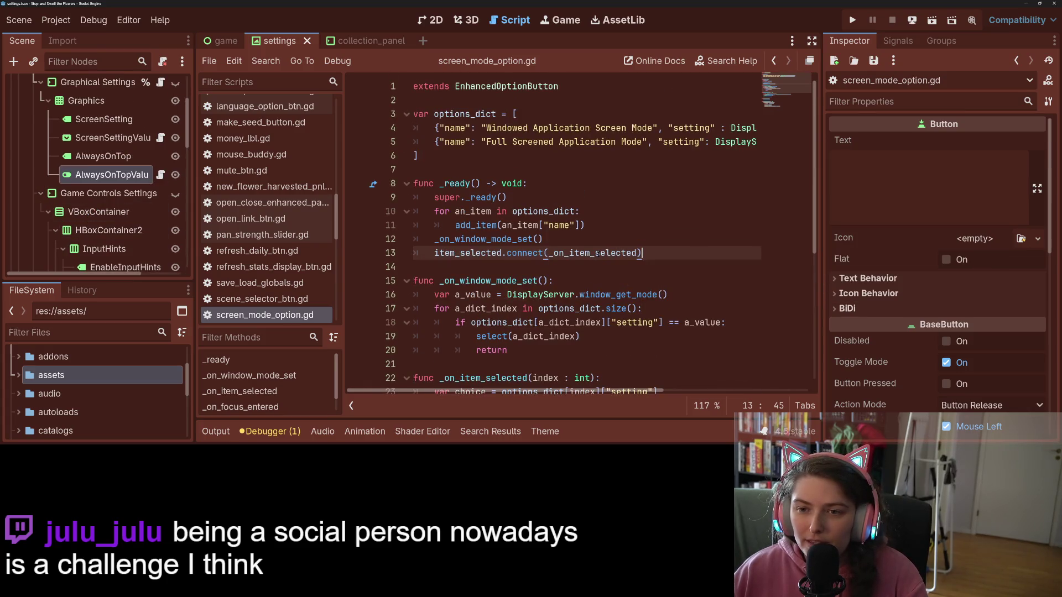
- Review enhanced_option_button.gd's _on_focus_entered, play_hoovered call and _on_item_focused function
ctrl+click(488, 200)
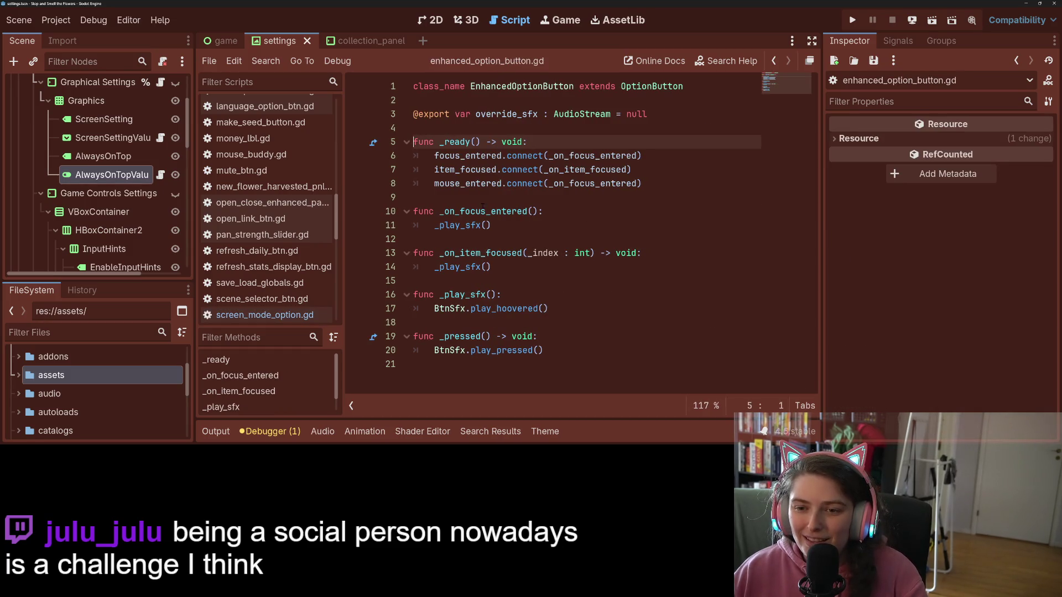
click(481, 211)
click(642, 155)
click(465, 211)
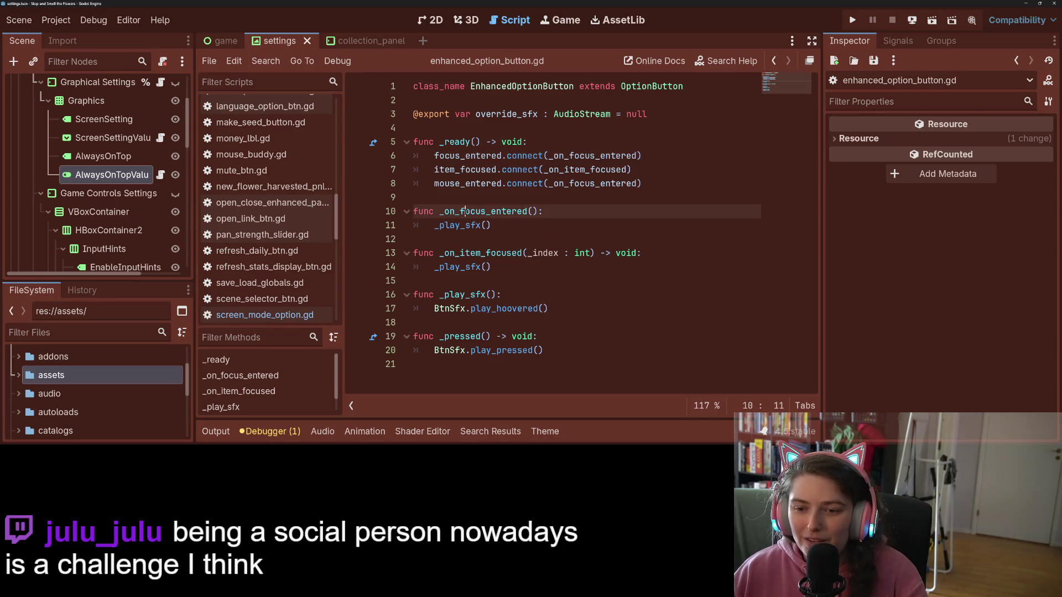
double_click(465, 212)
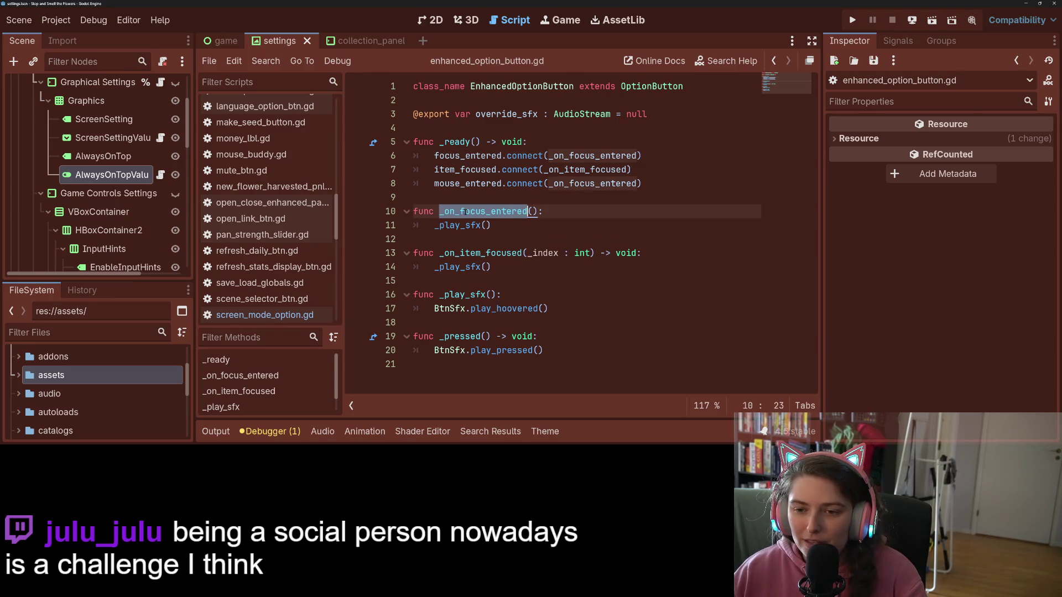
click(465, 213)
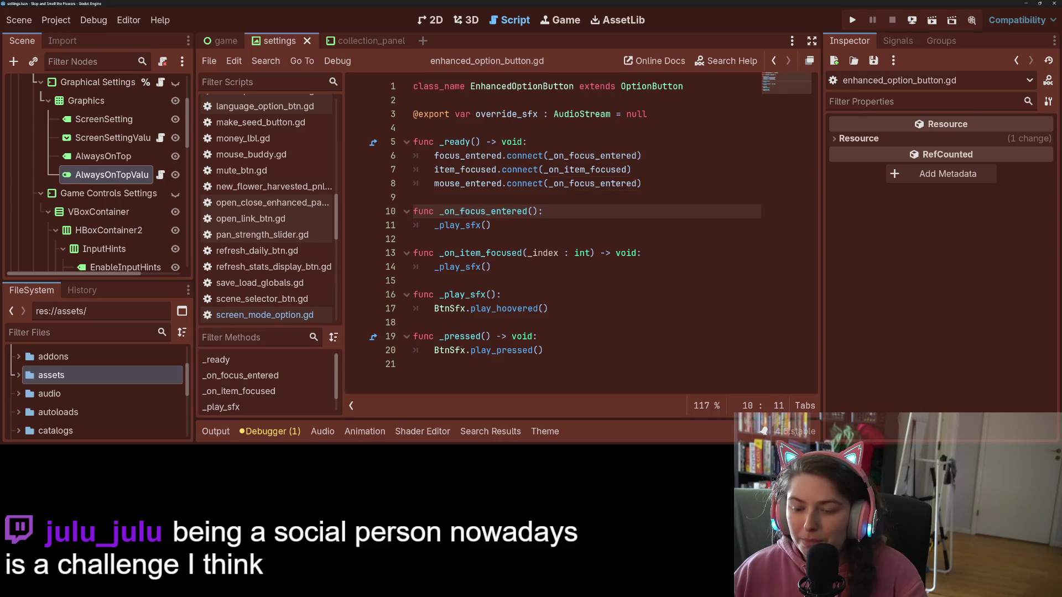
double_click(535, 308)
click(535, 308)
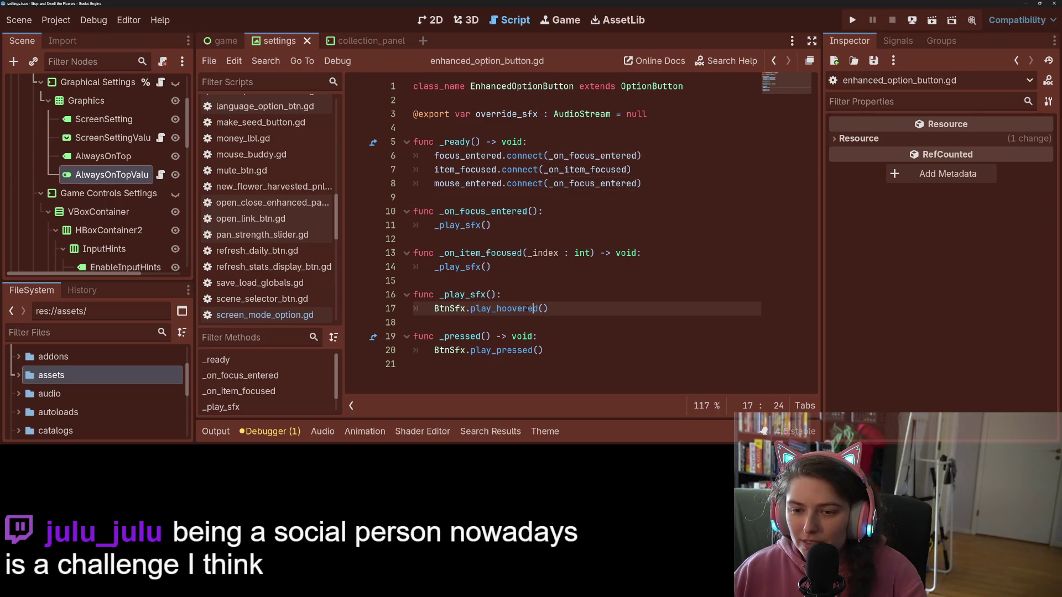
double_click(510, 308)
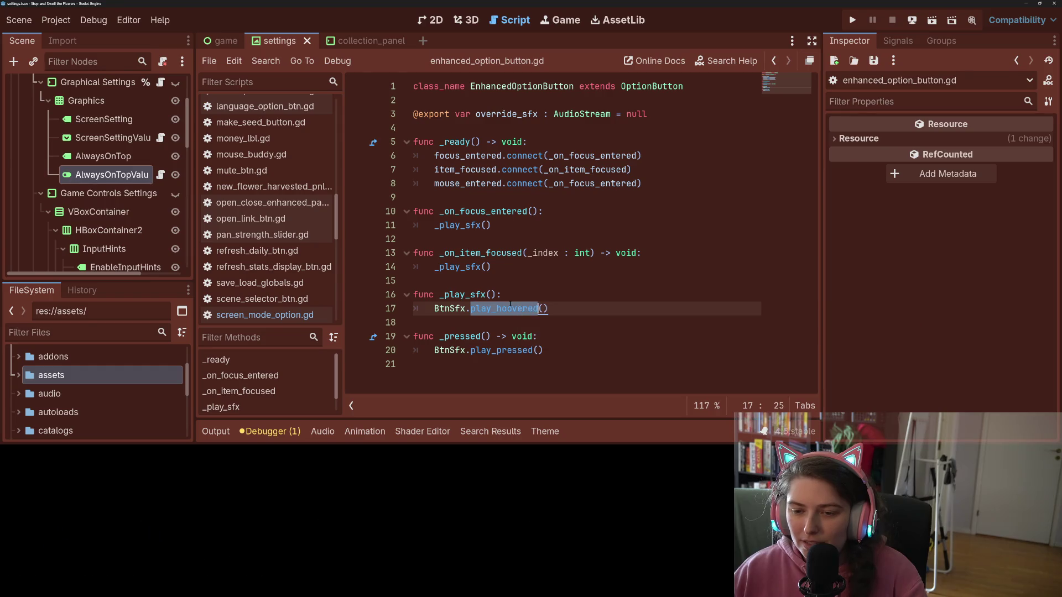
click(486, 253)
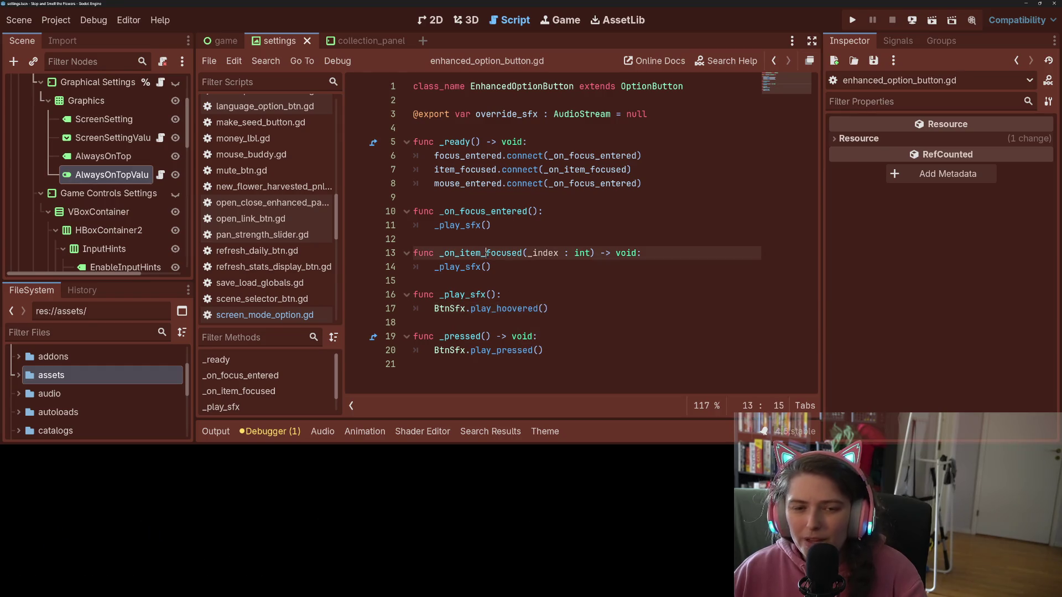
- Look over screen_mode_option.gd and always_on_top.gd again, then open enable_input_hints_option.gd
click(160, 138)
scroll(609, 253, down, 1)
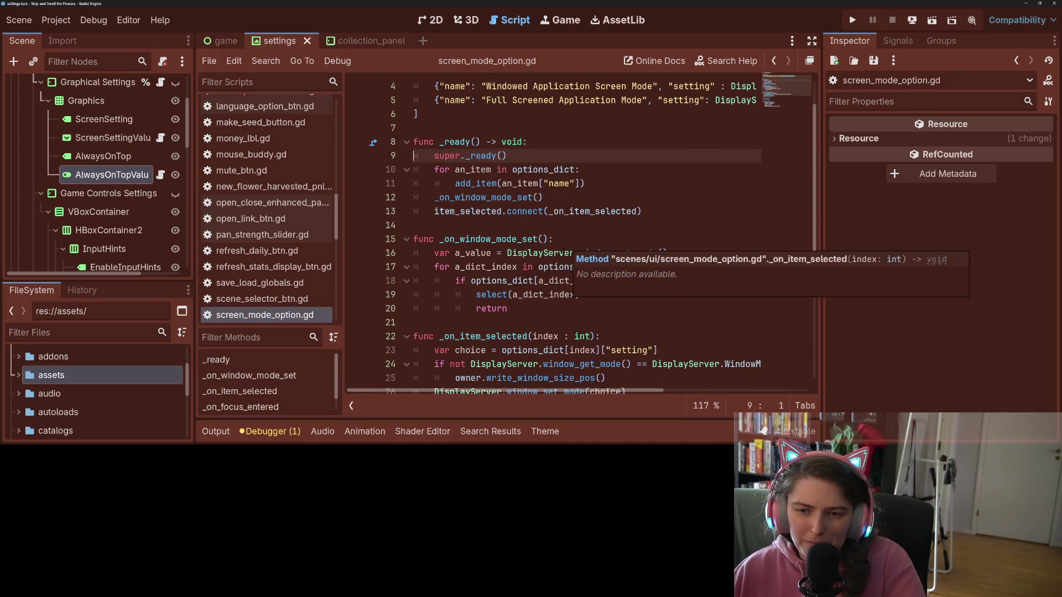
scroll(575, 244, down, 2)
scroll(575, 243, down, 1)
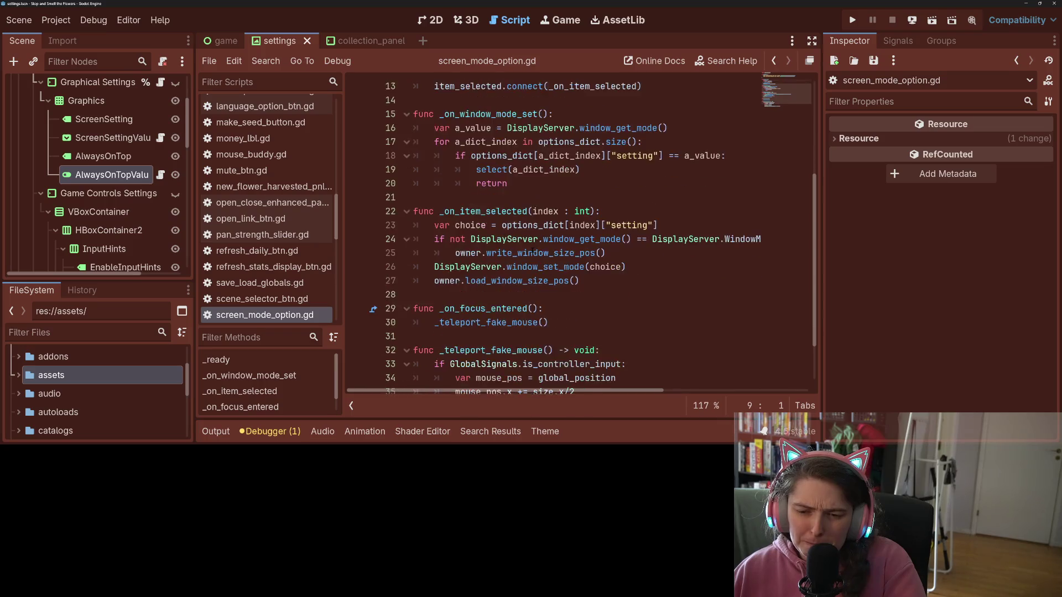
scroll(532, 249, down, 1)
scroll(532, 250, up, 5)
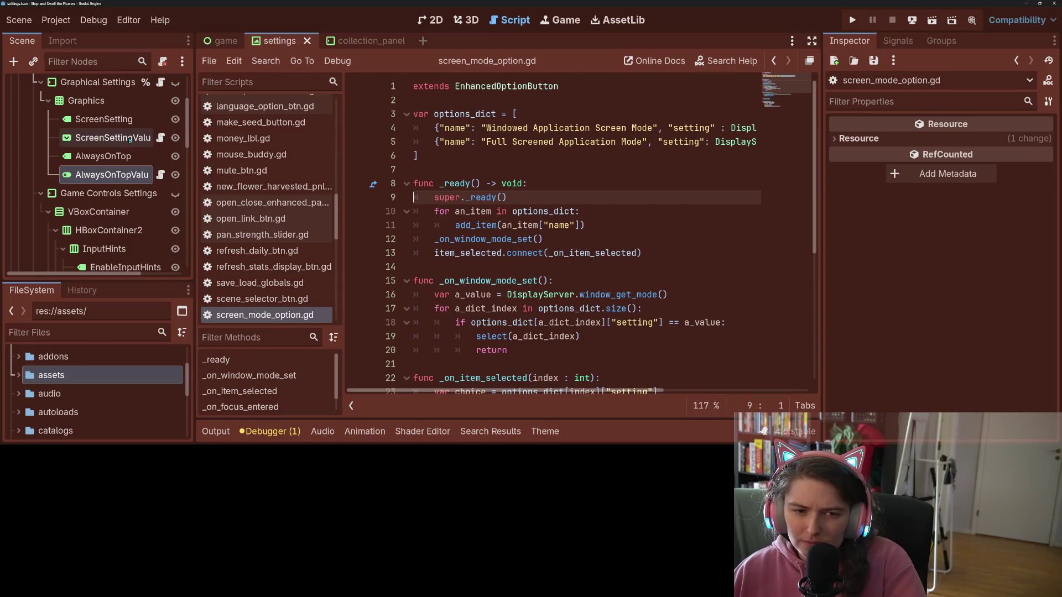
click(161, 175)
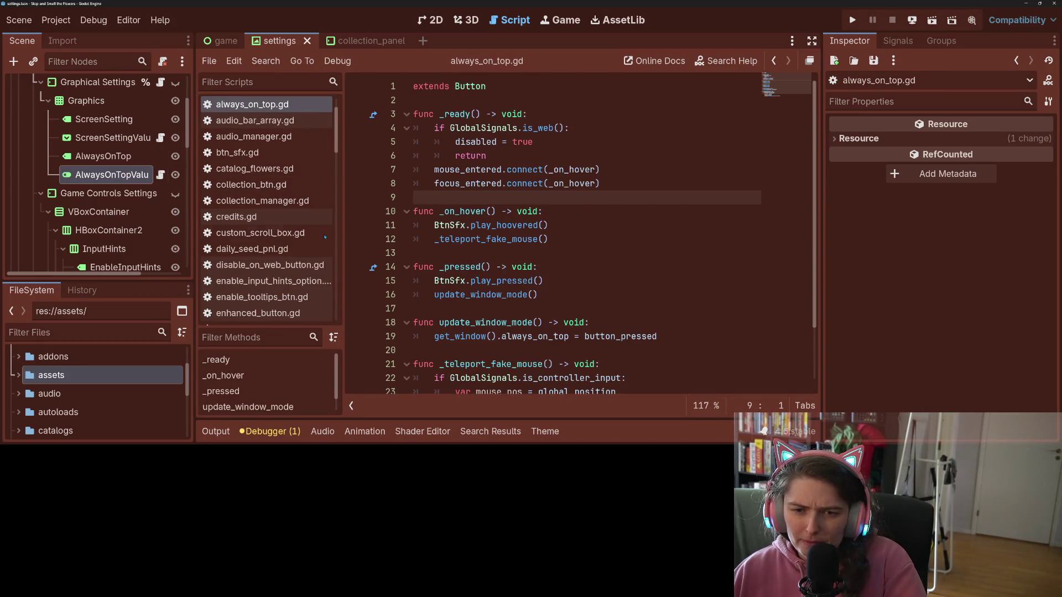
scroll(111, 166, down, 4)
click(160, 190)
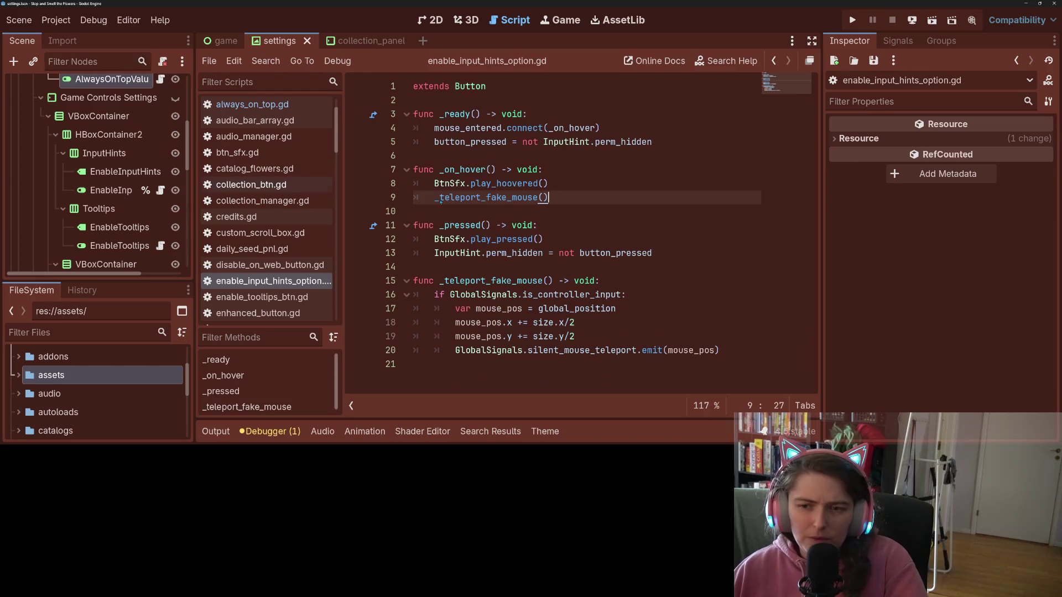
click(672, 147)
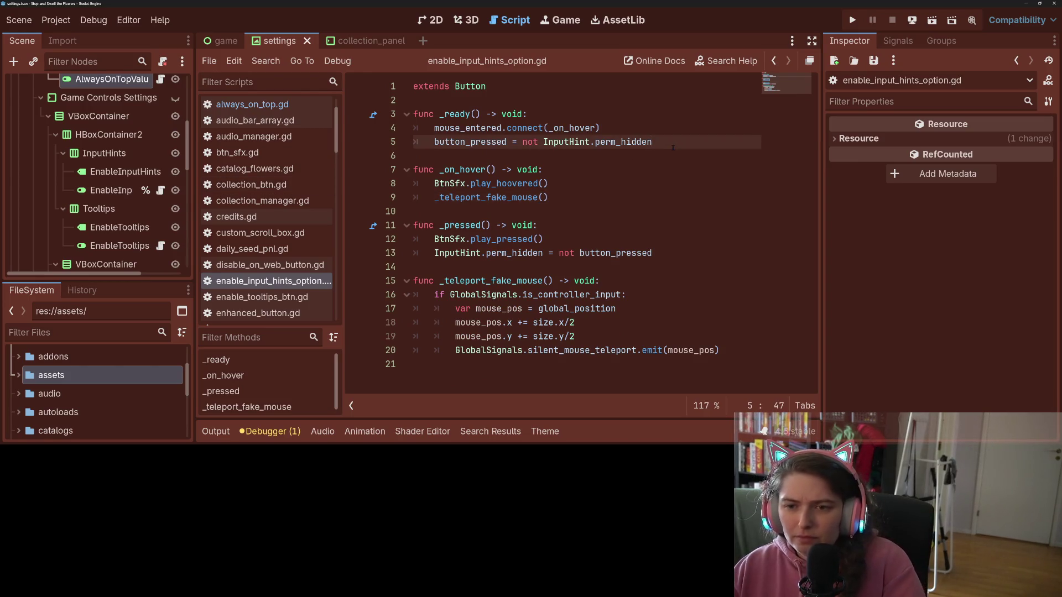
- Paste focus_entered.connect(_on_hover) into the input hints script's _ready and remove the leftover blank line
key(Up)
key(Return)
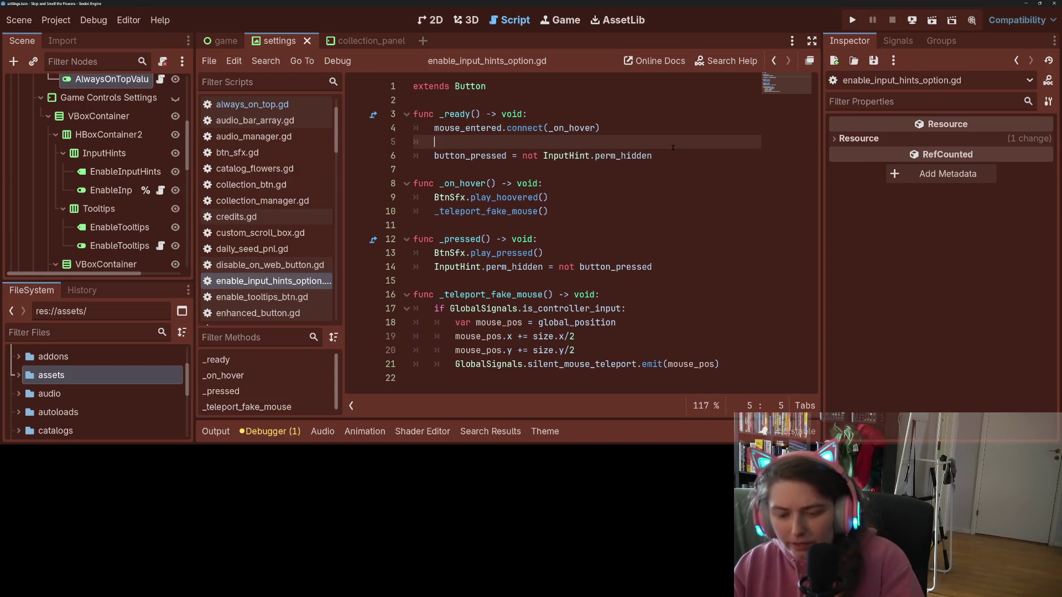
key(super+v)
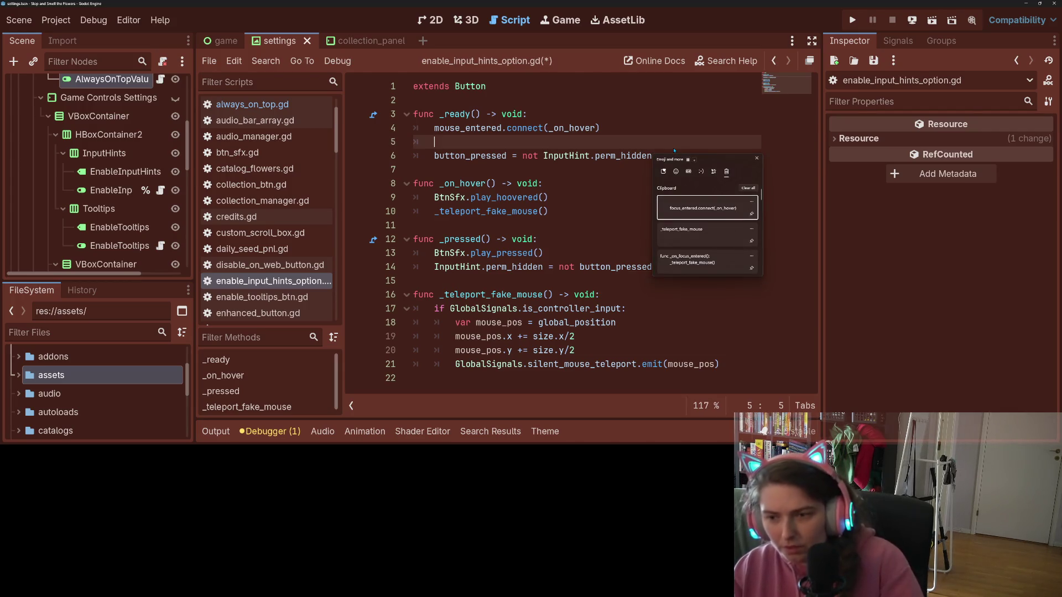
key(Return)
click(673, 147)
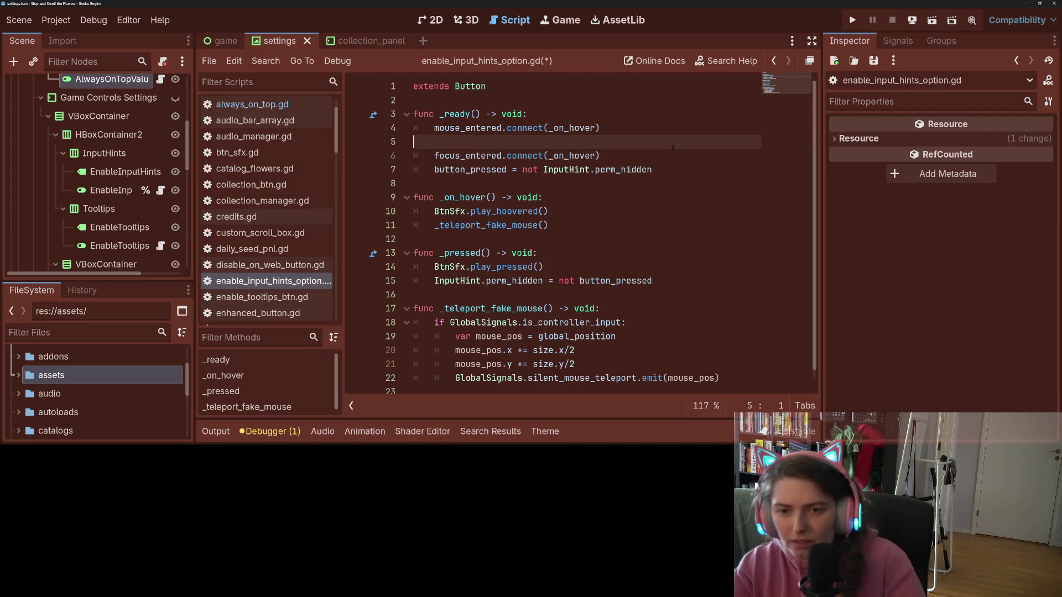
key(Delete)
key(End)
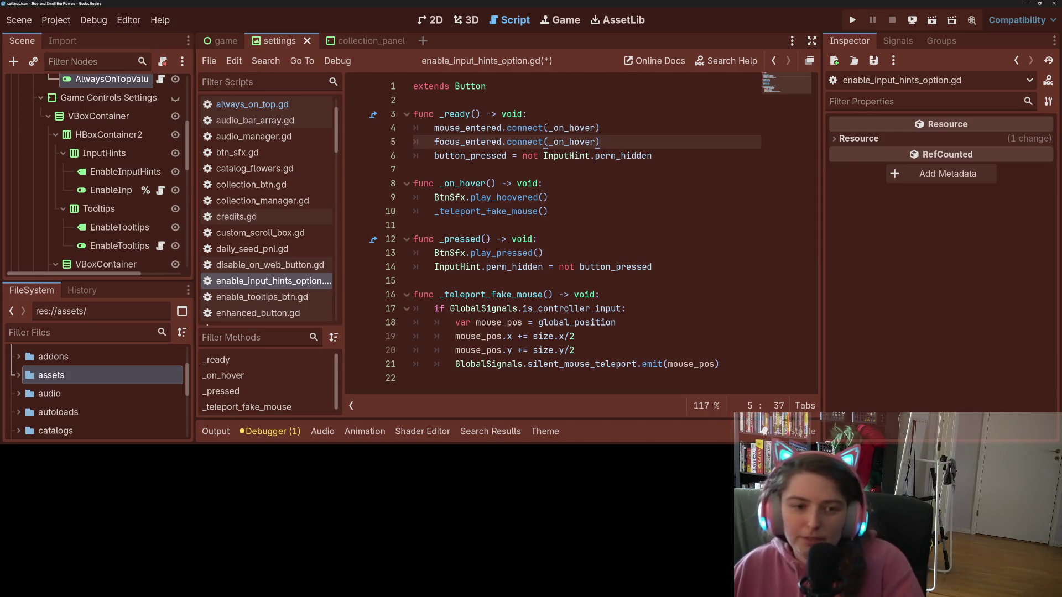
- Paste the focus_entered connection into the tooltips toggle's _ready and fix its indentation
click(160, 245)
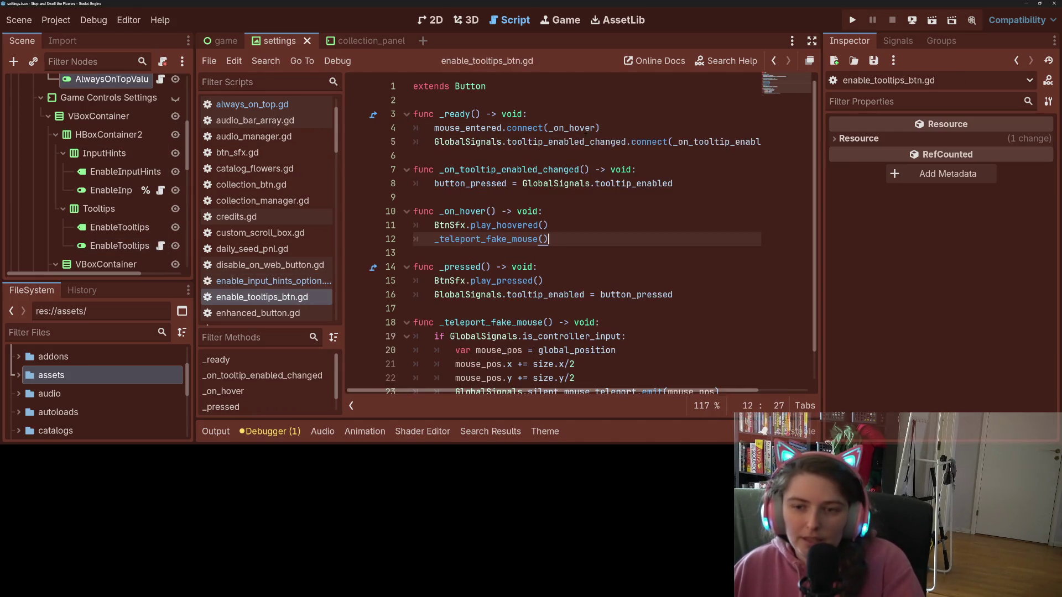
click(616, 127)
key(Return)
text(focus_entered.connect(_on_hover))
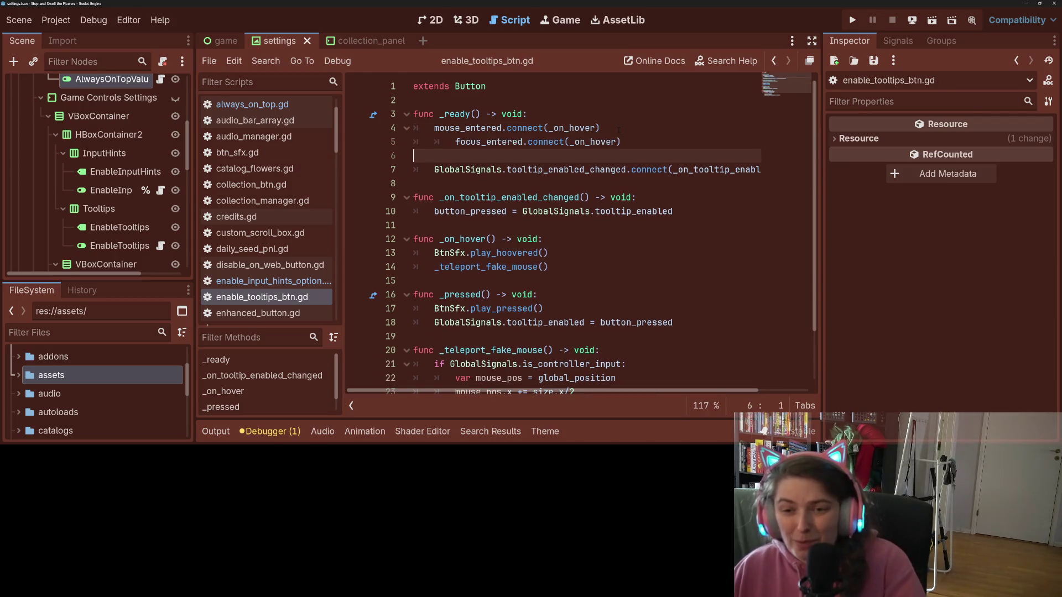
key(BackSpace)
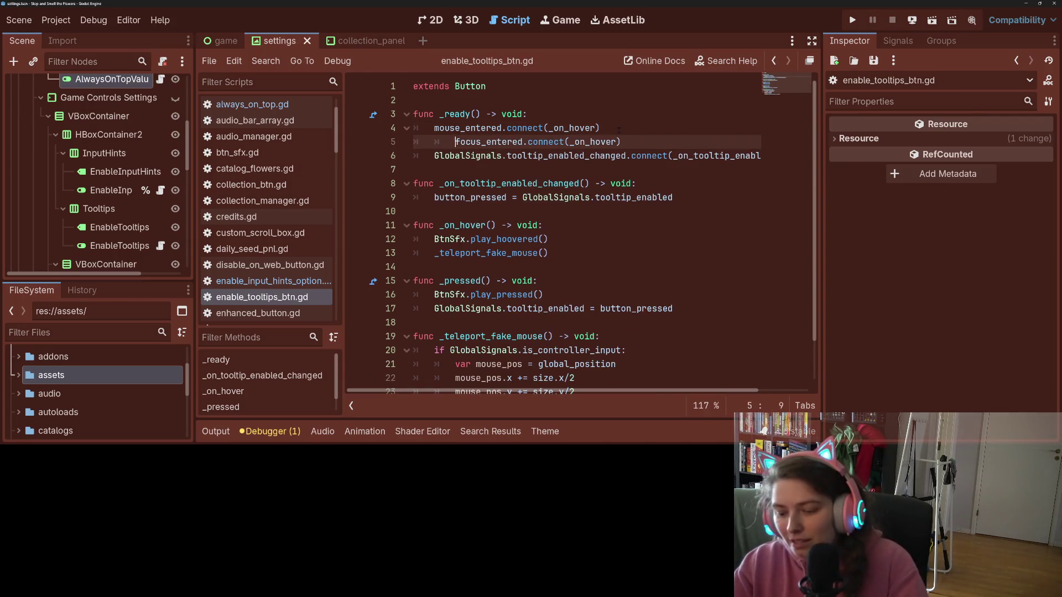
key(BackSpace)
drag(602, 141, 435, 142)
key(ctrl+c)
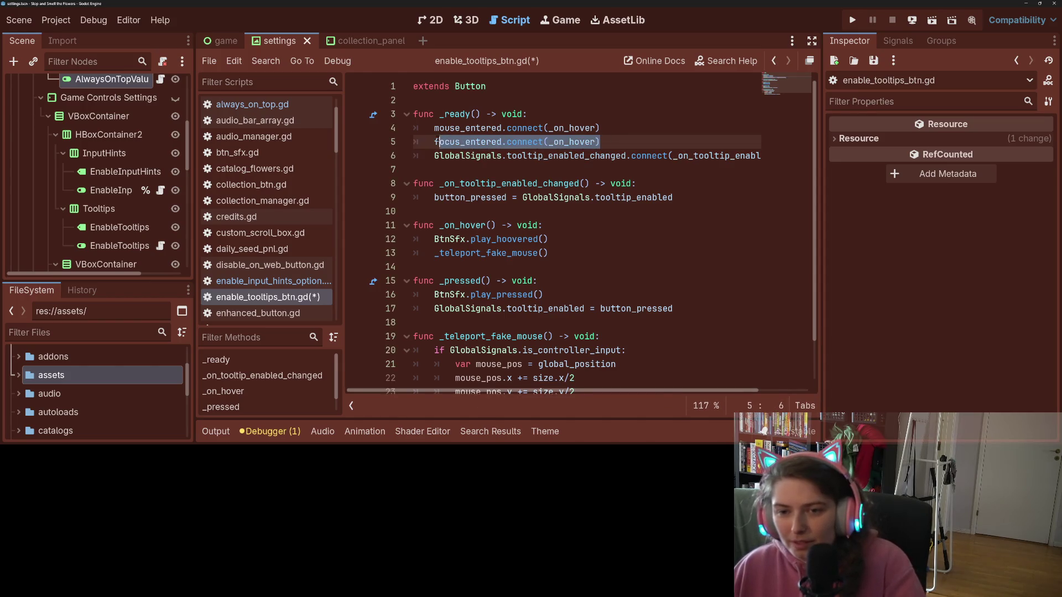
scroll(111, 191, down, 3)
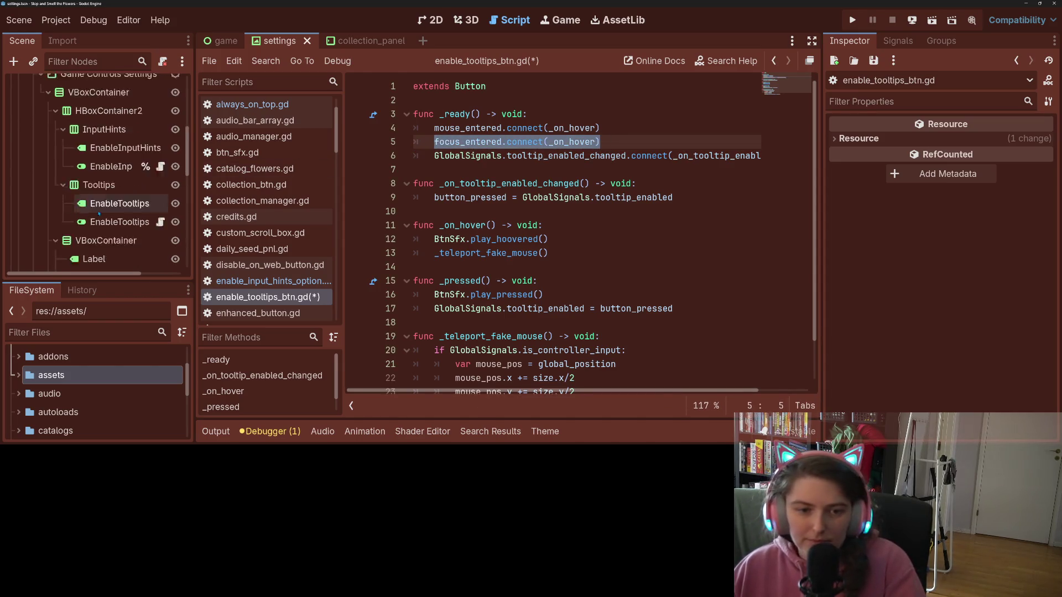
- Paste the focus_entered connection into pan_strength_slider.gd's _ready and save
click(161, 229)
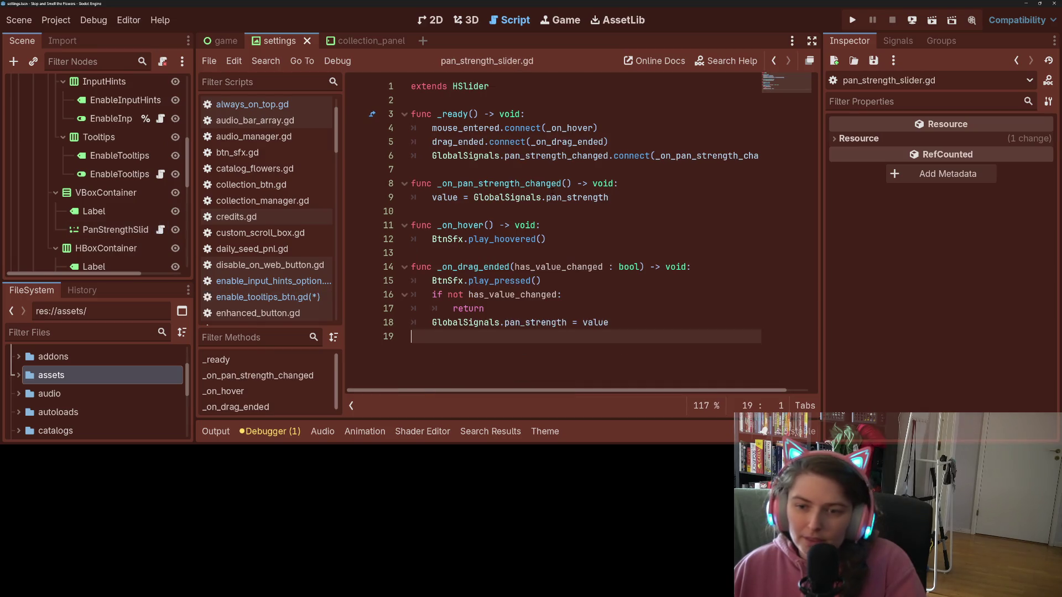
click(601, 128)
key(Return)
key(ctrl+v)
key(ctrl+s)
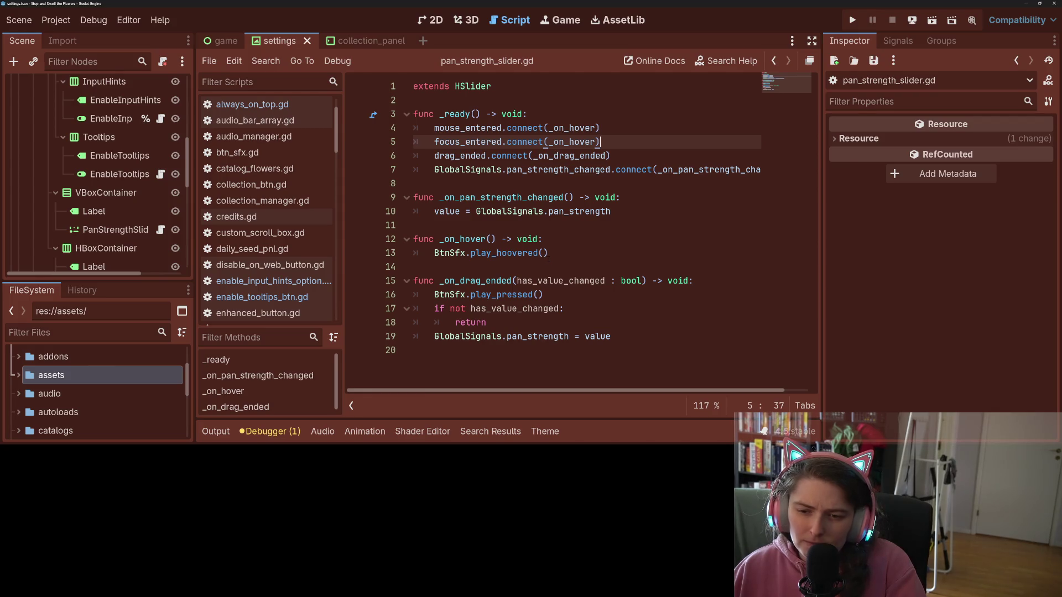
scroll(160, 238, down, 3)
click(160, 238)
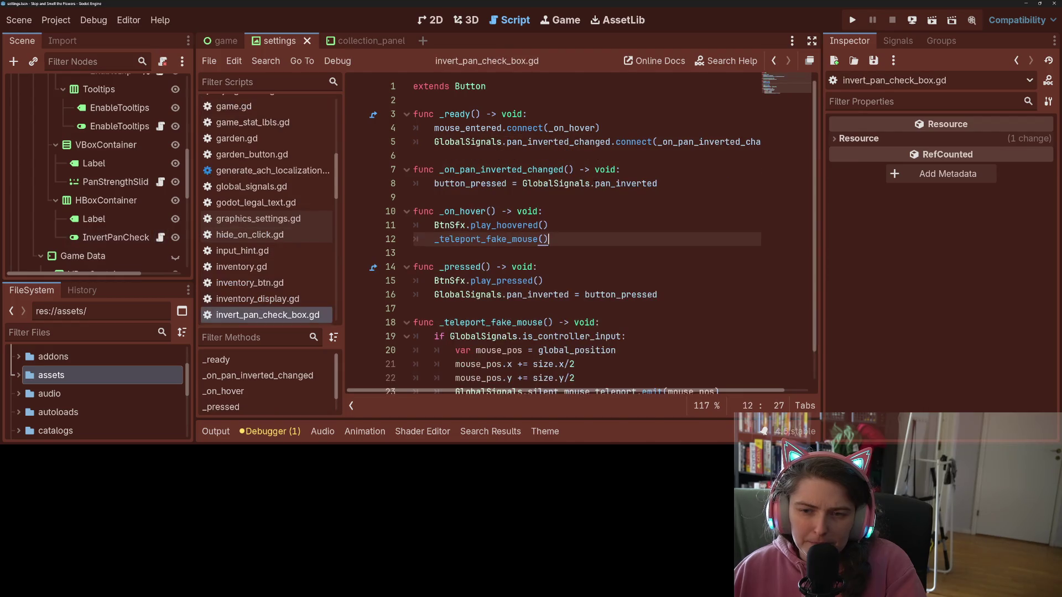
- Add focus_entered.connect(_on_hover) to invert_pan_check_box.gd's _ready and save
click(614, 128)
key(Return)
text(focus_entered.connect(_on_hover))
key(ctrl+s)
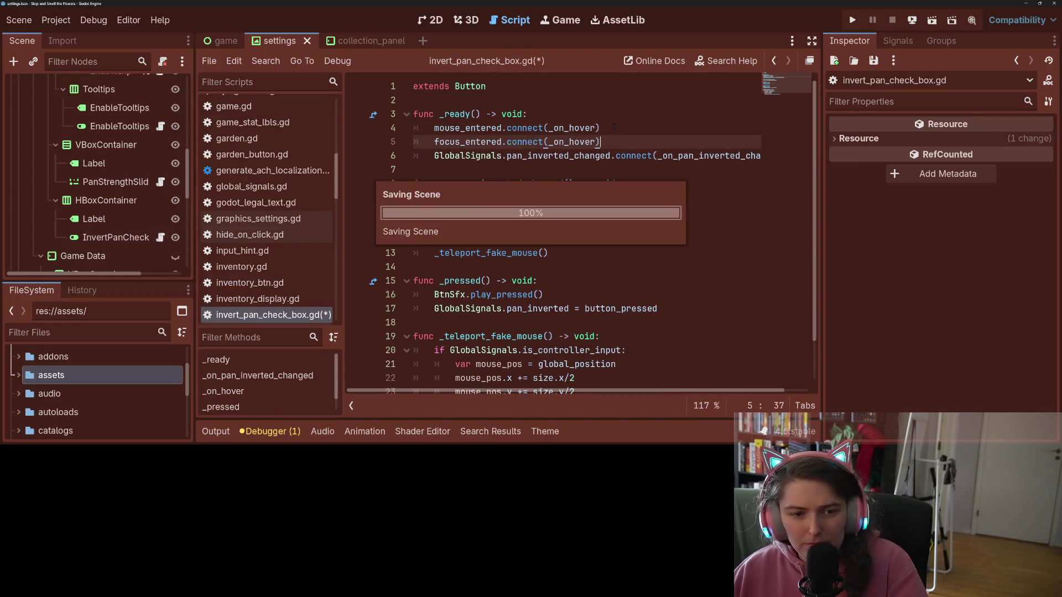
- Scroll the Scene tree down and open language_option_btn.gd
scroll(120, 213, down, 7)
scroll(120, 214, down, 2)
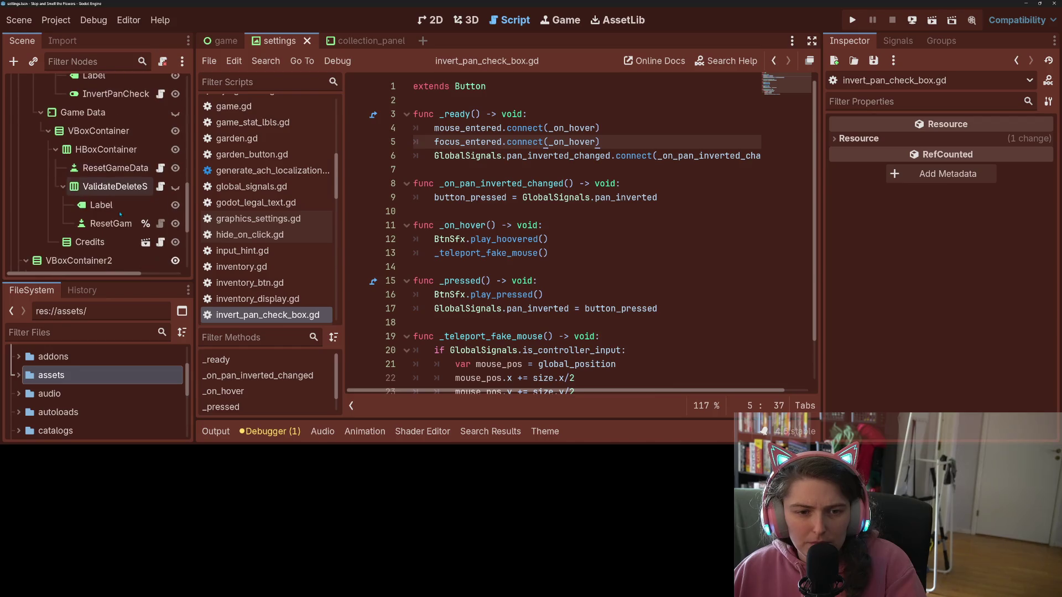
scroll(154, 226, down, 1)
scroll(154, 226, down, 7)
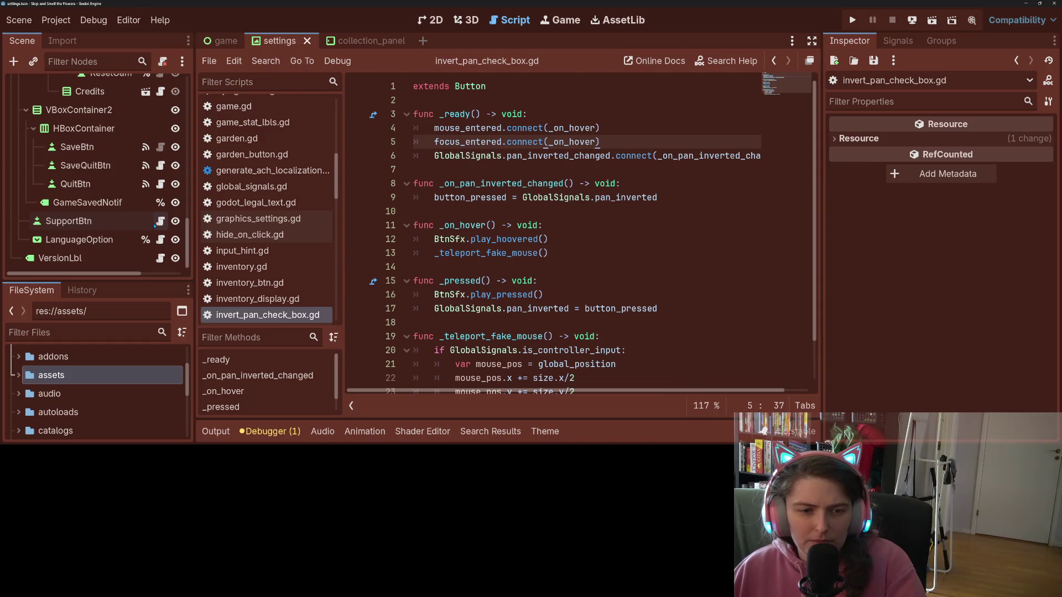
click(160, 240)
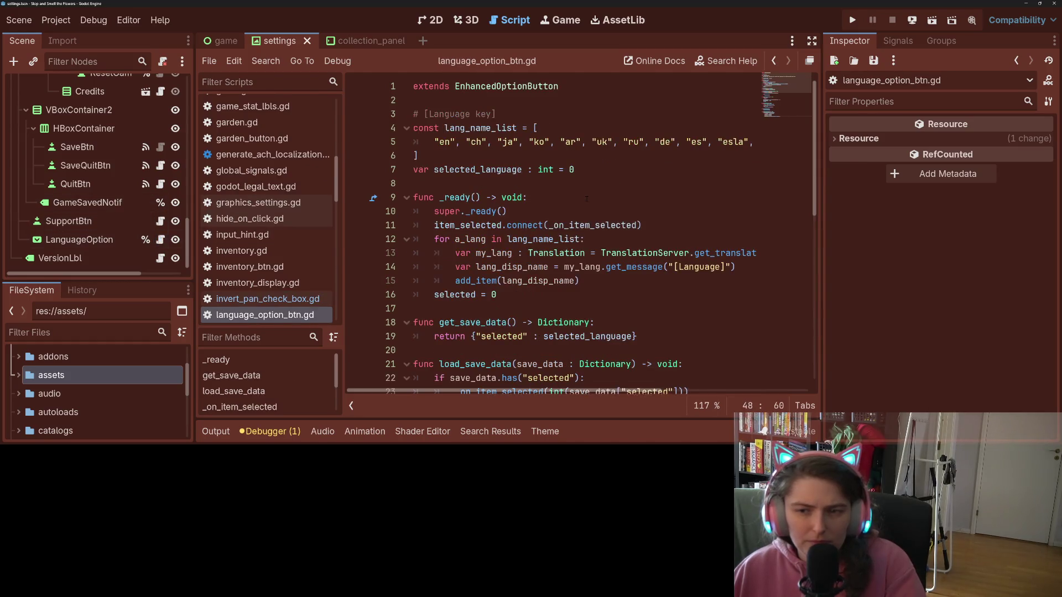
- Inspect language_option_btn.gd's _on_focus_entered handler and its _teleport_fake_mouse function
click(576, 211)
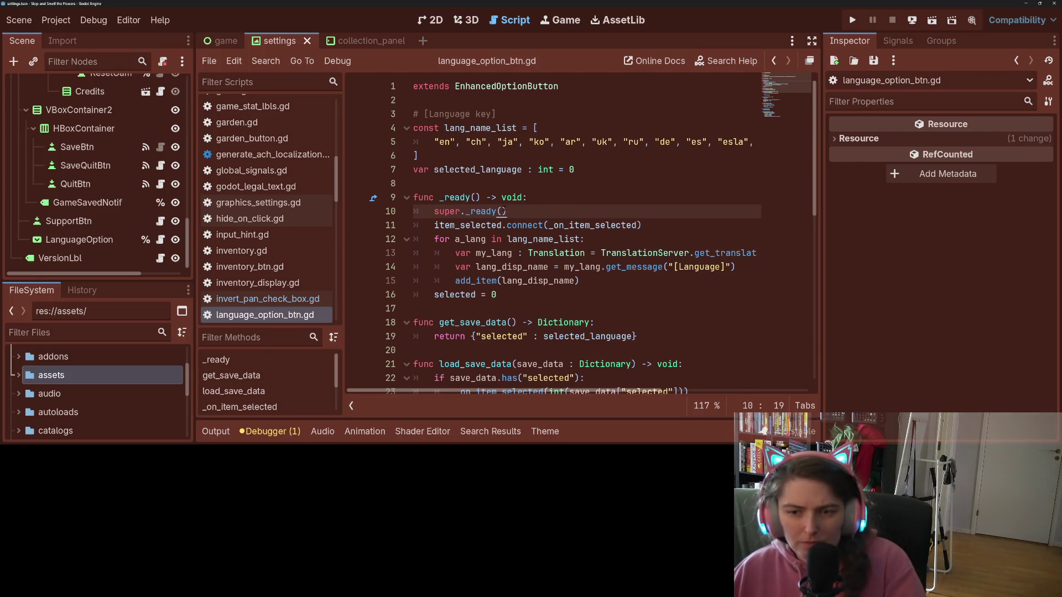
scroll(505, 210, down, 4)
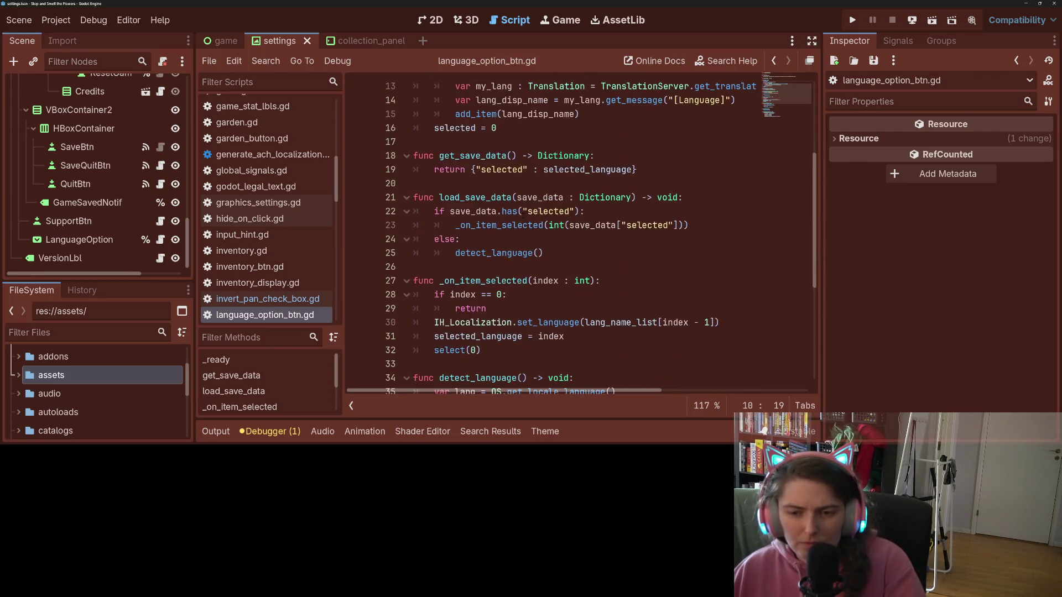
scroll(549, 208, down, 5)
scroll(550, 207, up, 4)
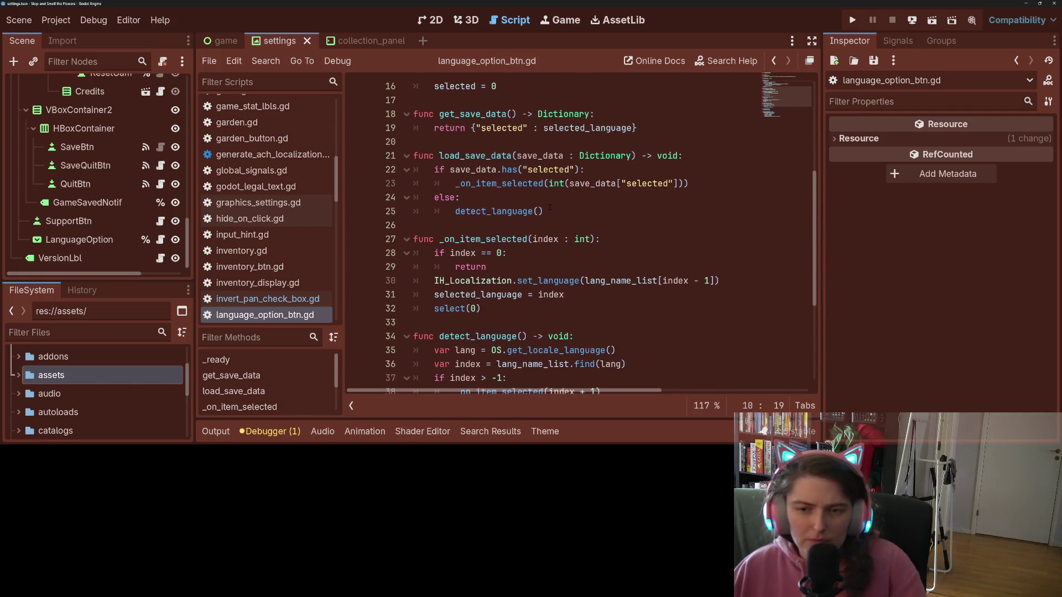
scroll(550, 208, down, 4)
click(517, 294)
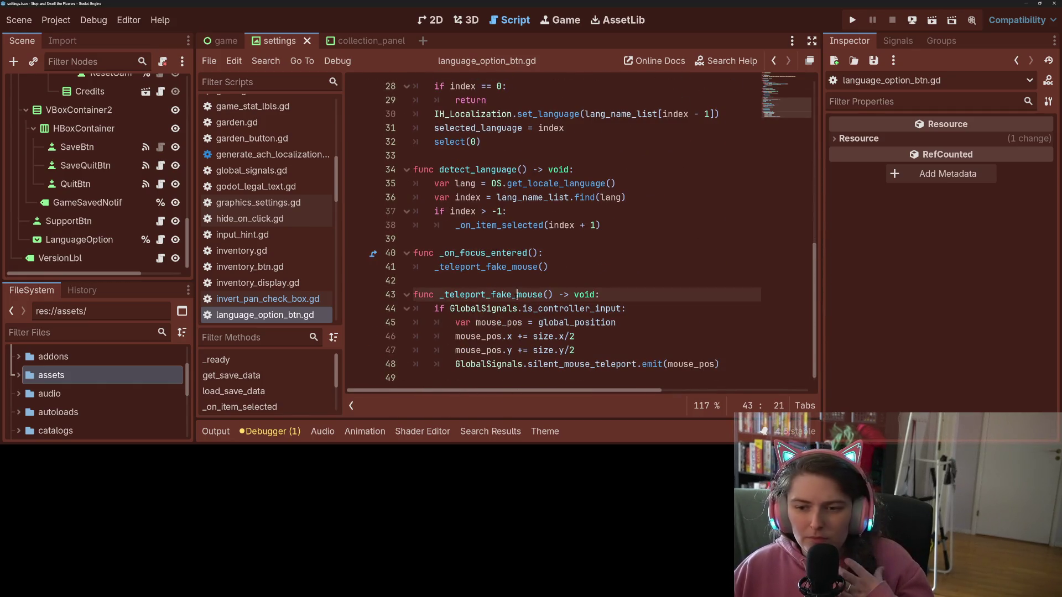
double_click(518, 294)
scroll(517, 294, up, 5)
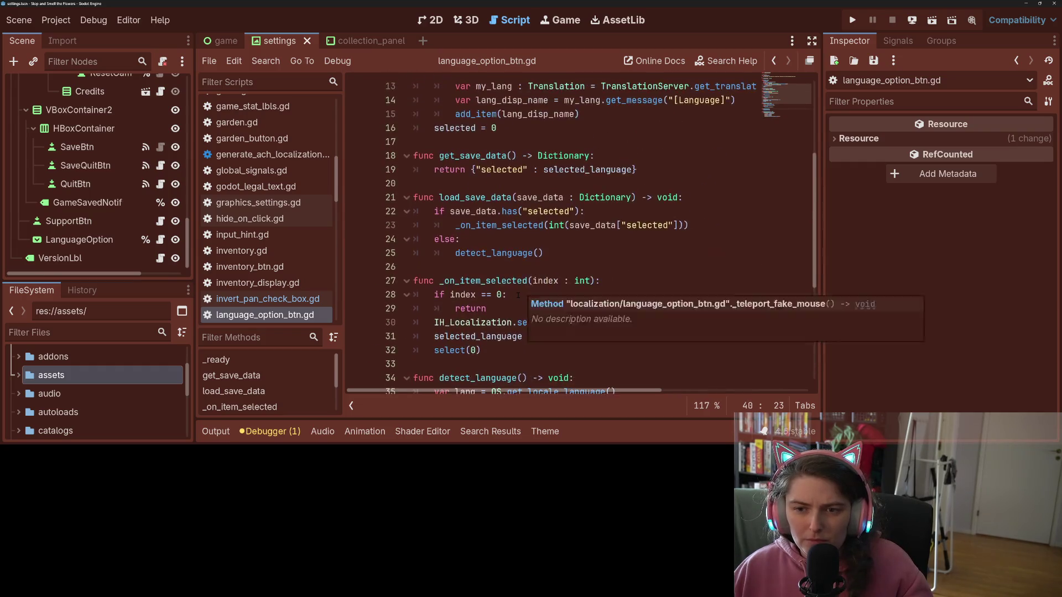
scroll(517, 294, up, 4)
scroll(517, 294, down, 9)
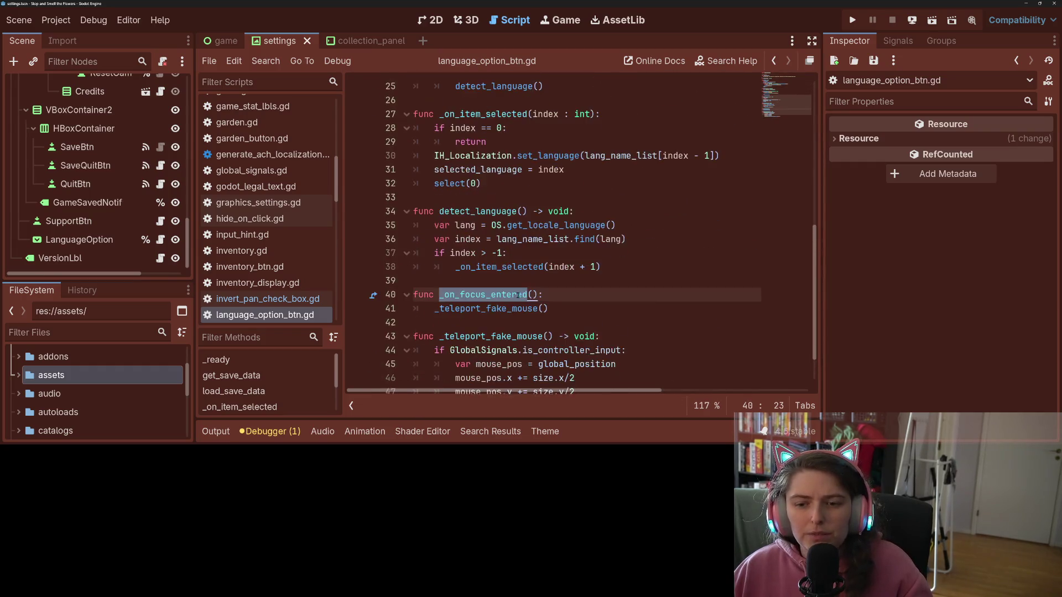
drag(517, 280, 350, 252)
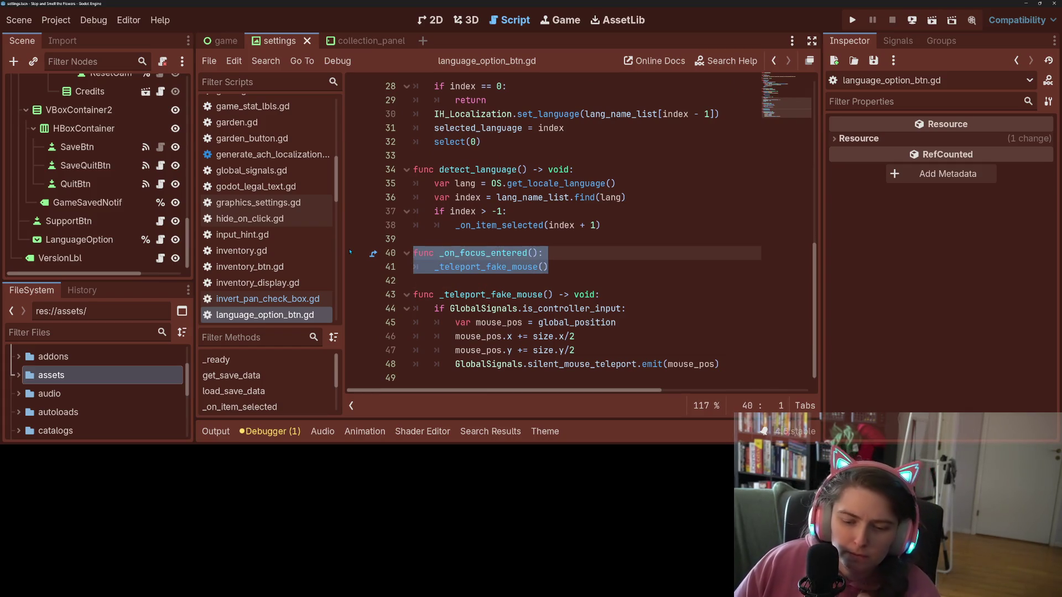
click(464, 269)
- Scroll back through language_option_btn.gd, then open screen_mode_option.gd to compare
scroll(132, 211, up, 4)
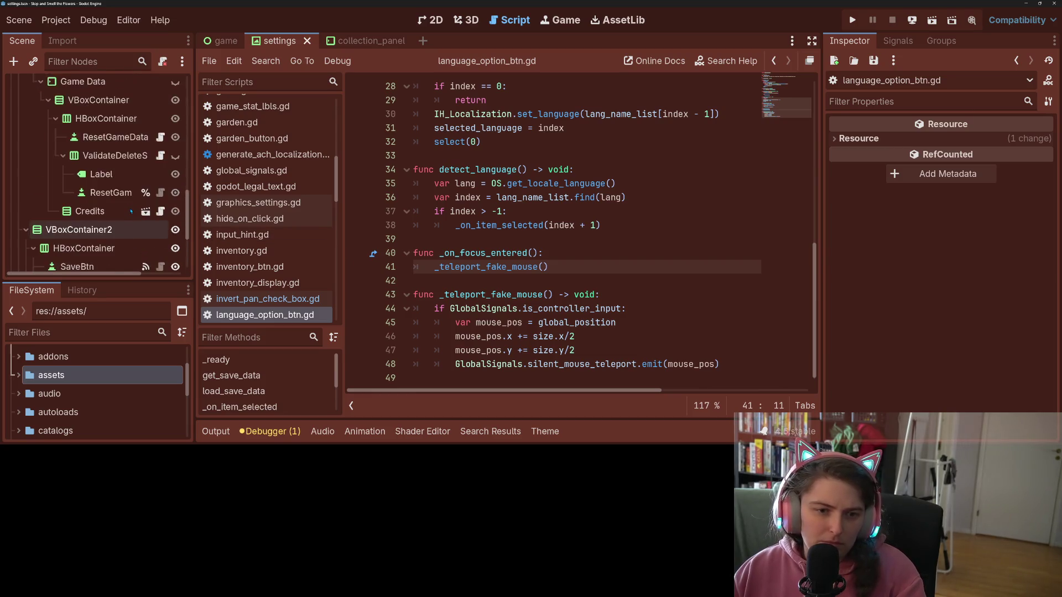
scroll(135, 210, up, 6)
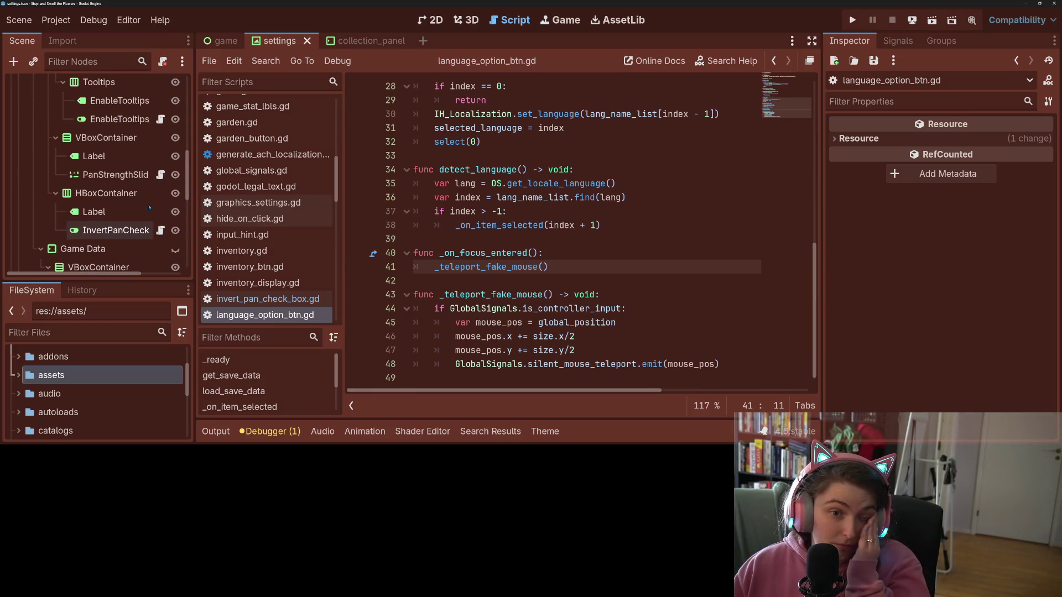
scroll(155, 142, up, 2)
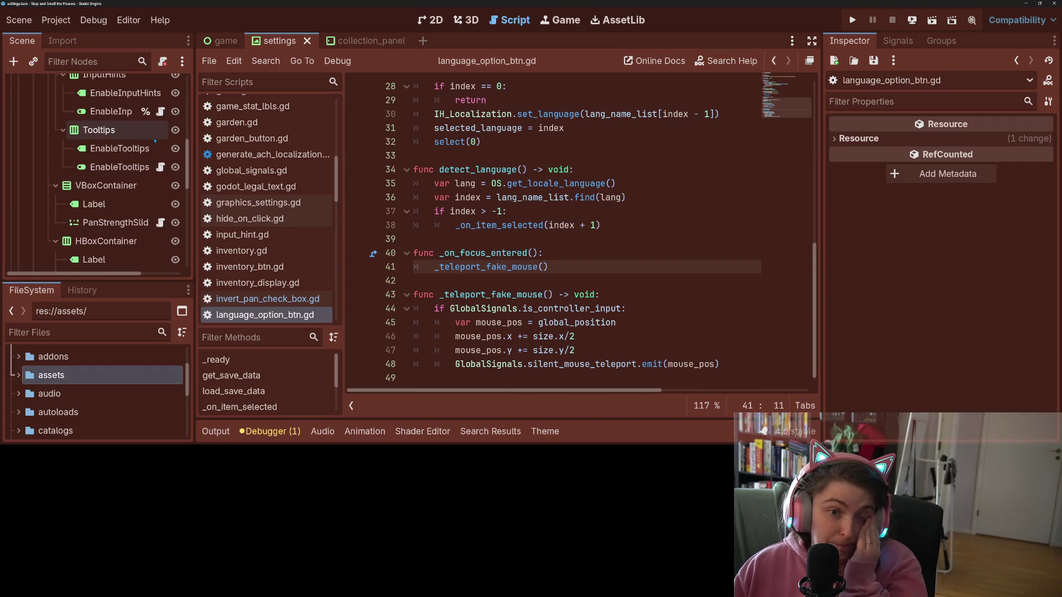
scroll(155, 142, up, 2)
scroll(149, 166, down, 5)
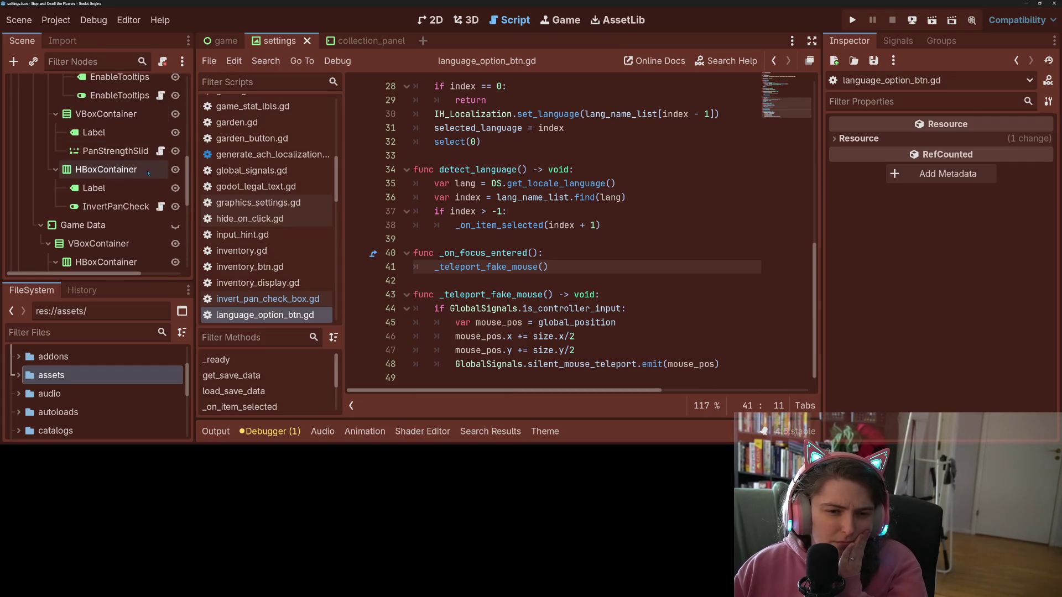
scroll(149, 174, down, 3)
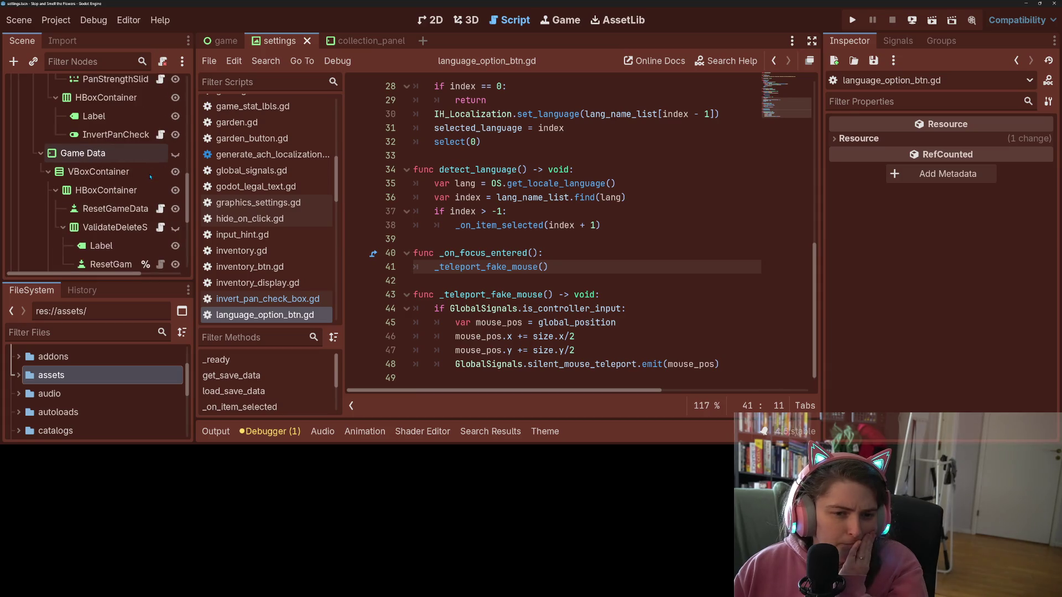
scroll(150, 176, up, 10)
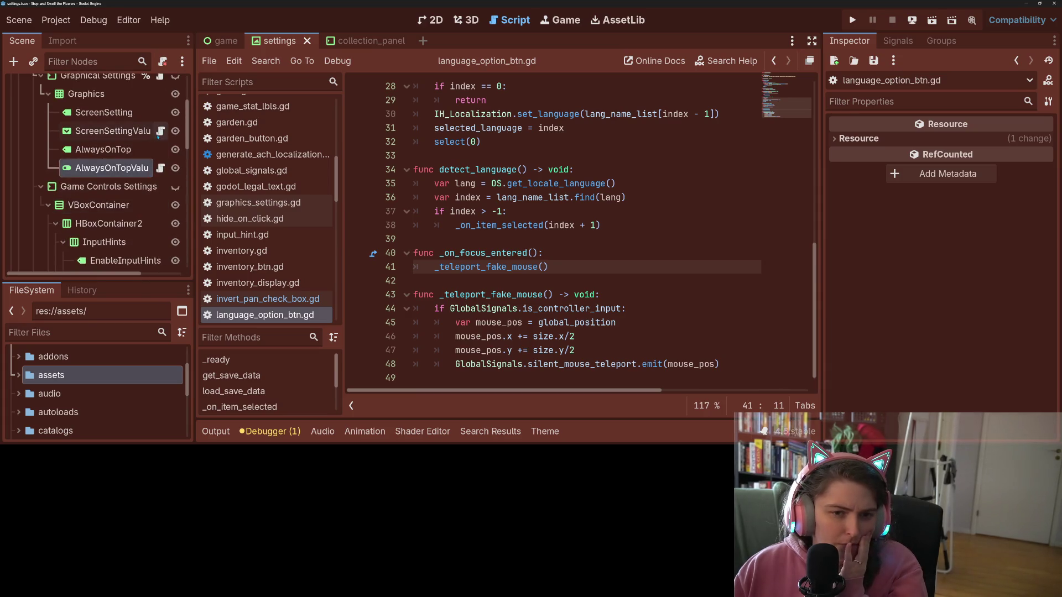
click(161, 131)
scroll(555, 246, down, 5)
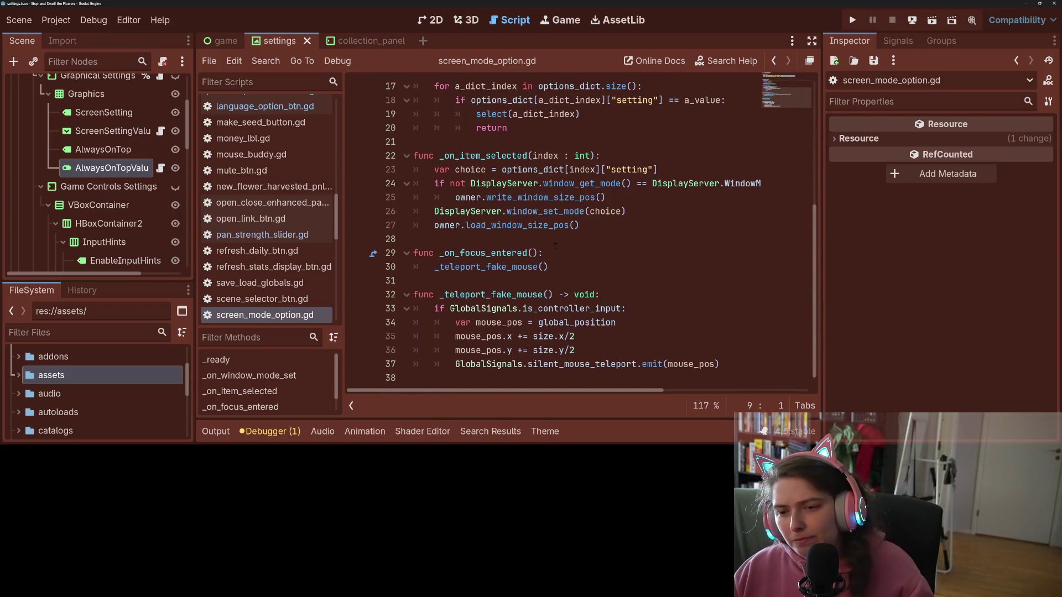
- Run the project and go to the game's Settings page
click(853, 20)
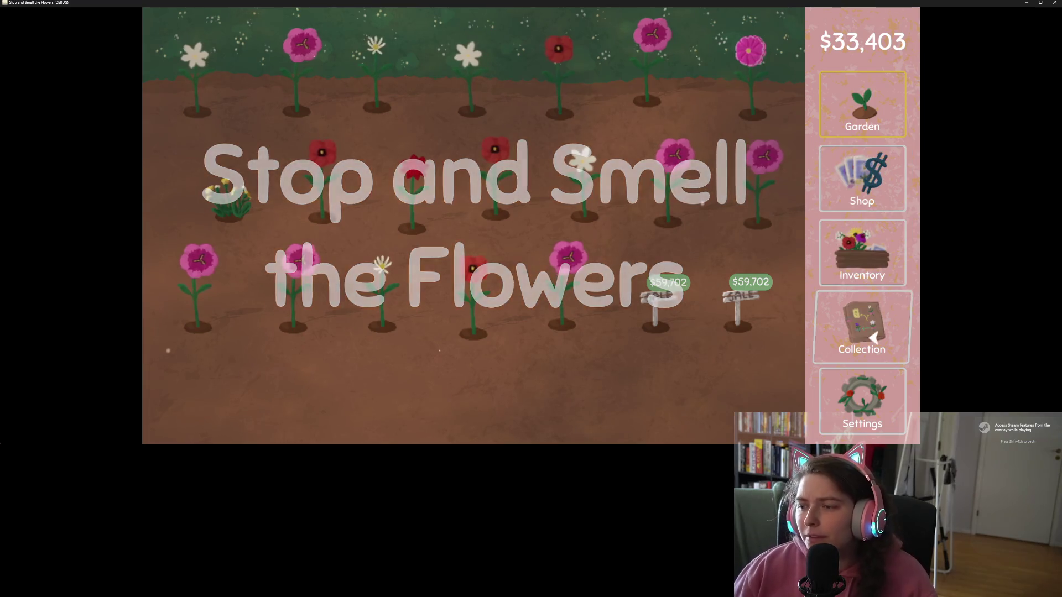
click(873, 412)
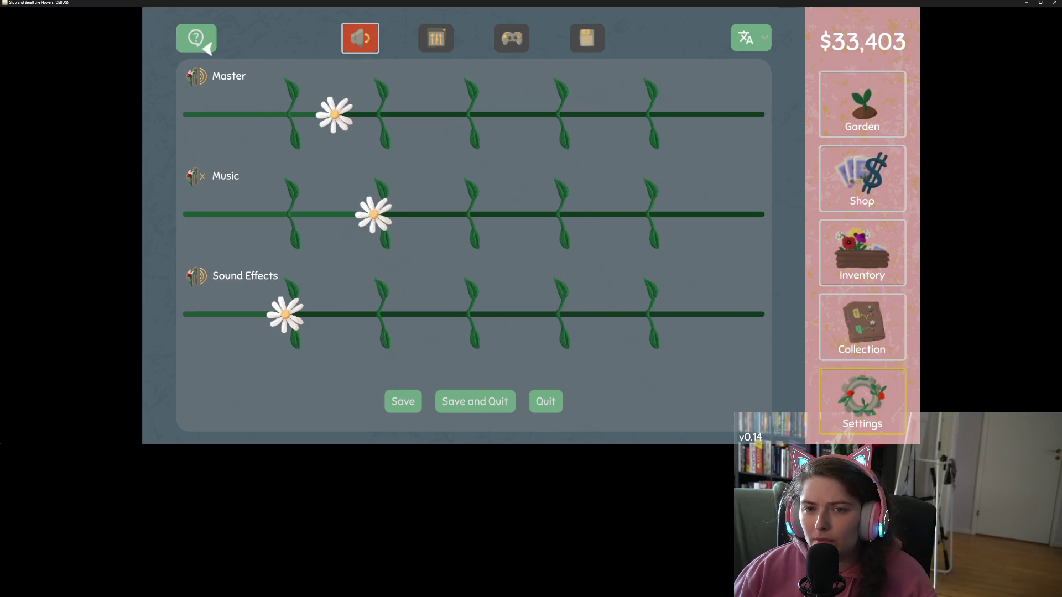
- Move from the display settings page to the controller settings page
click(436, 37)
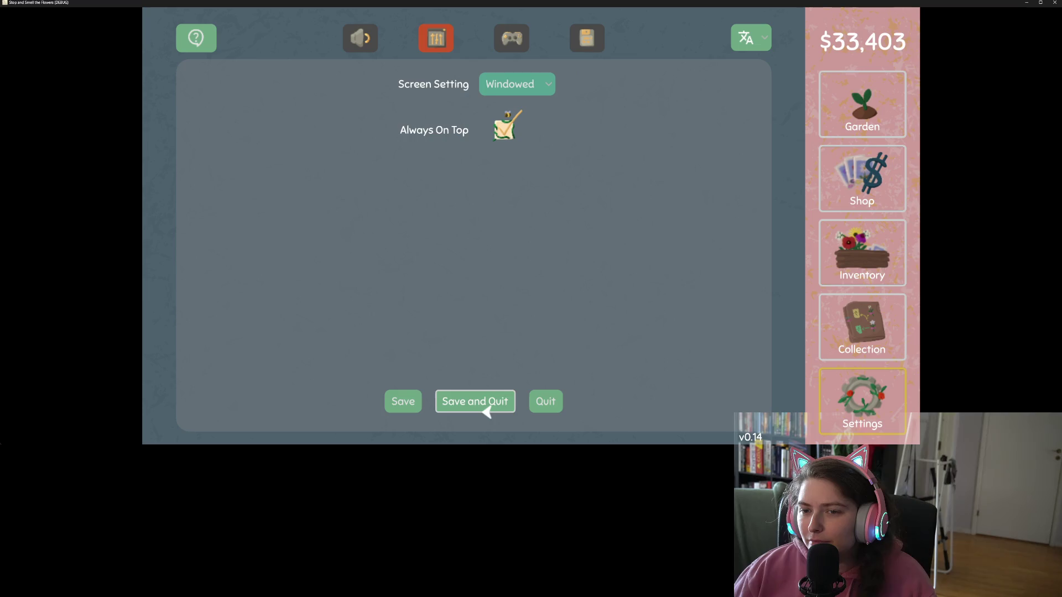
click(511, 38)
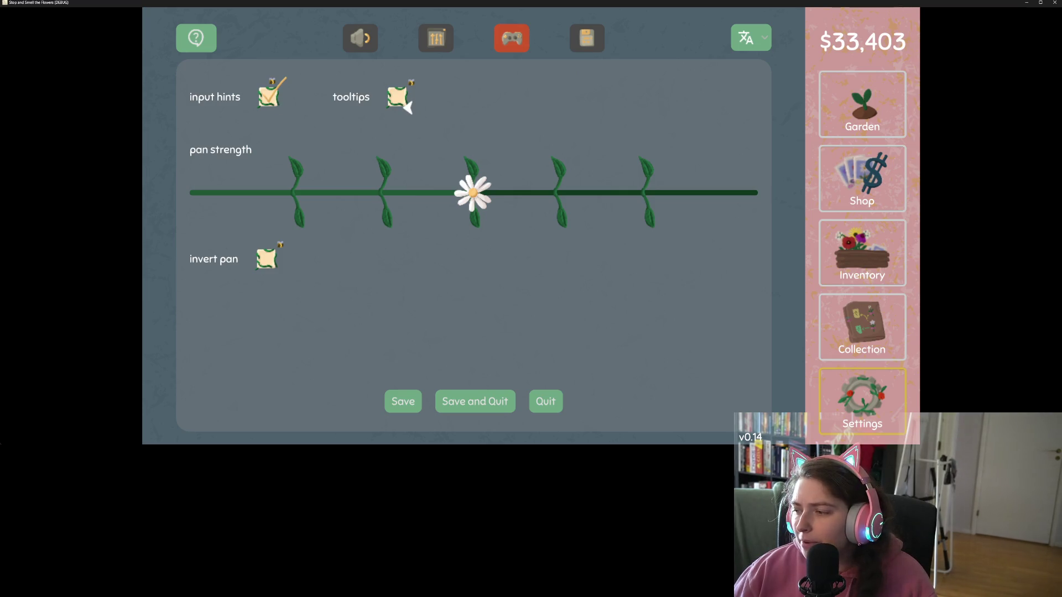
- Use Tab and arrow keys to move focus across input hints, tooltips and invert pan, ending on game statistics
key(Tab)
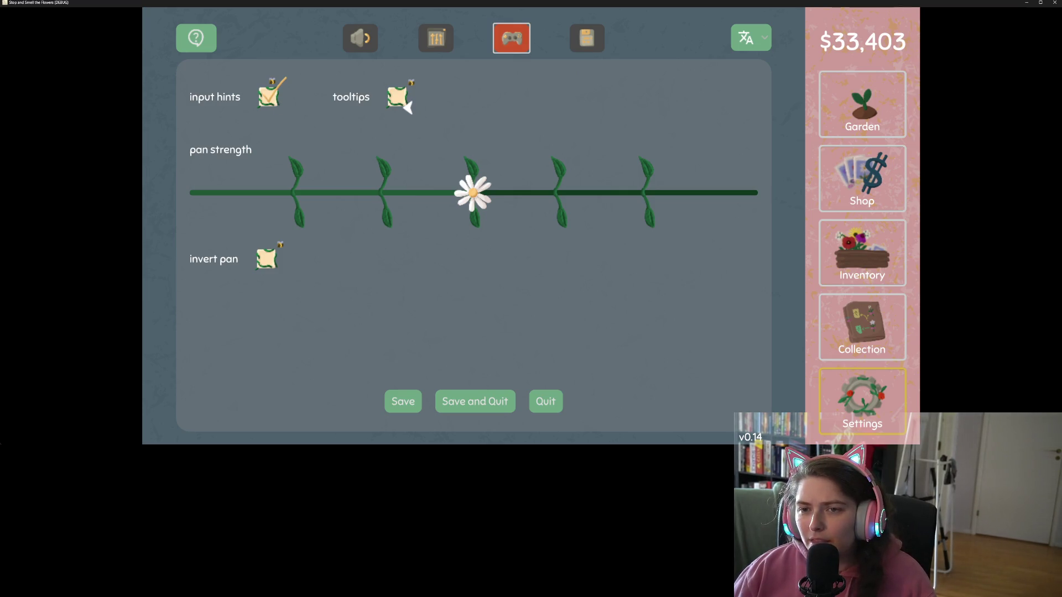
key(Right)
key(Left)
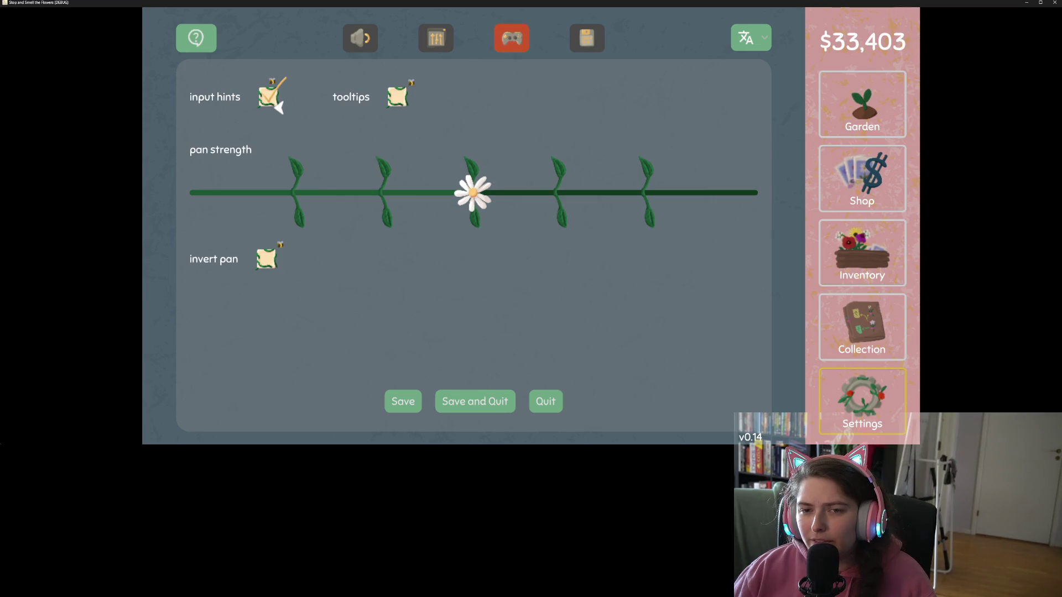
key(Right)
key(Left)
key(Right)
key(Down)
key(Up)
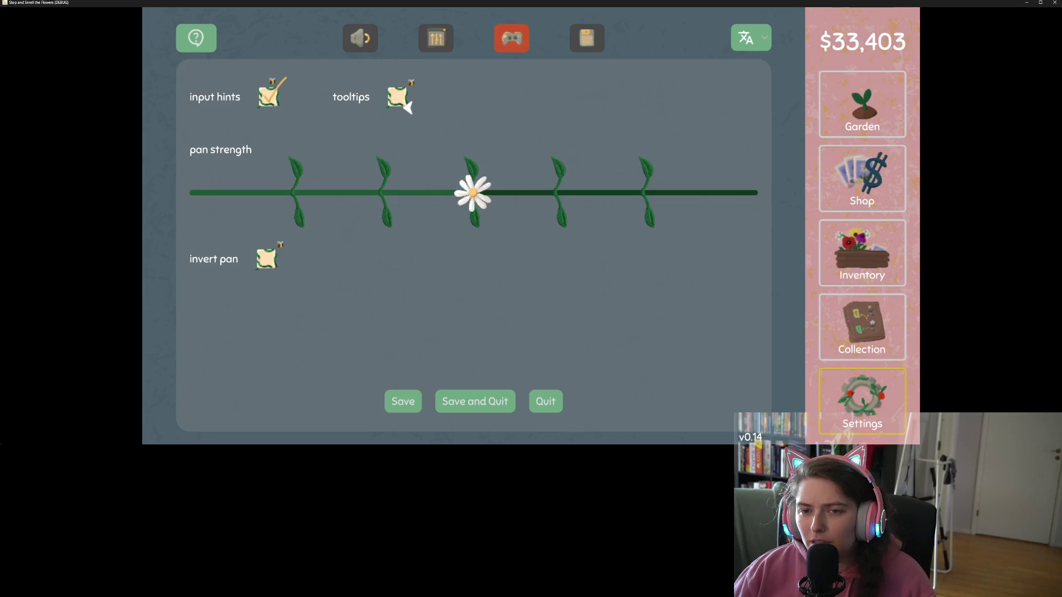
key(Up)
key(Right)
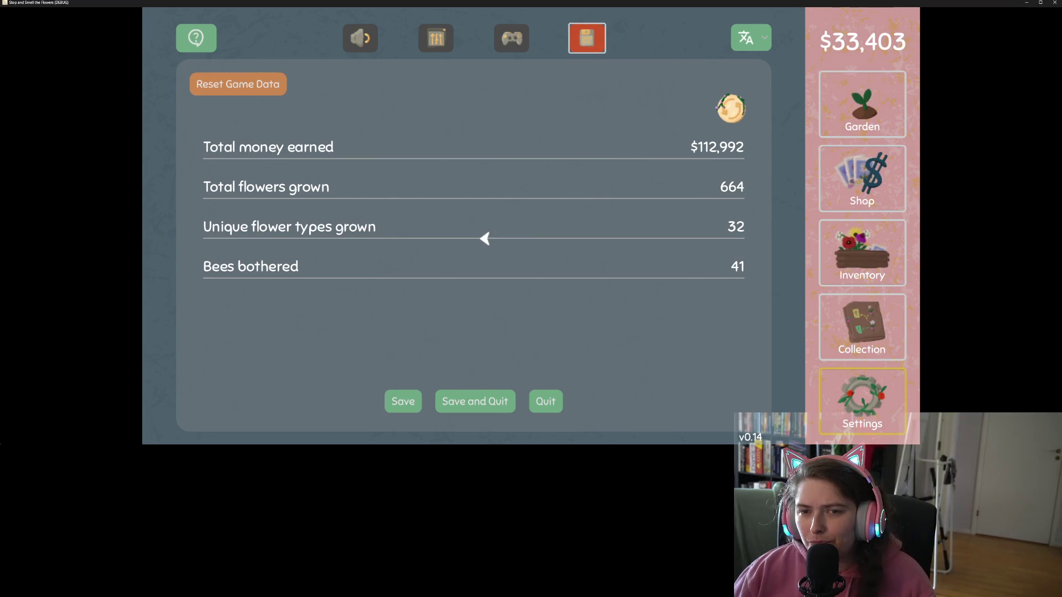
key(Up)
key(Left)
key(Right)
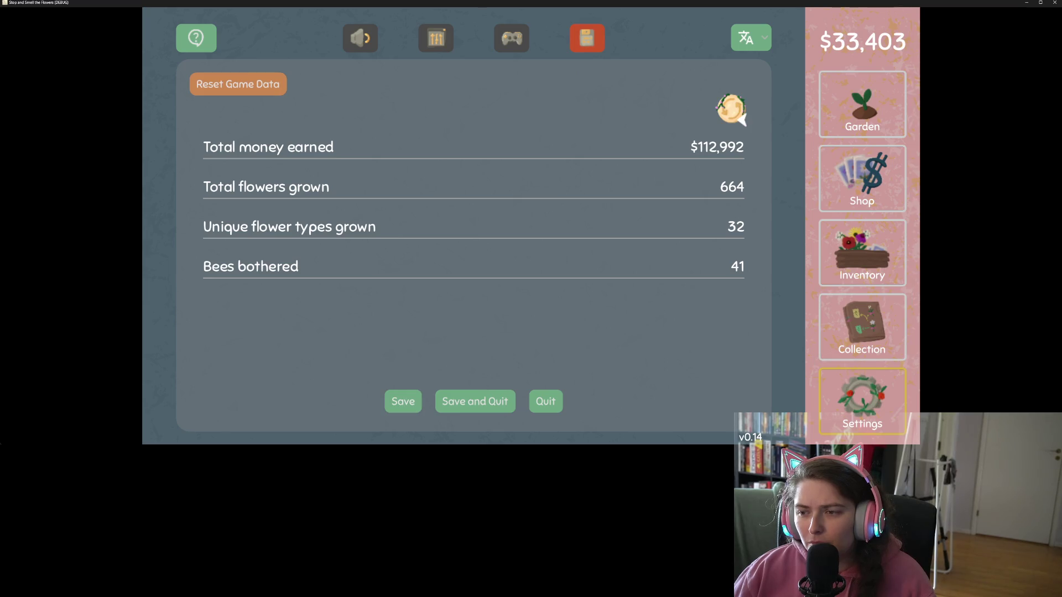
key(Up)
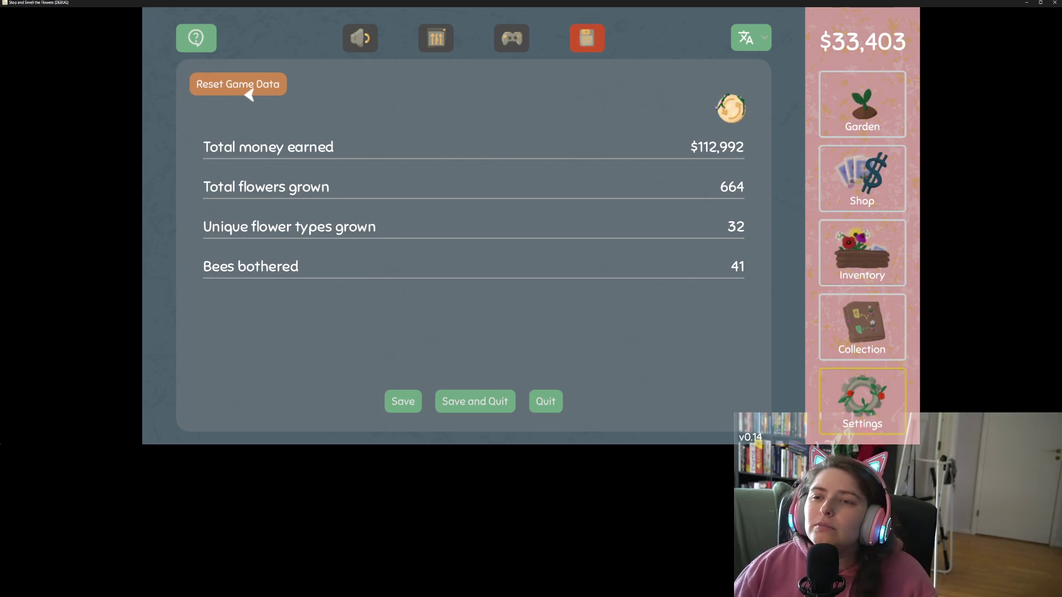
click(762, 48)
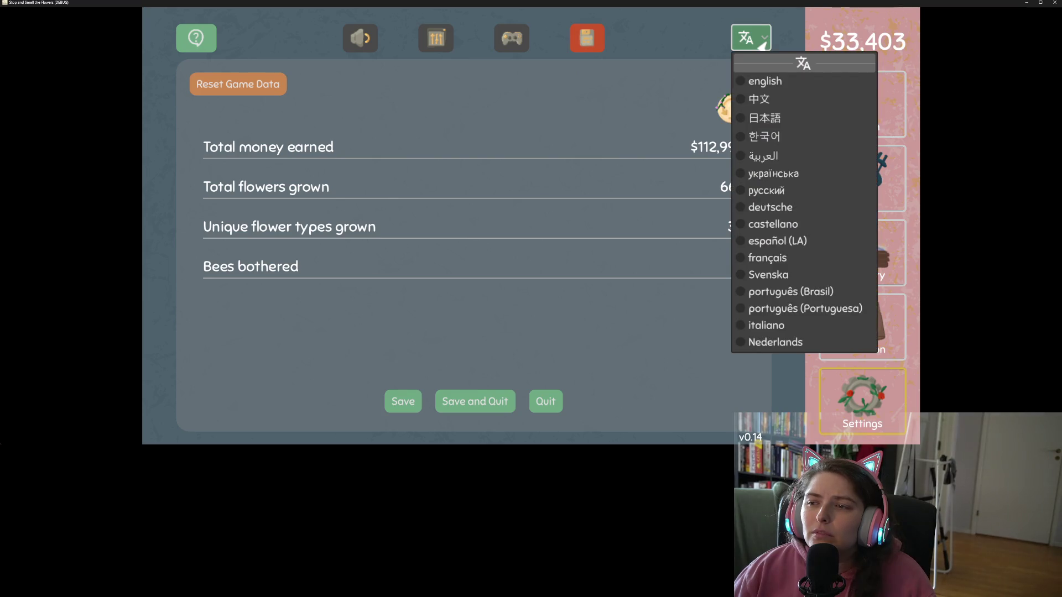
- Open and close the game's language dropdown several times without changing the language
click(762, 48)
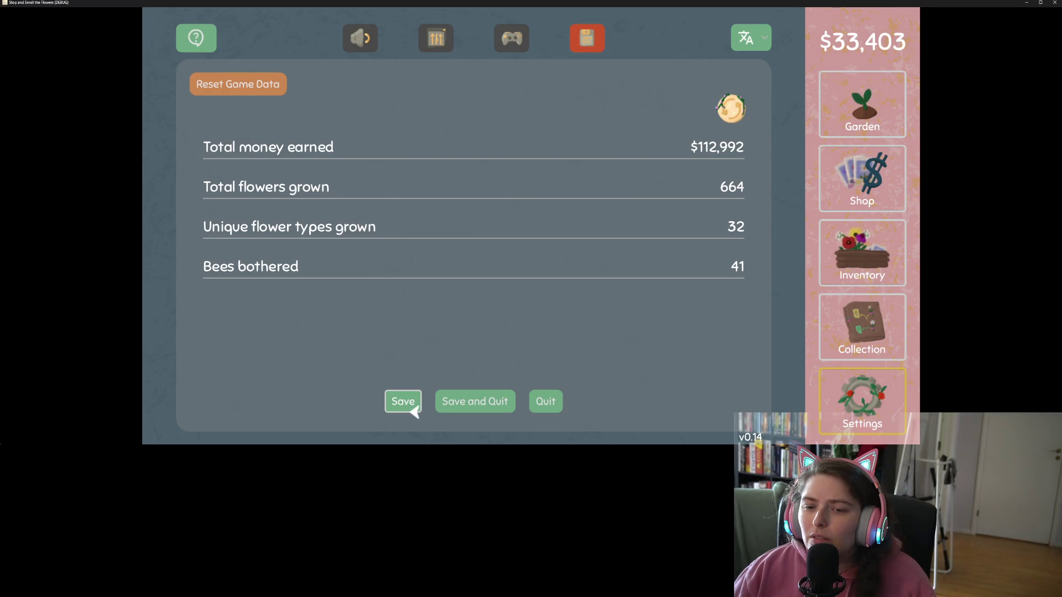
click(763, 49)
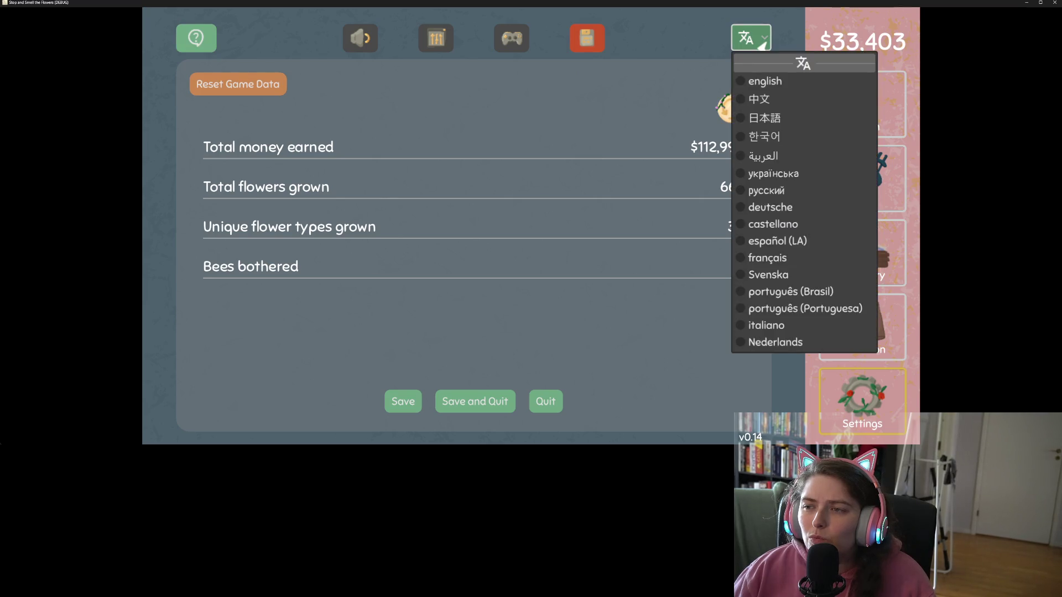
click(762, 49)
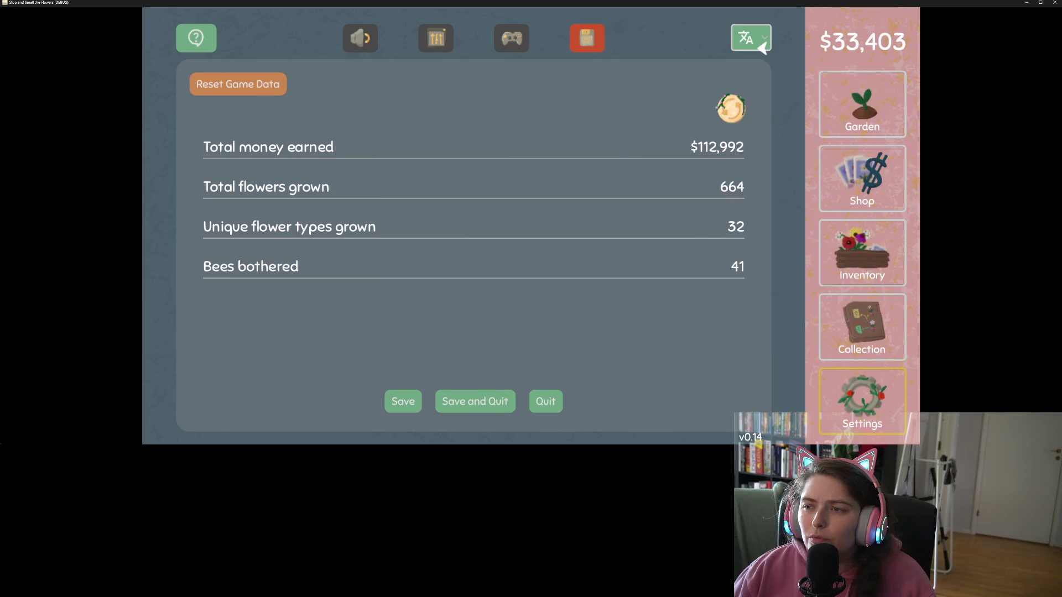
click(762, 49)
click(762, 49)
click(763, 49)
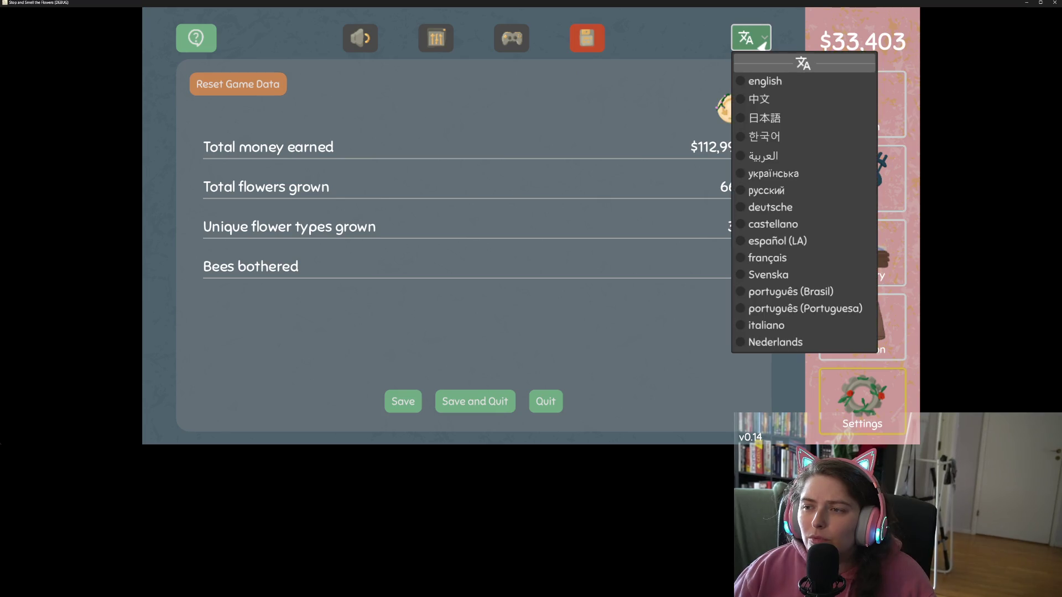
click(762, 49)
click(763, 48)
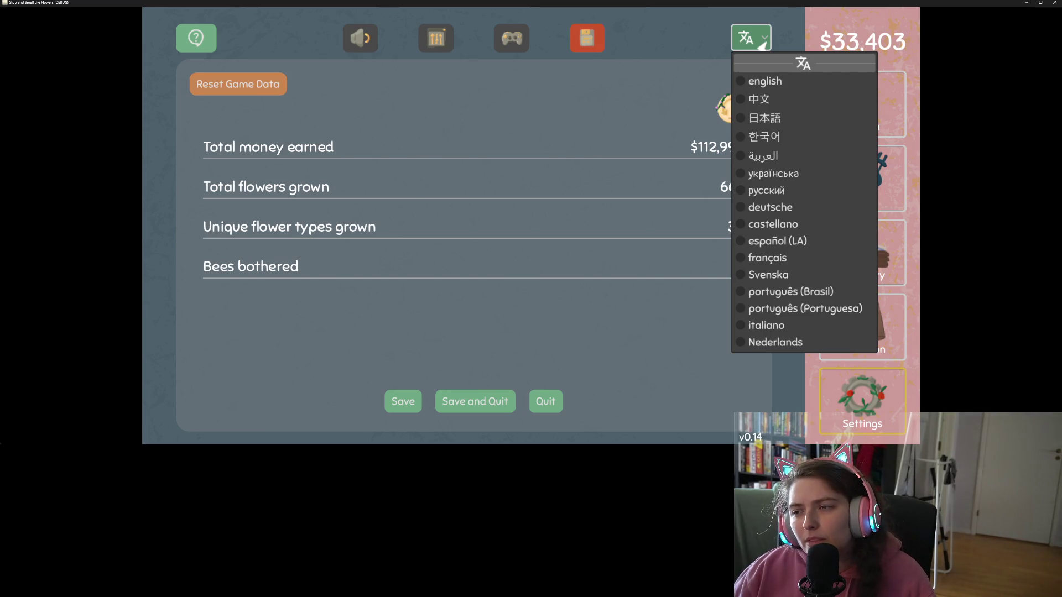
click(763, 47)
click(762, 47)
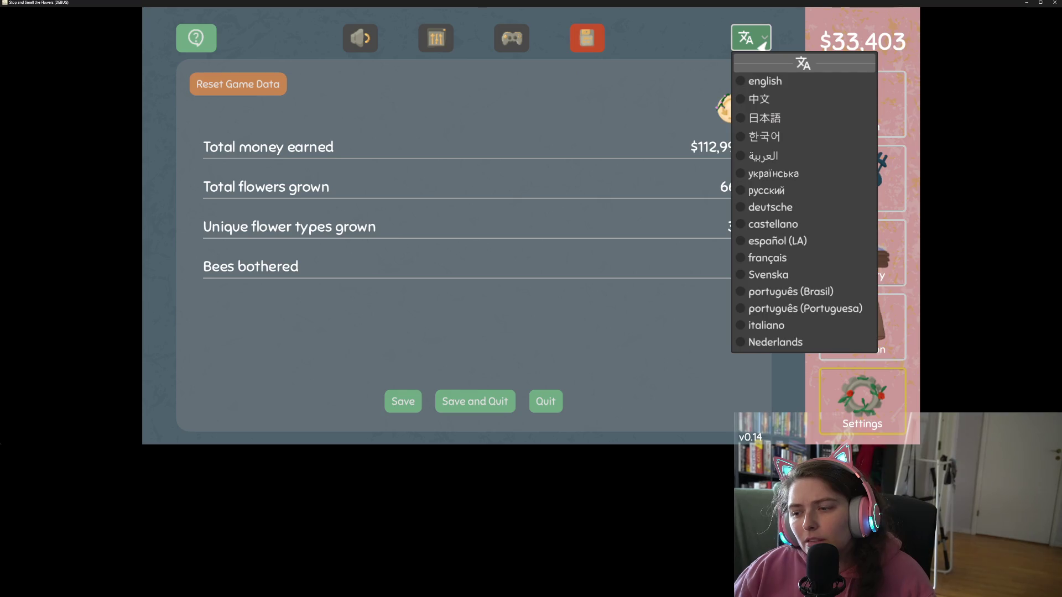
click(762, 46)
click(762, 46)
- Choose français as the interface language with the arrow keys
key(Down)
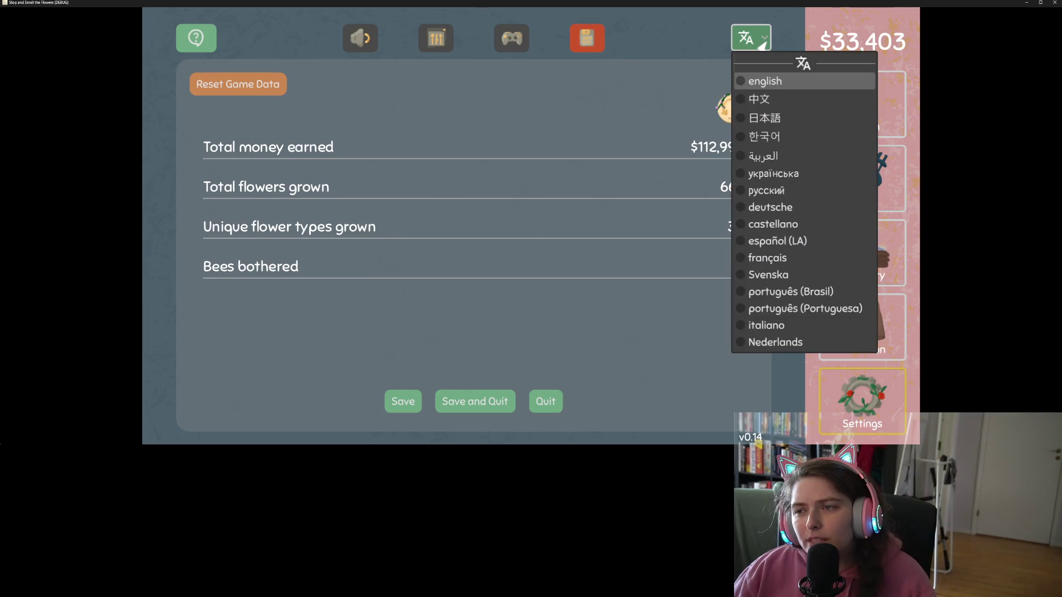
key(Up)
key(Down)
key(Down)
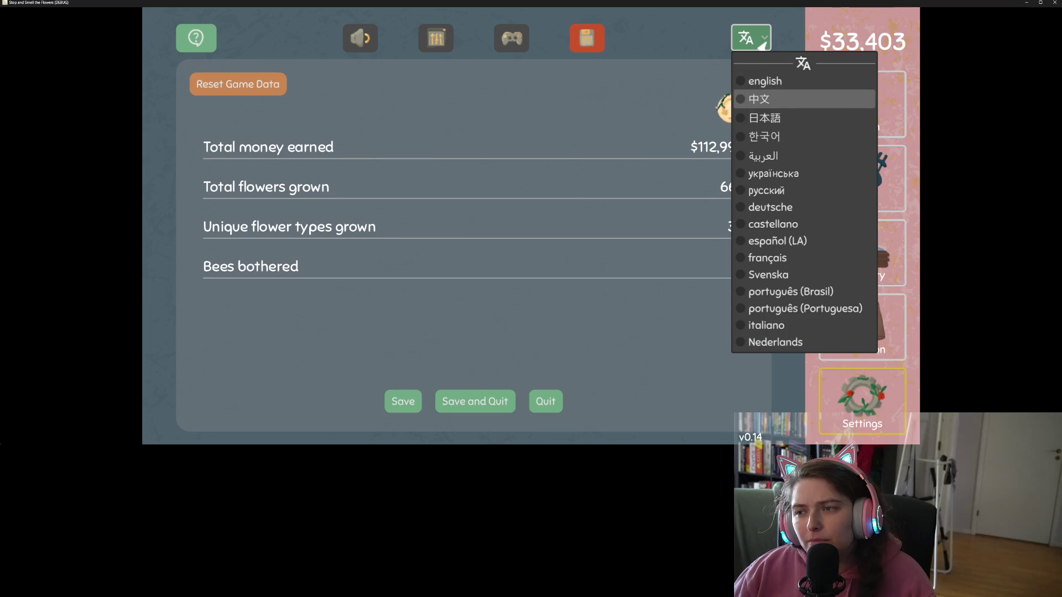
key(Up)
key(Up)
key(Up)
key(Up)
key(Up)
key(Up)
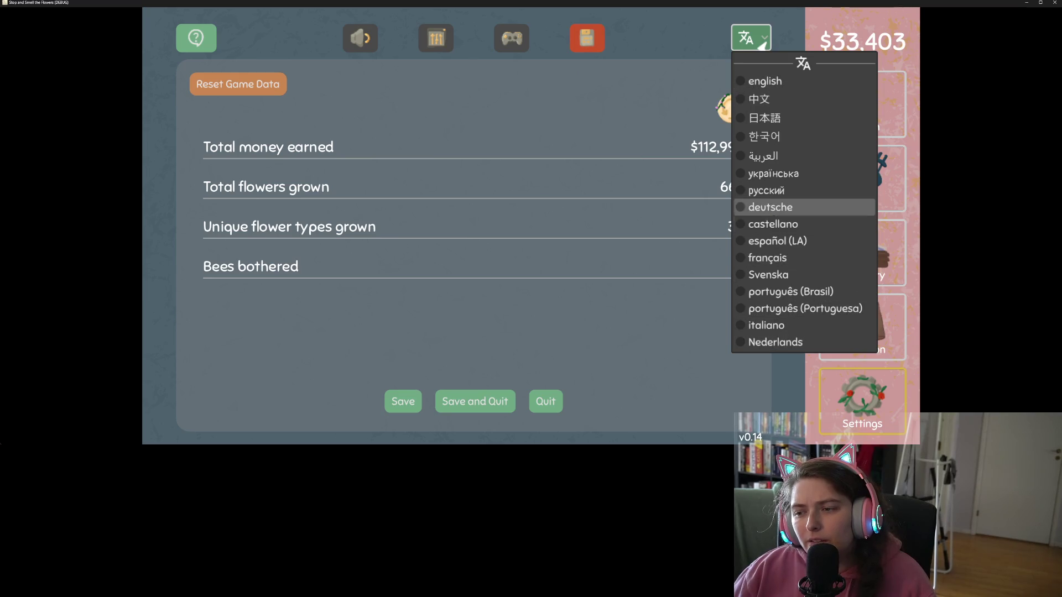
key(Return)
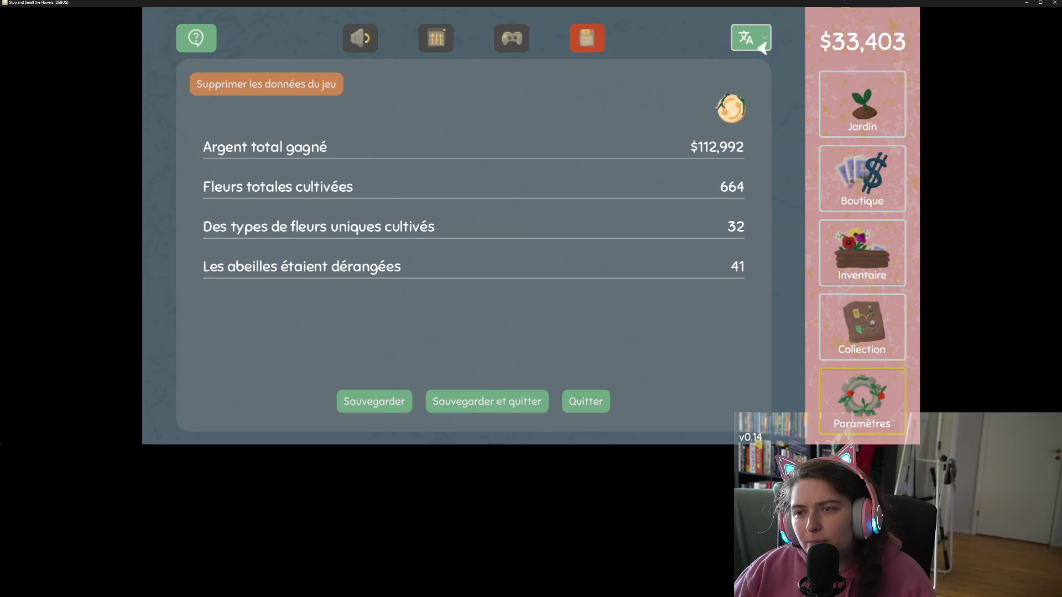
- Switch the interface language back to english from the dropdown
click(762, 48)
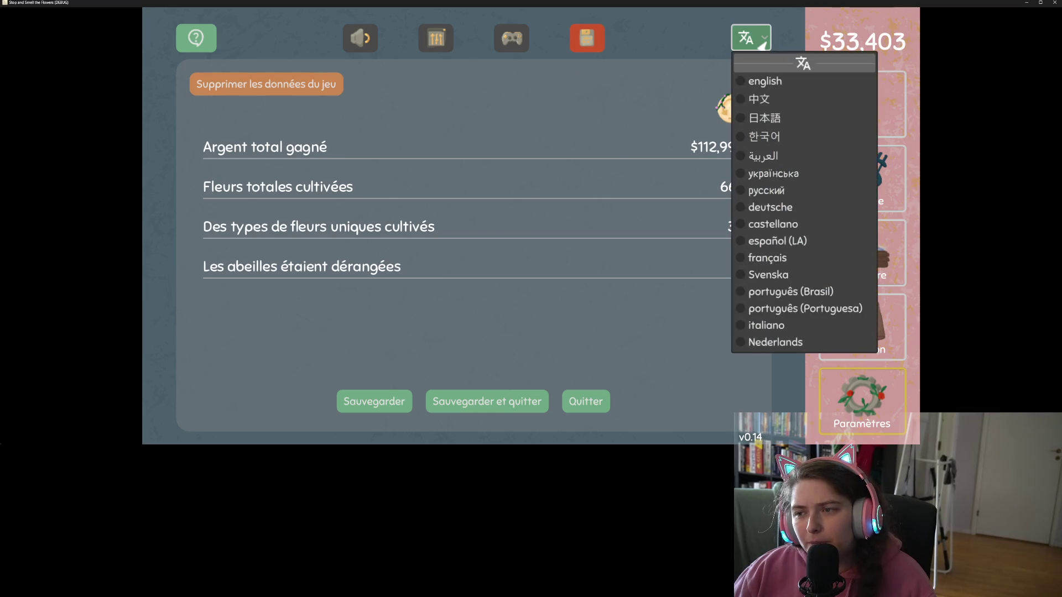
key(Down)
key(Down)
key(Down)
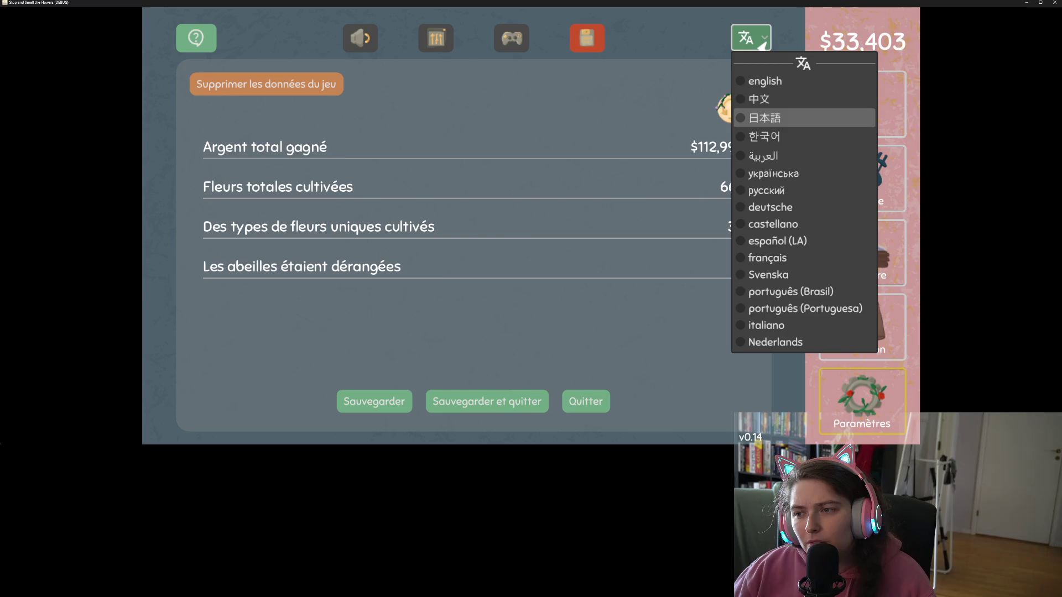
key(Escape)
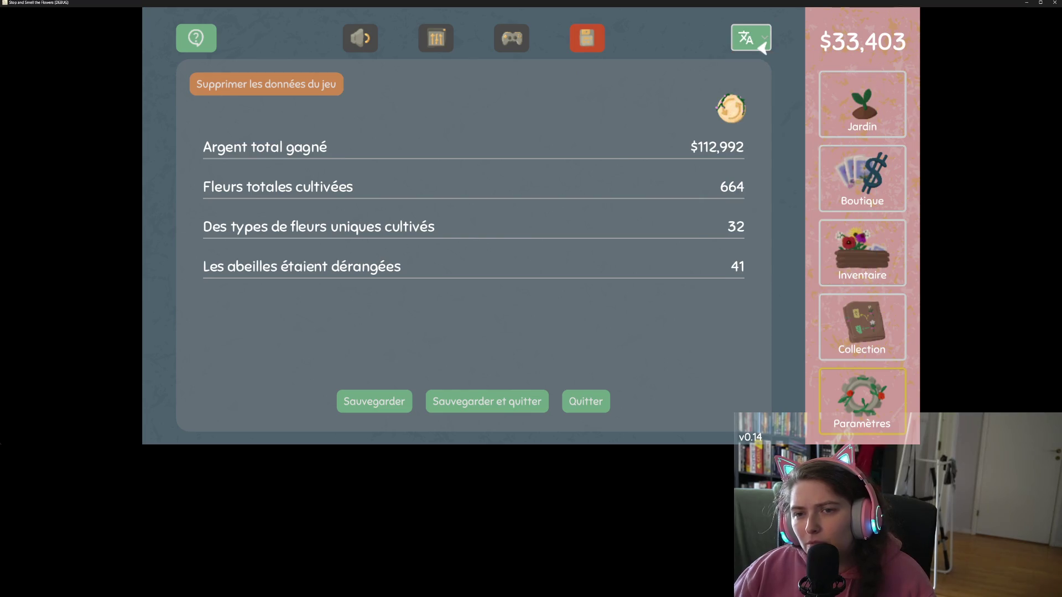
click(762, 48)
key(Down)
key(Down)
key(Down)
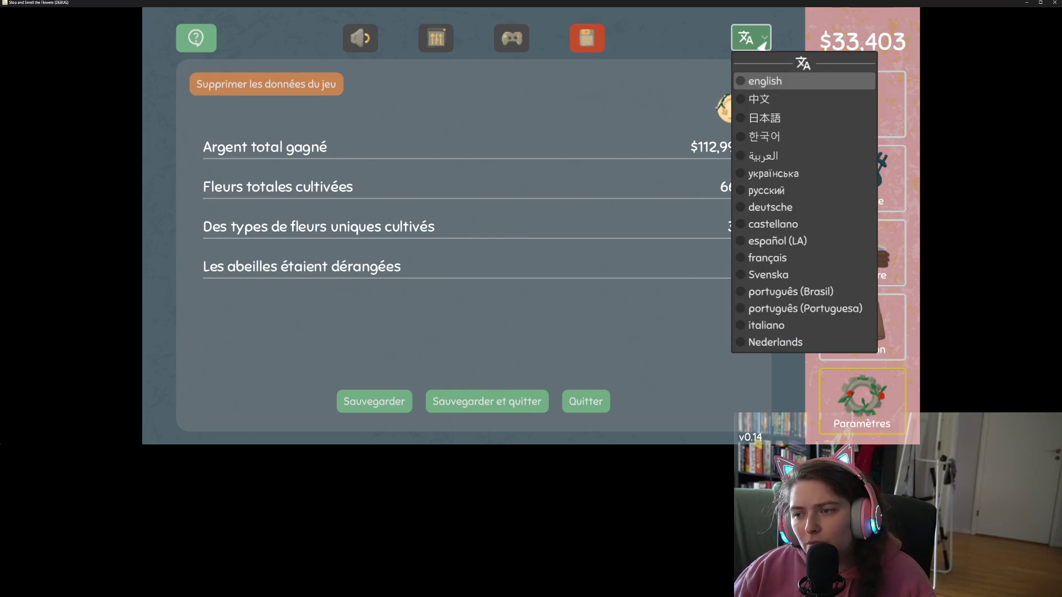
key(Up)
key(Up)
key(Up)
key(Up)
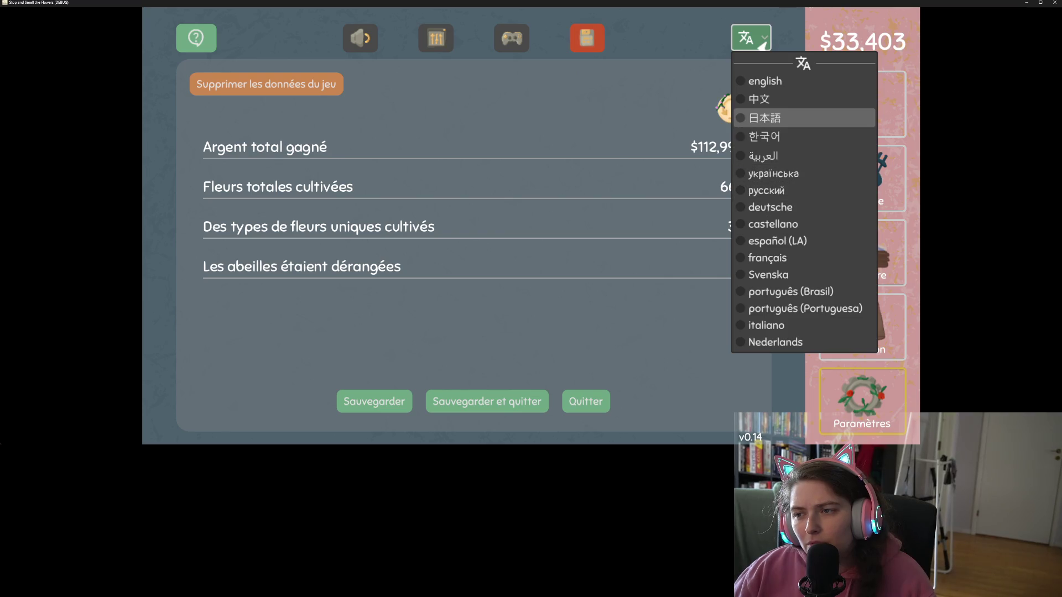
key(Return)
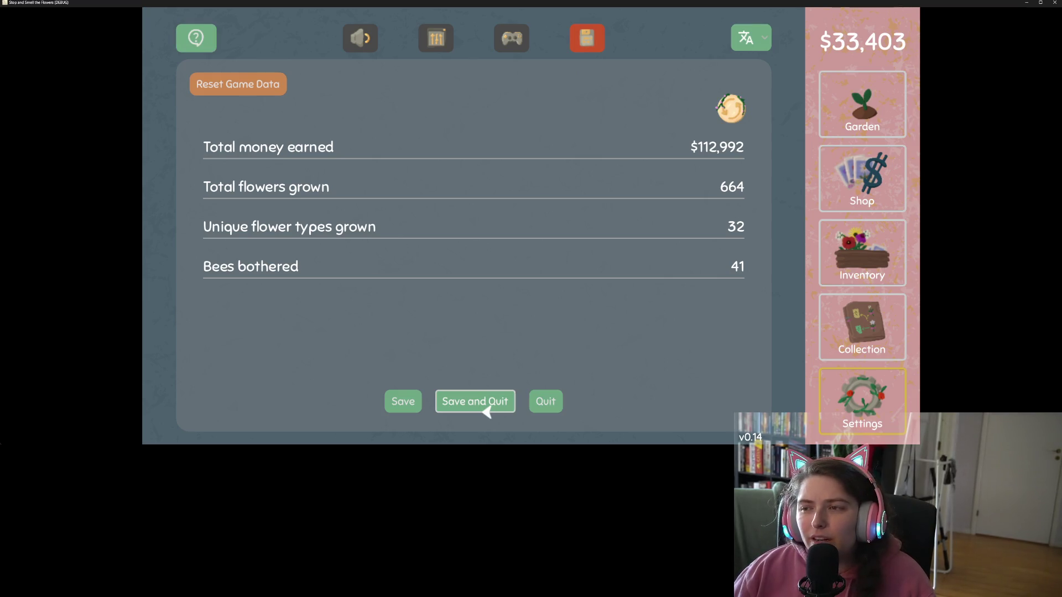
- Return to the Garden and harvest the middle-row and lower-row flowers
click(874, 114)
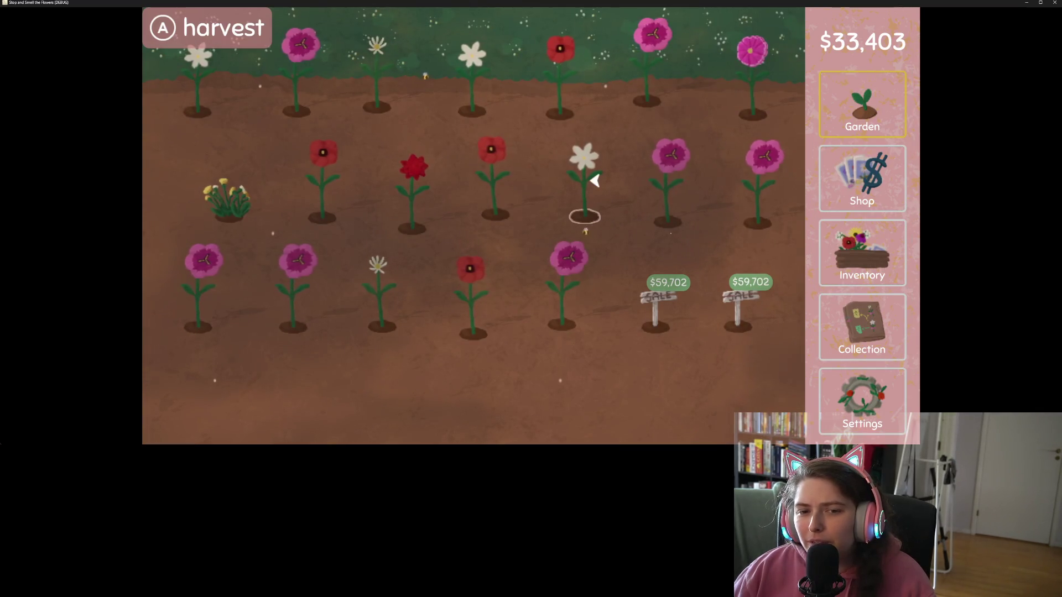
click(239, 181)
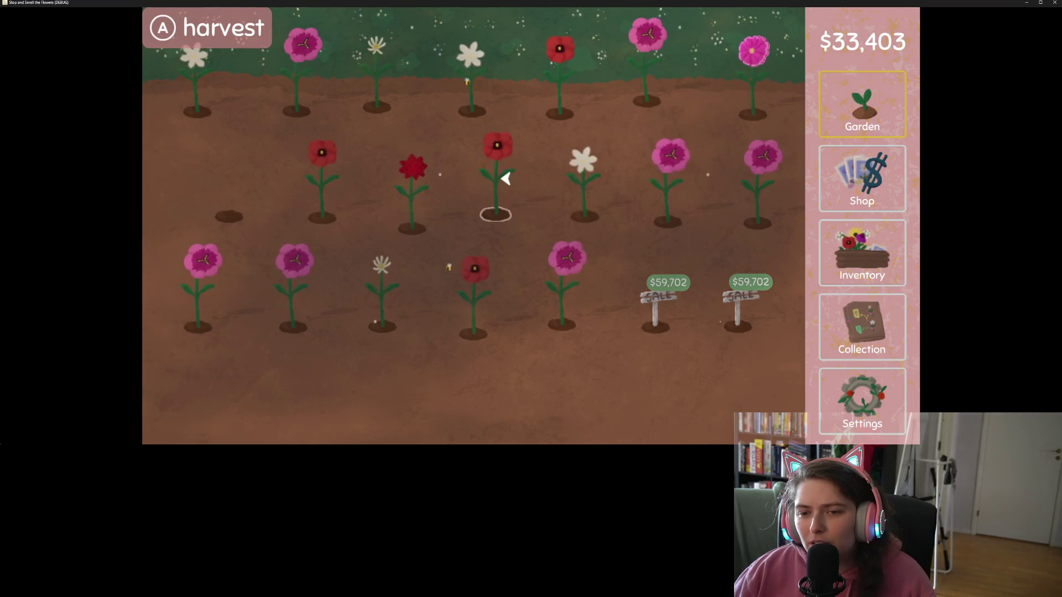
click(325, 179)
click(414, 176)
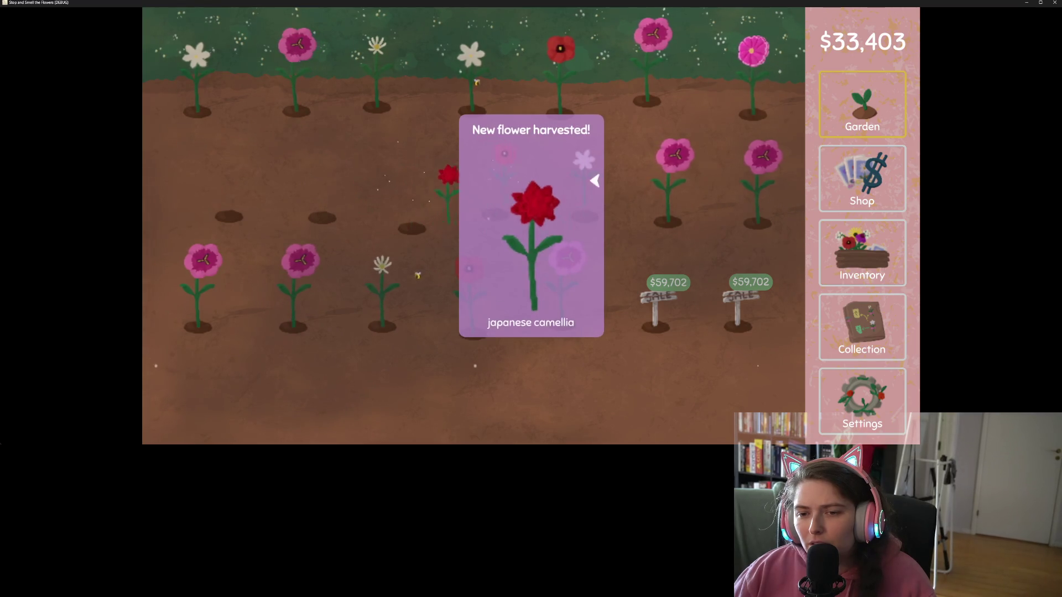
click(670, 174)
click(762, 176)
click(561, 263)
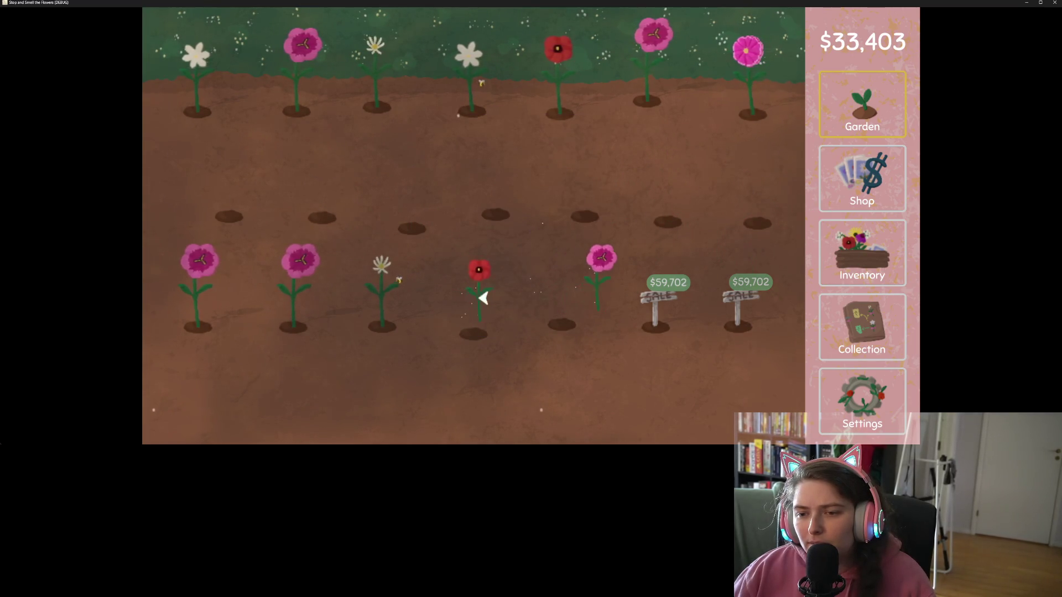
click(483, 299)
click(381, 277)
click(301, 285)
click(201, 276)
- Harvest the top-row flowers, then quit the game from the Settings panel
click(205, 72)
click(306, 75)
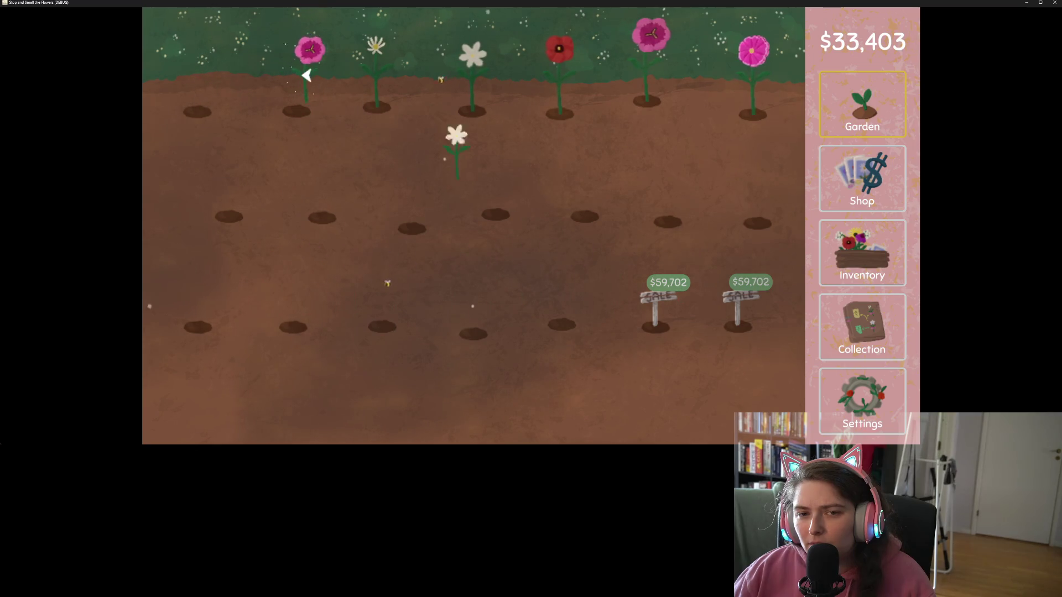
click(379, 64)
click(476, 66)
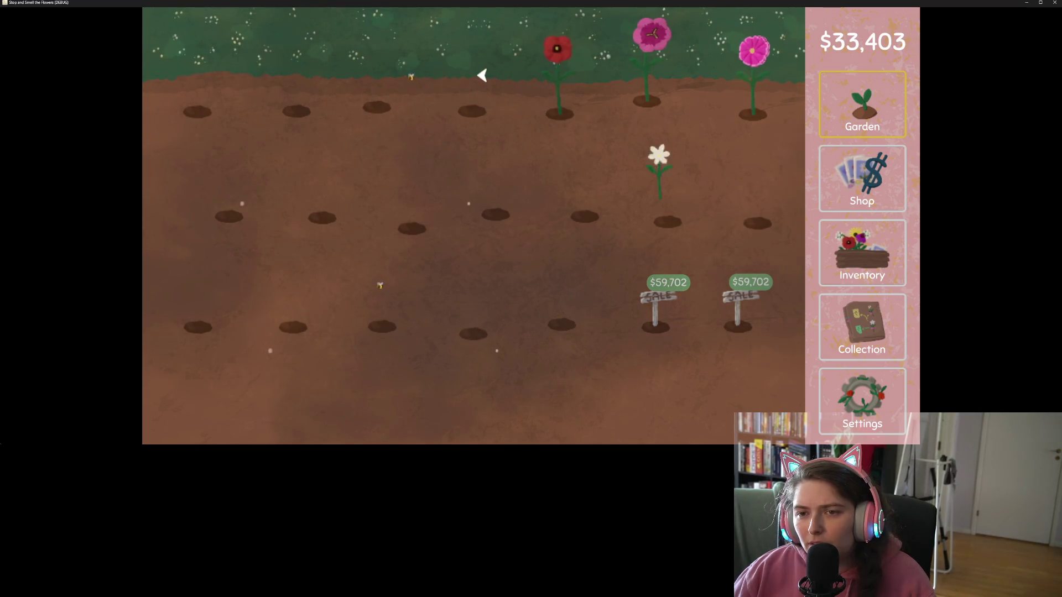
click(559, 75)
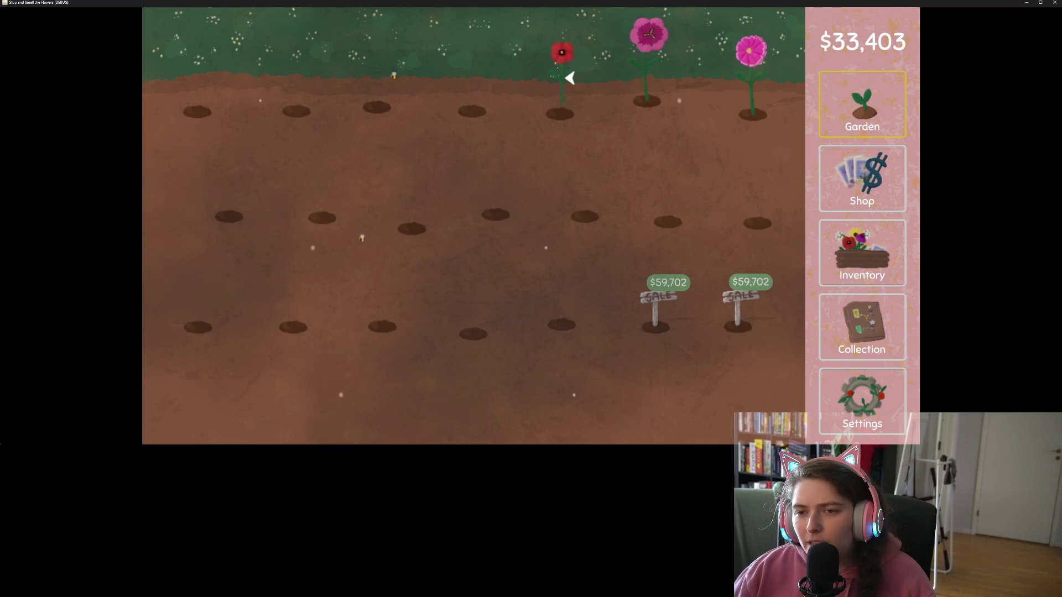
click(656, 64)
click(750, 72)
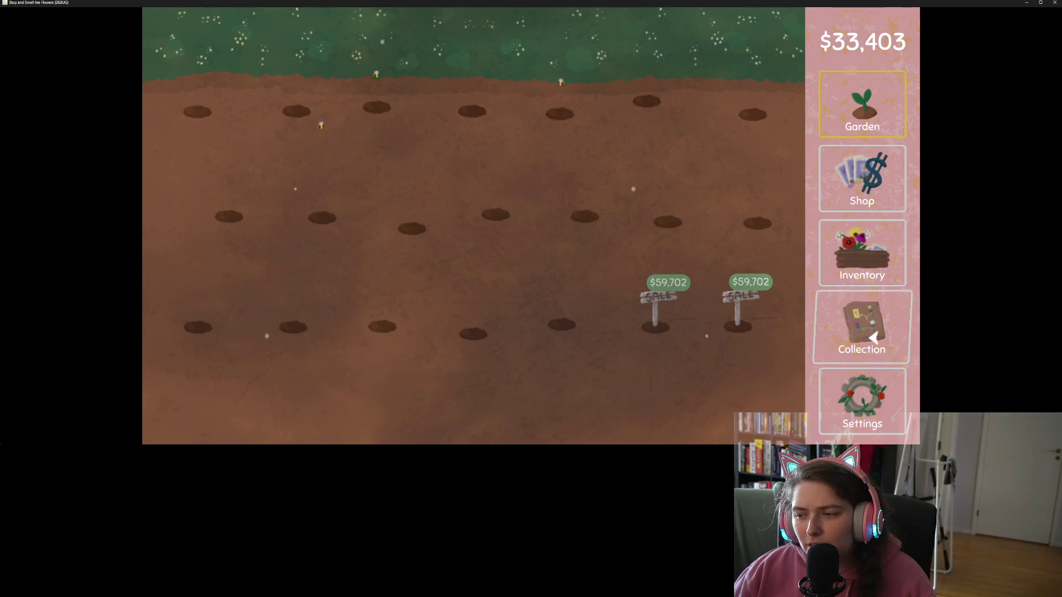
click(873, 412)
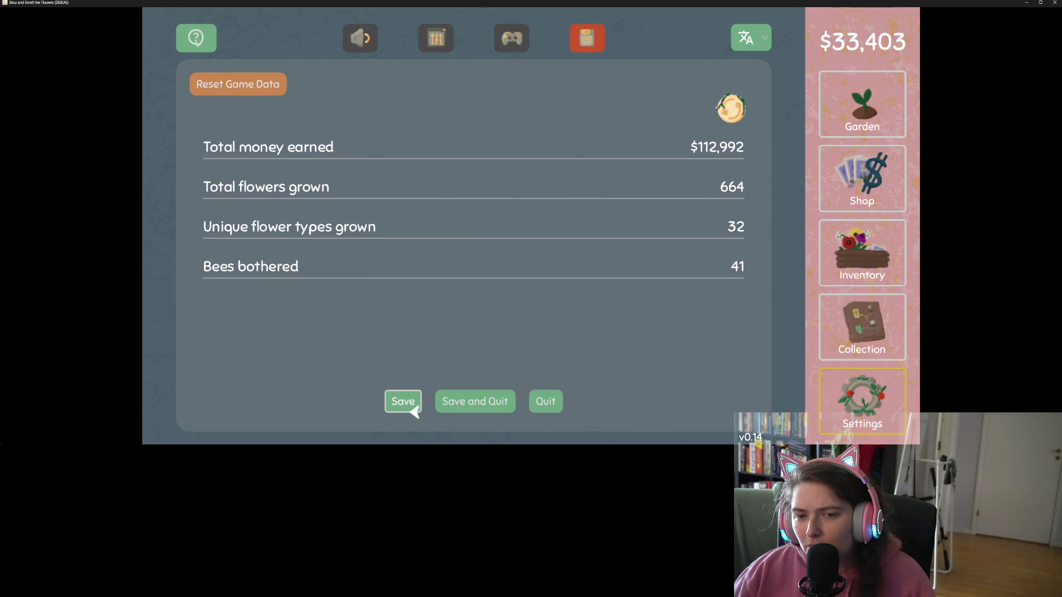
click(554, 410)
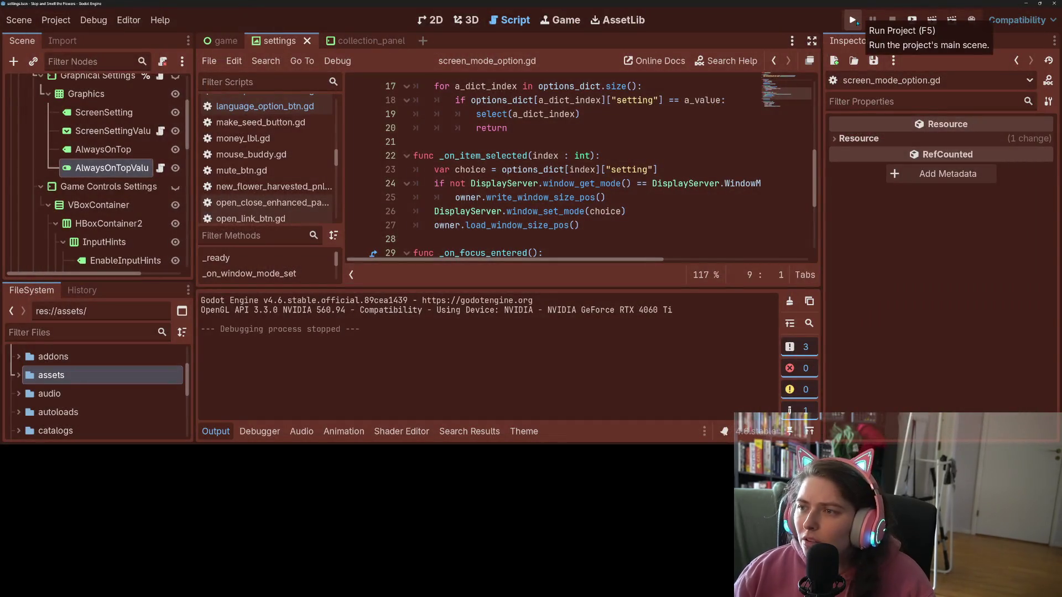
- Relaunch the game, harvest the middle-row flowers and dismiss the new-flower card
click(853, 20)
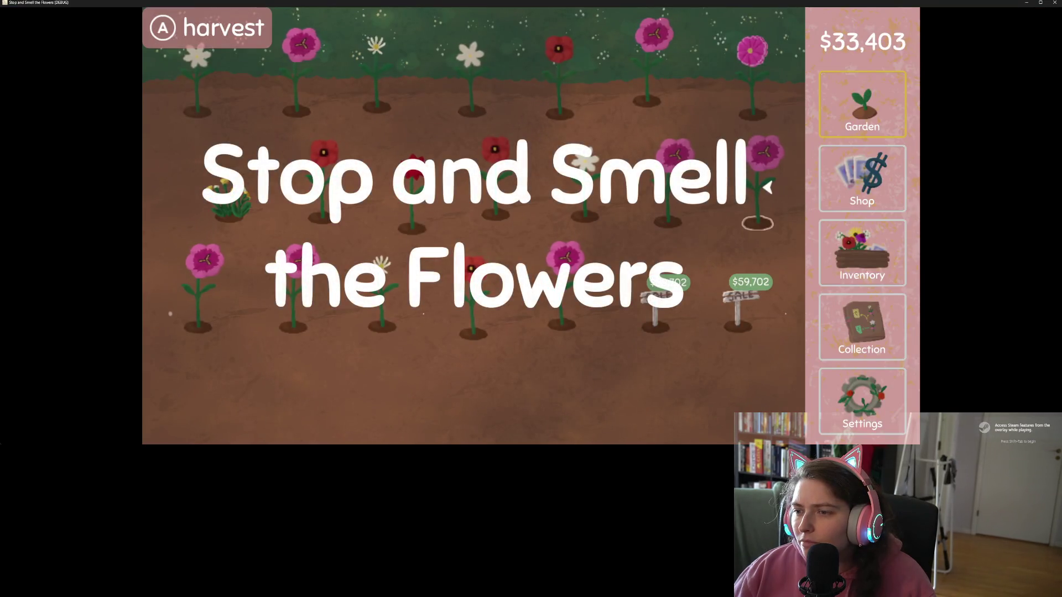
click(766, 187)
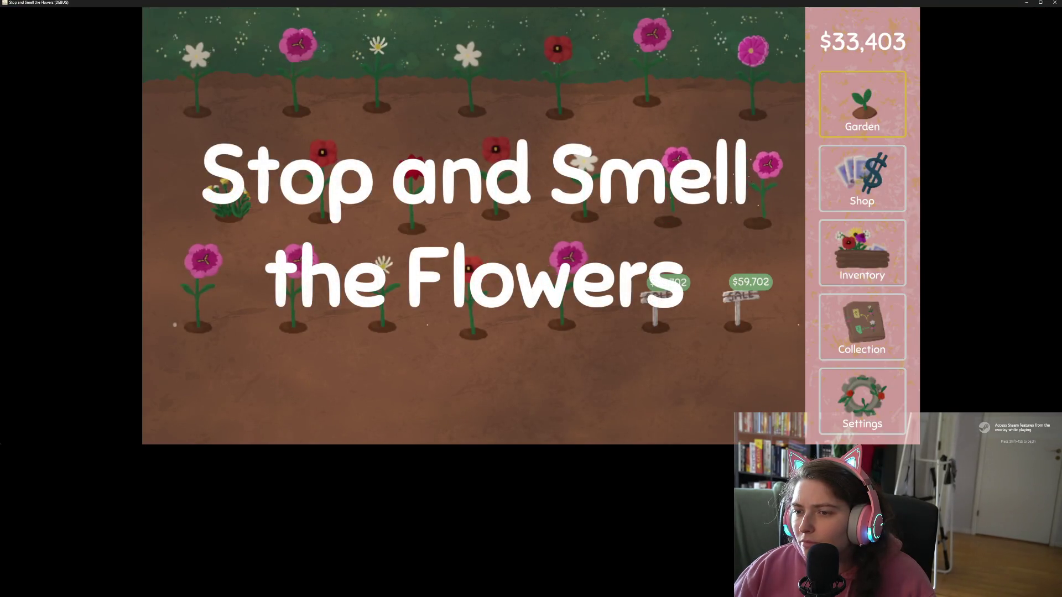
click(675, 166)
click(589, 166)
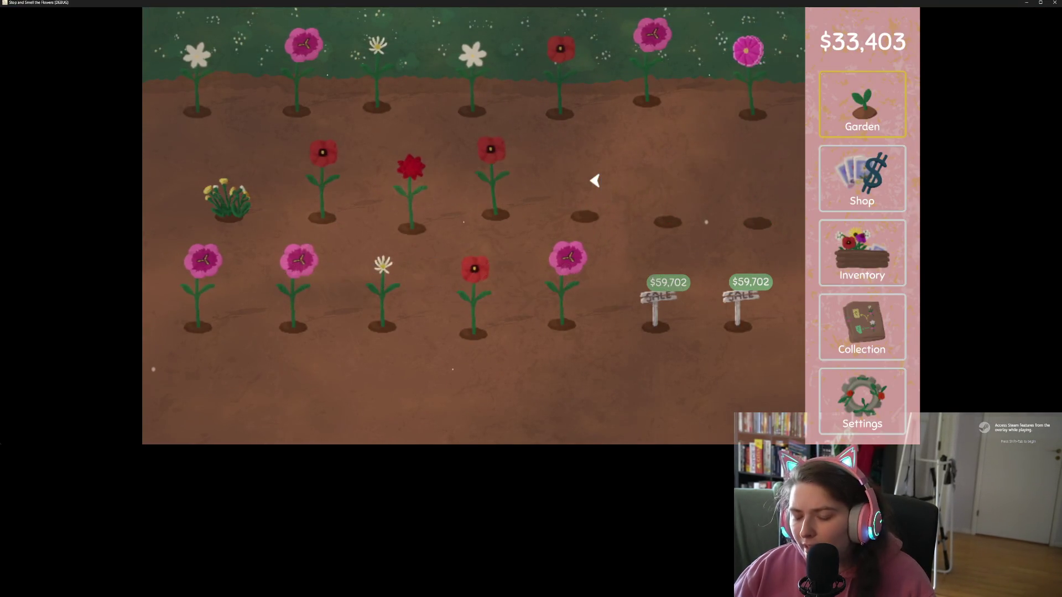
click(492, 166)
click(412, 174)
click(229, 193)
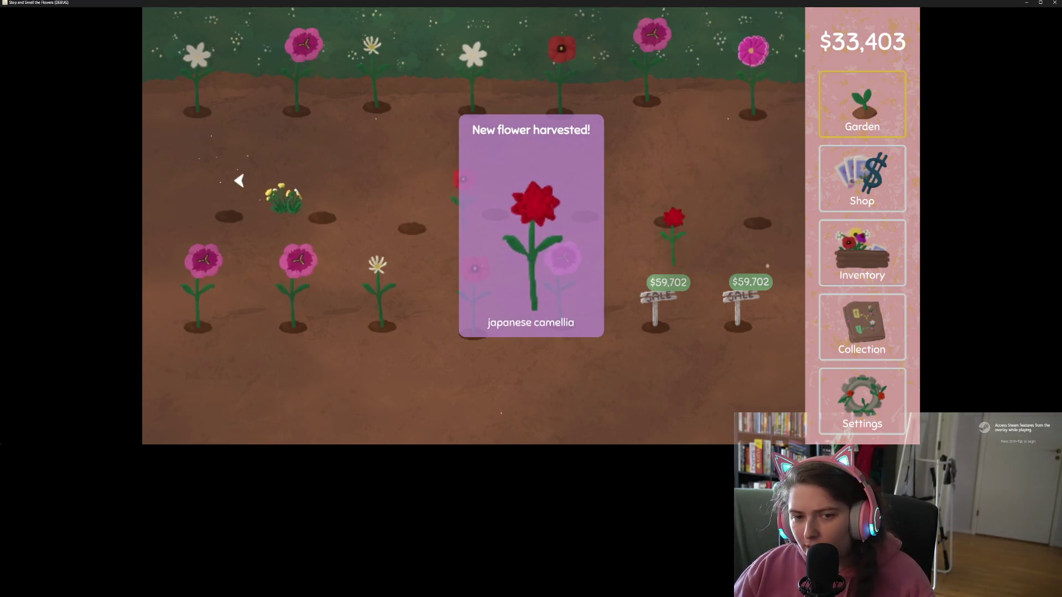
- Harvest every flower in the top row of the garden
click(199, 60)
click(302, 55)
click(379, 64)
click(473, 61)
click(570, 78)
click(650, 60)
click(760, 74)
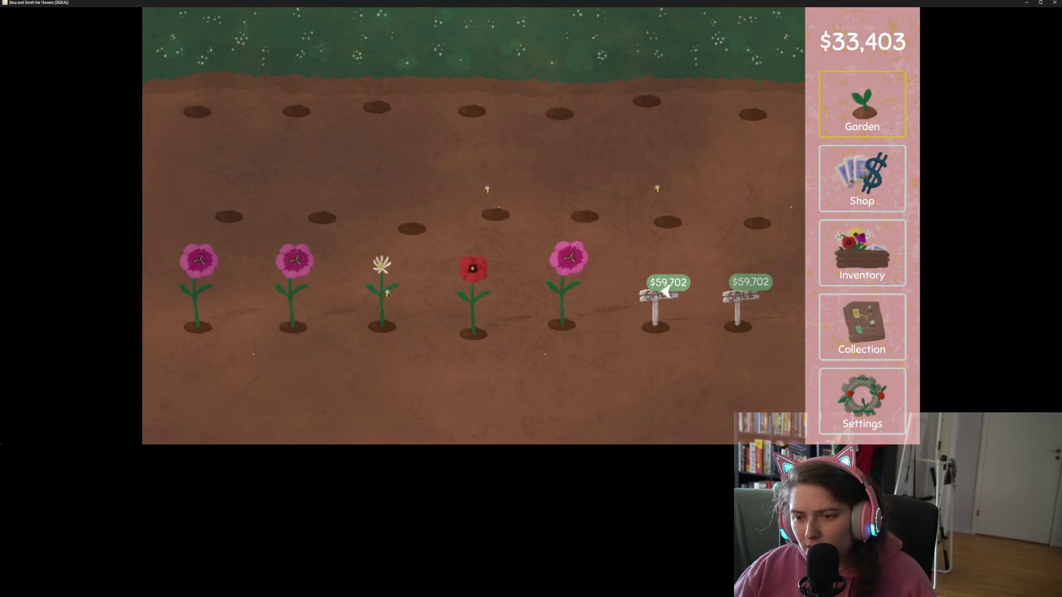
- Harvest the bottom-row flowers, then close the game with Just Quit
click(568, 280)
click(473, 282)
click(390, 288)
click(301, 290)
click(207, 291)
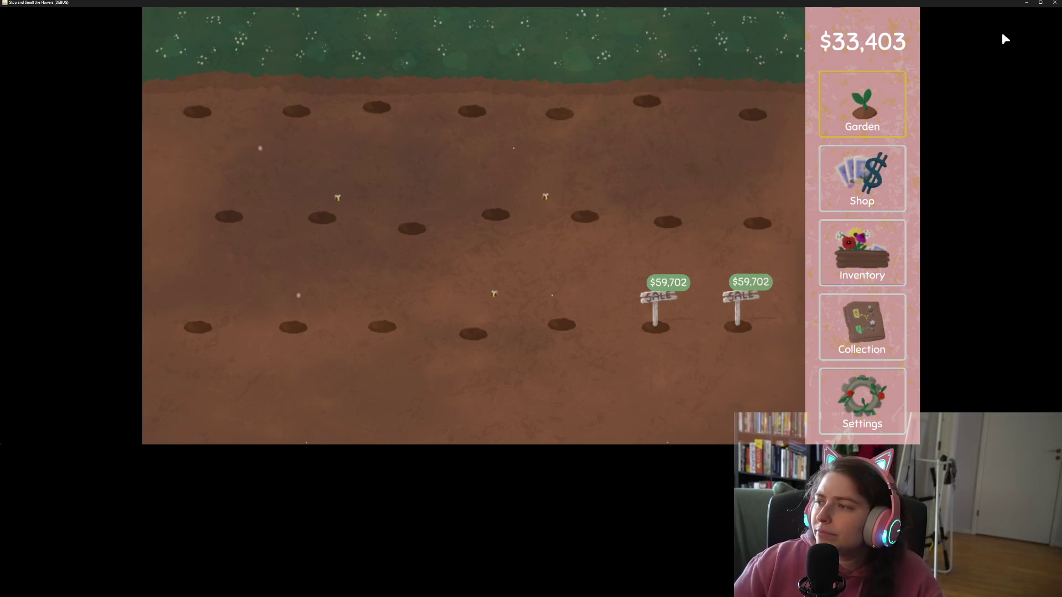
click(1054, 2)
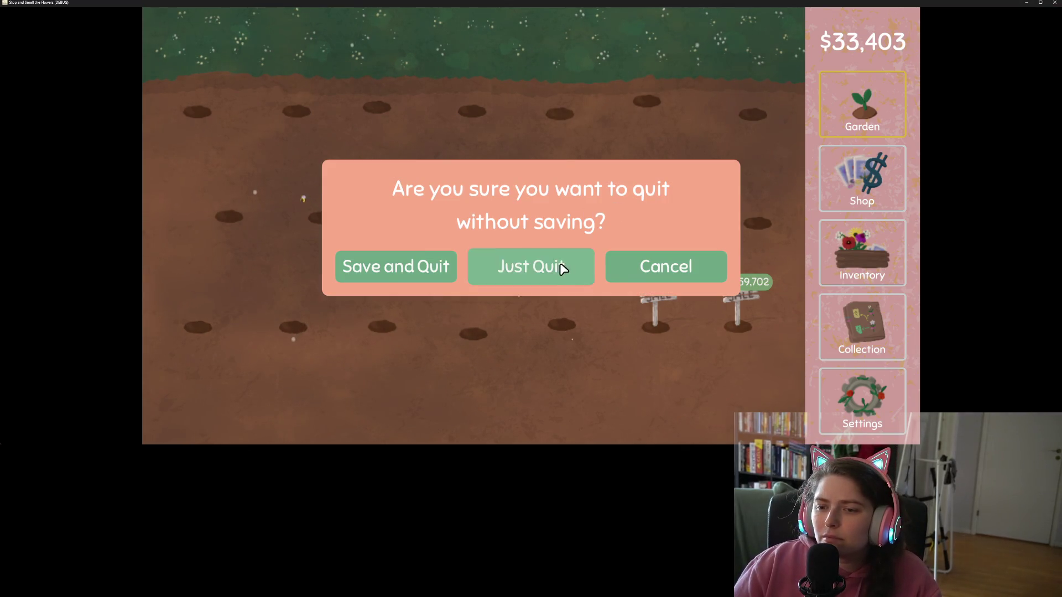
click(562, 266)
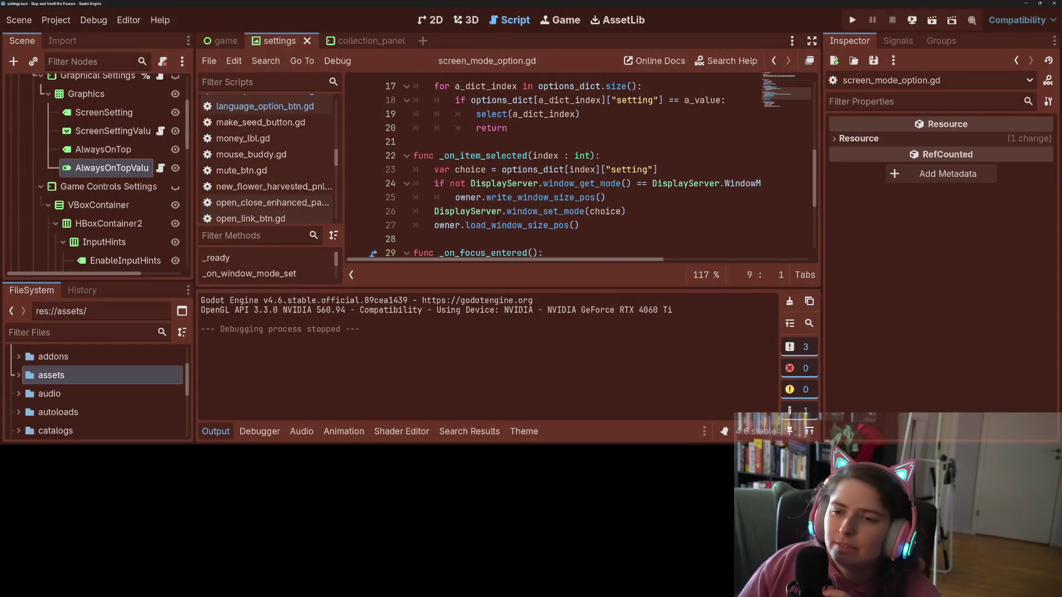
- Write the GitHub Desktop commit summary 'adds teleporting mouse on more items in settings', then return to Godot
key(alt+Tab)
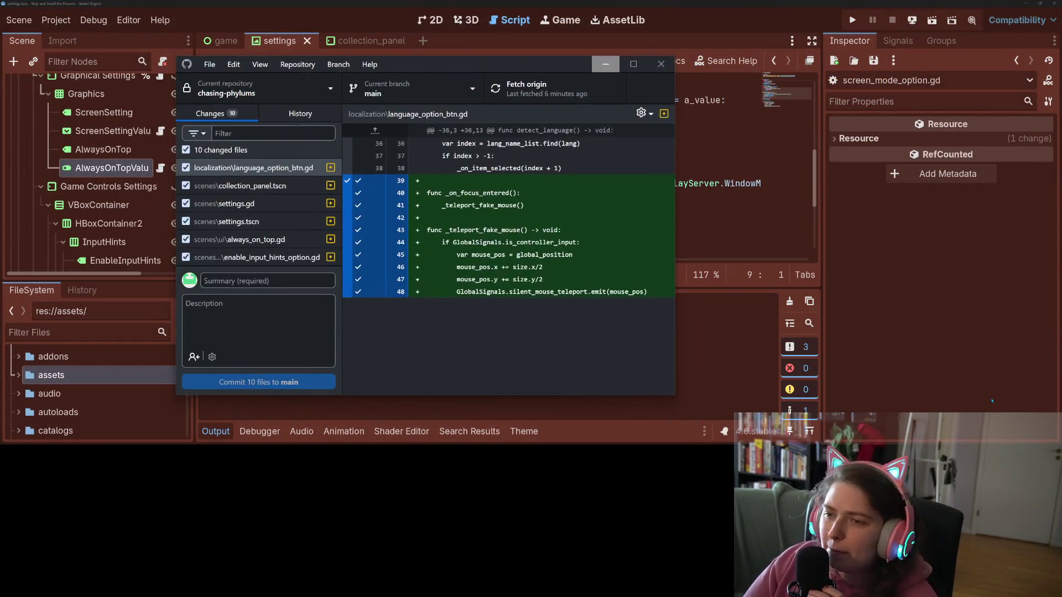
scroll(274, 228, down, 1)
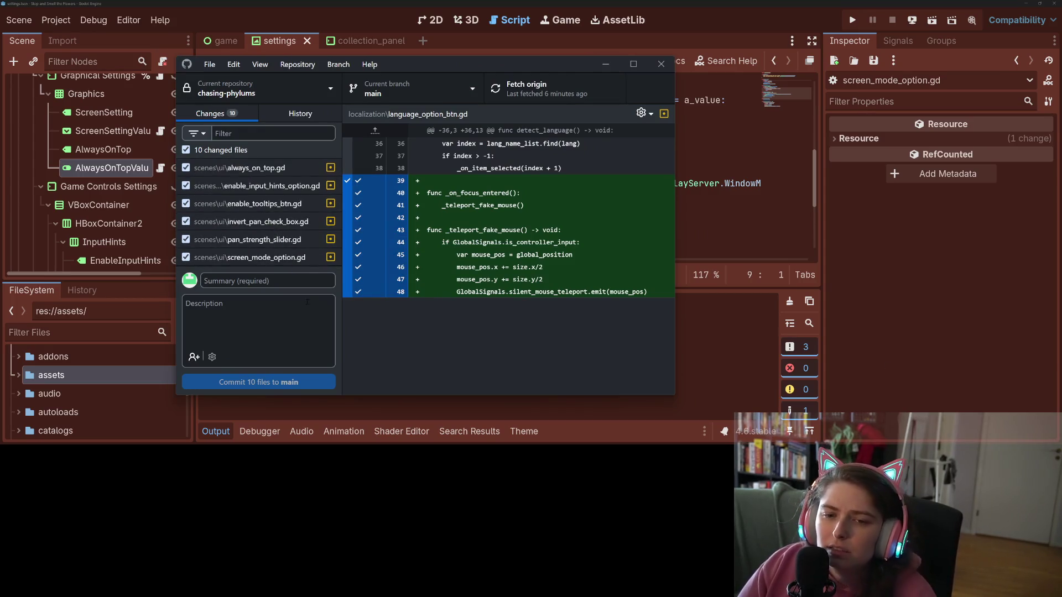
click(316, 281)
text(adds teleporting mouse on more)
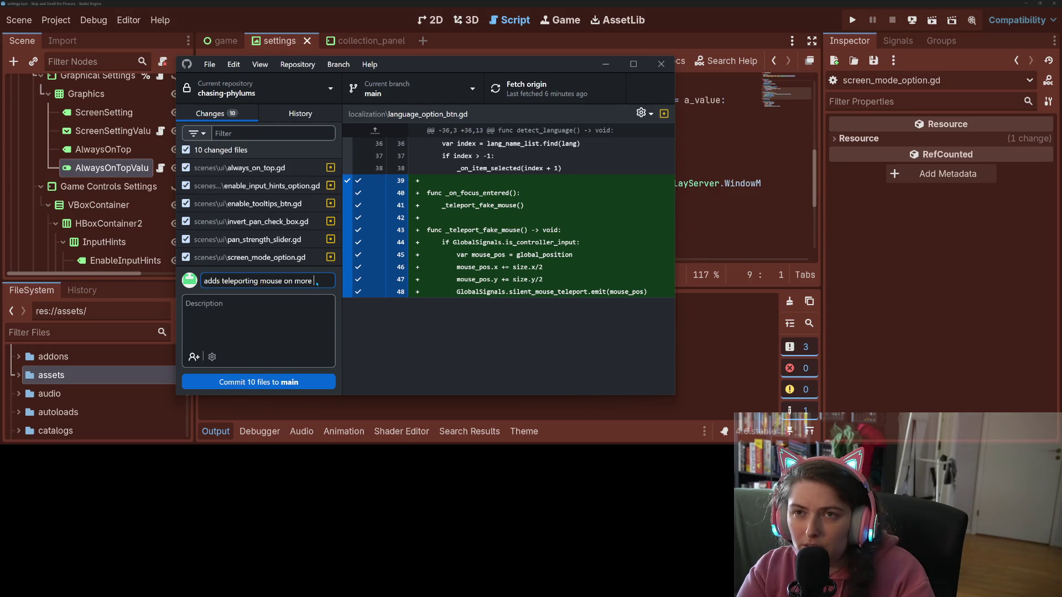
text(in settings)
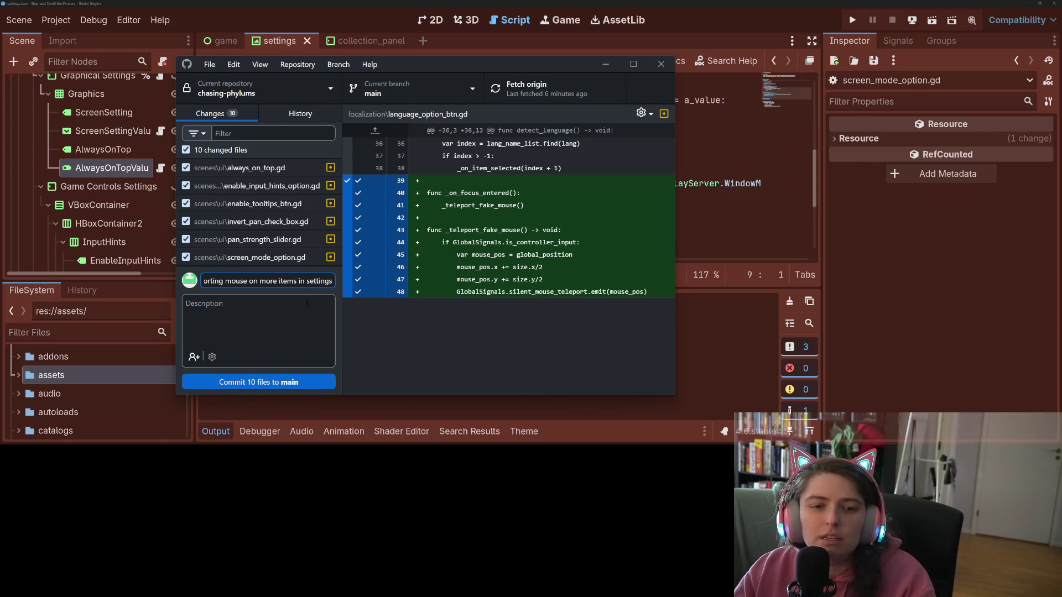
key(alt+Tab)
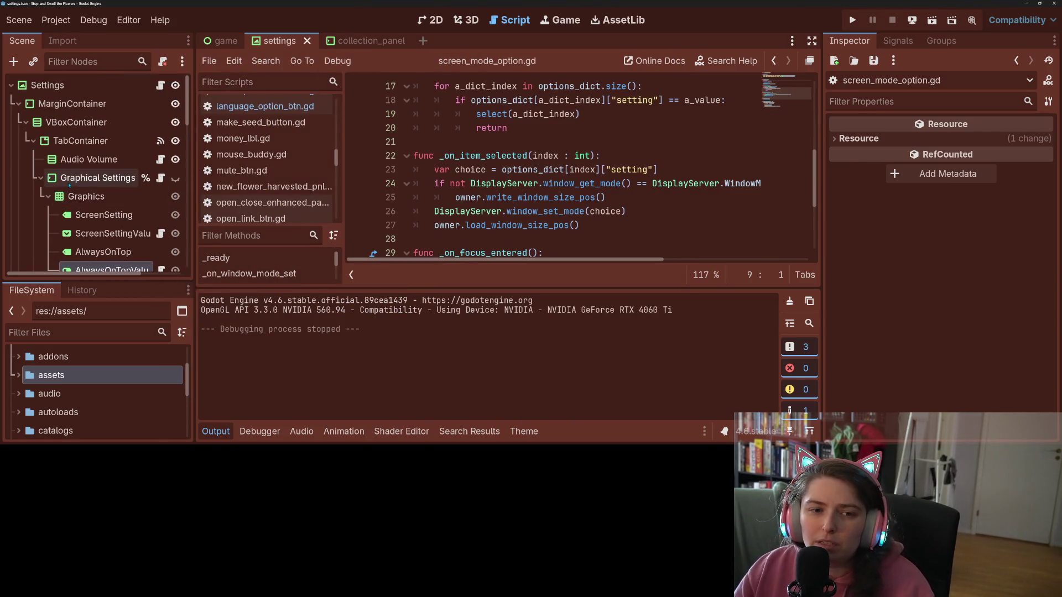
- Open the custom volume bar scene and connect VolumeSlider's focus_entered signal to a new handler
click(161, 159)
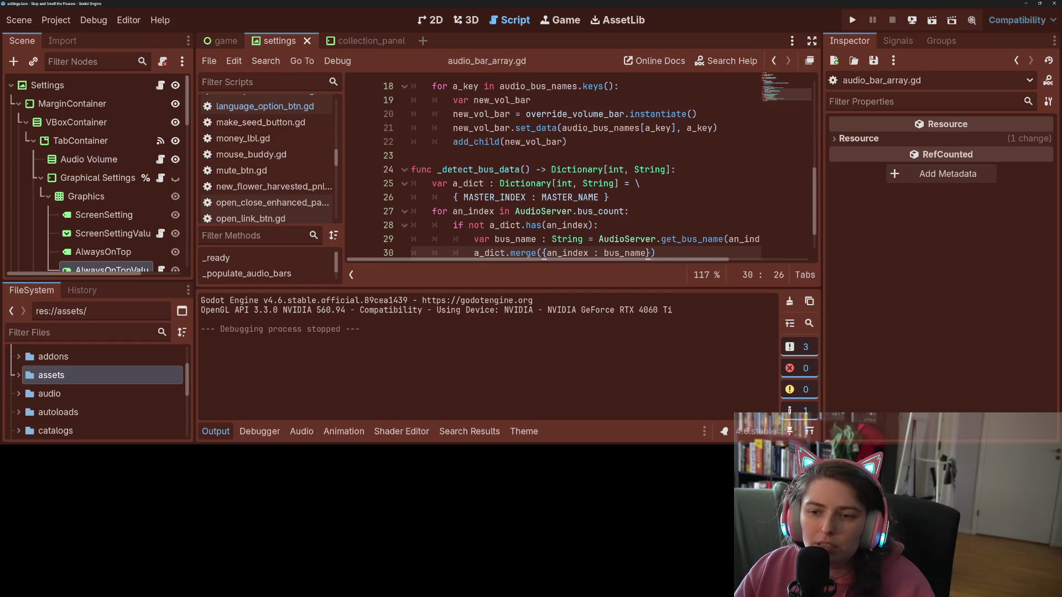
scroll(553, 166, up, 3)
scroll(141, 188, down, 2)
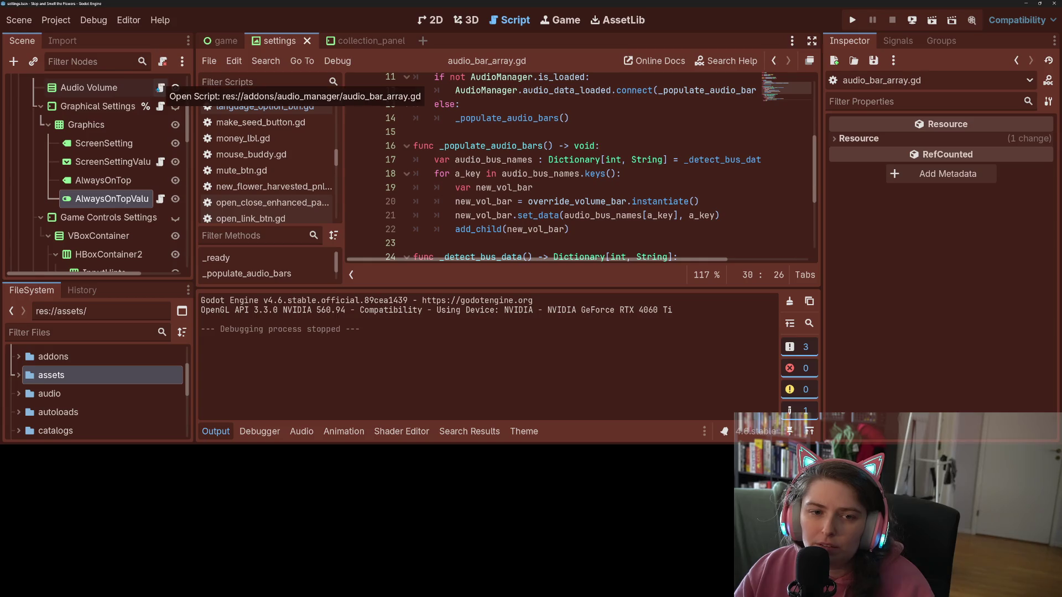
click(91, 87)
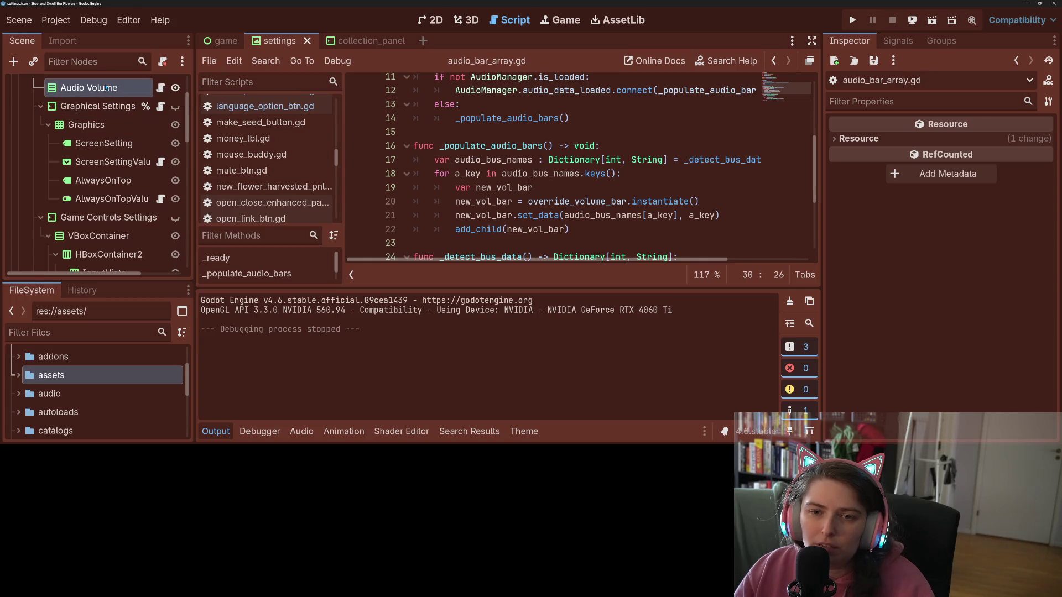
click(961, 184)
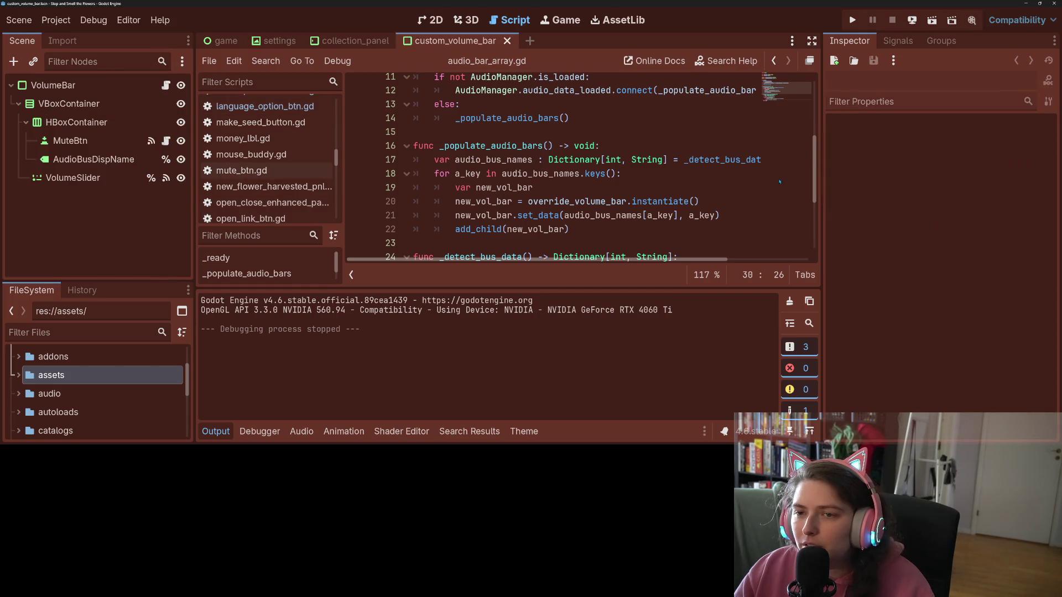
click(68, 178)
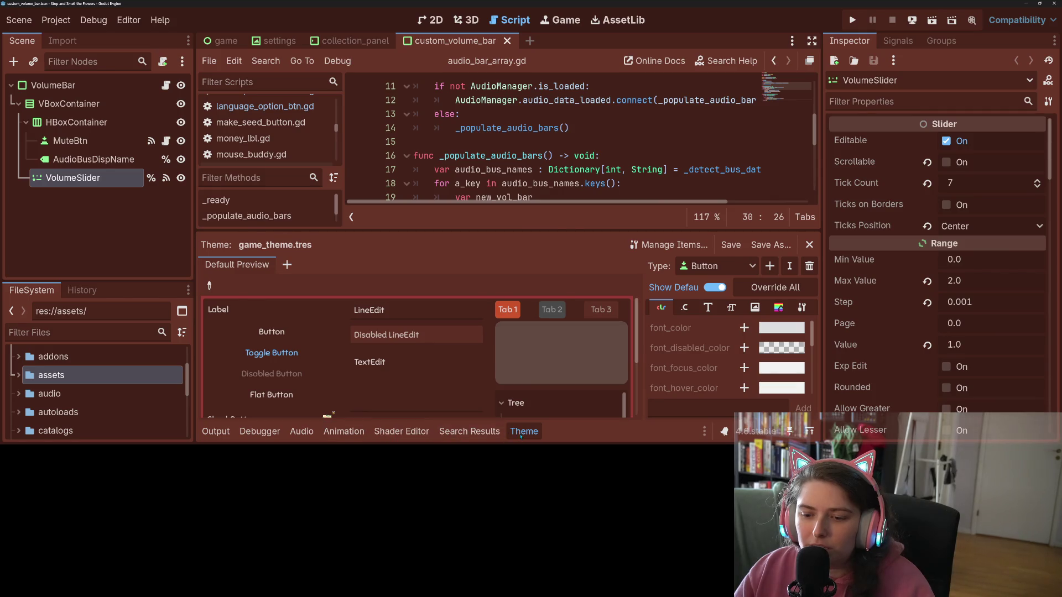
click(524, 432)
click(898, 41)
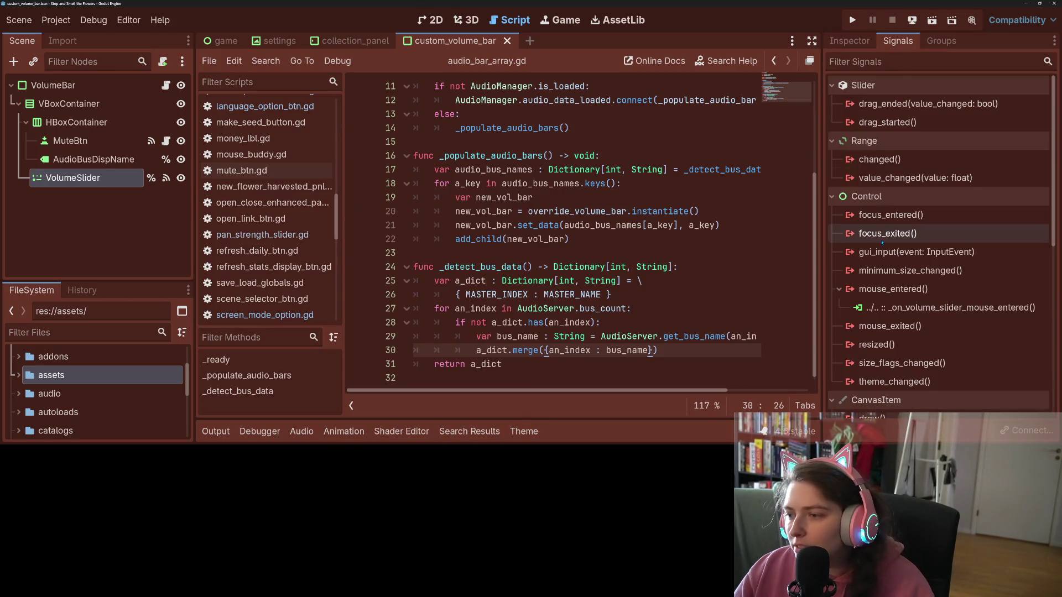
right_click(922, 215)
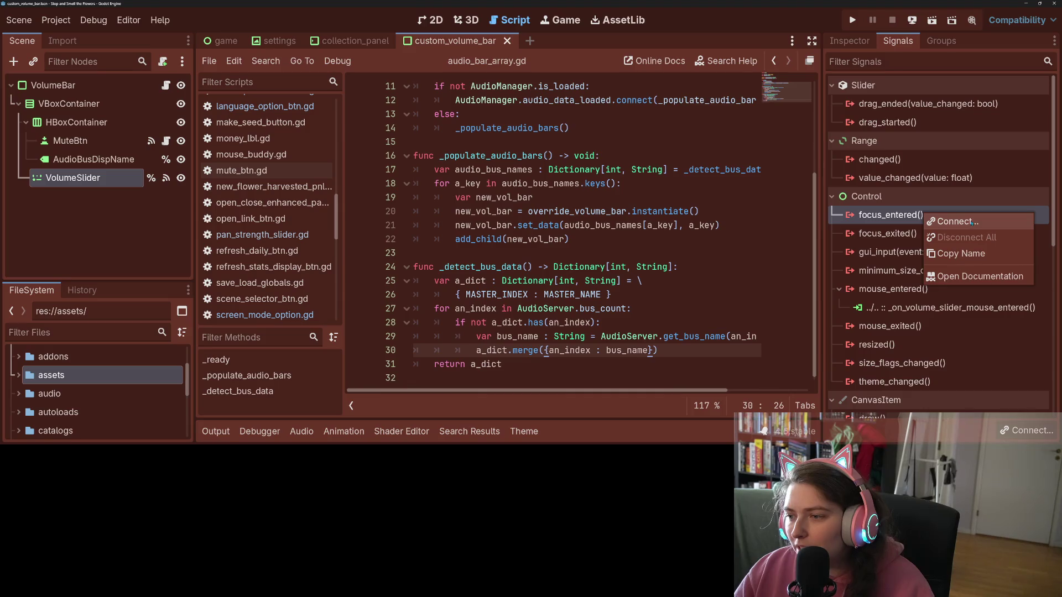
click(972, 222)
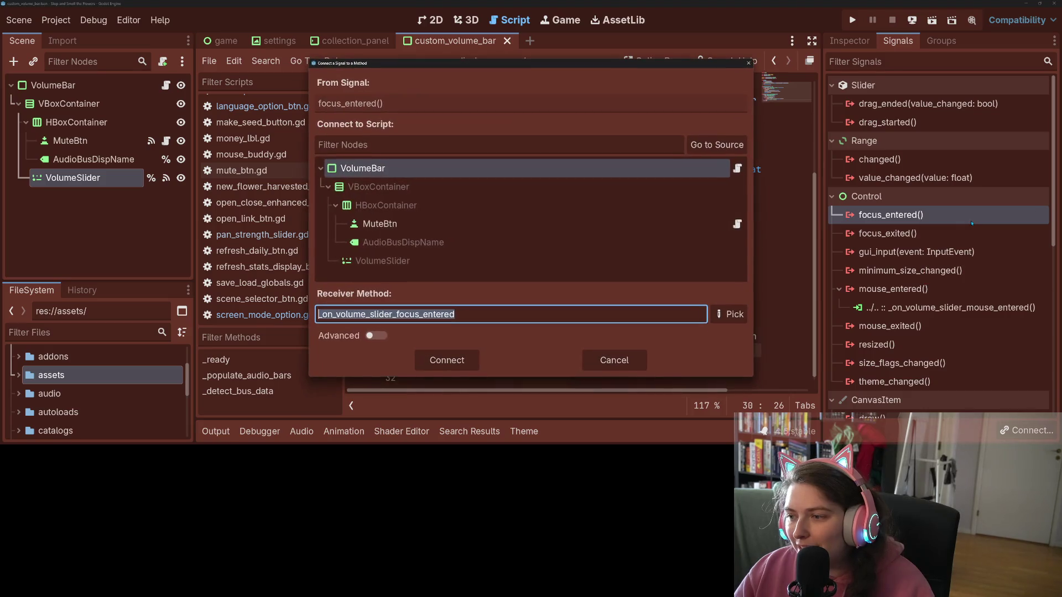
click(443, 360)
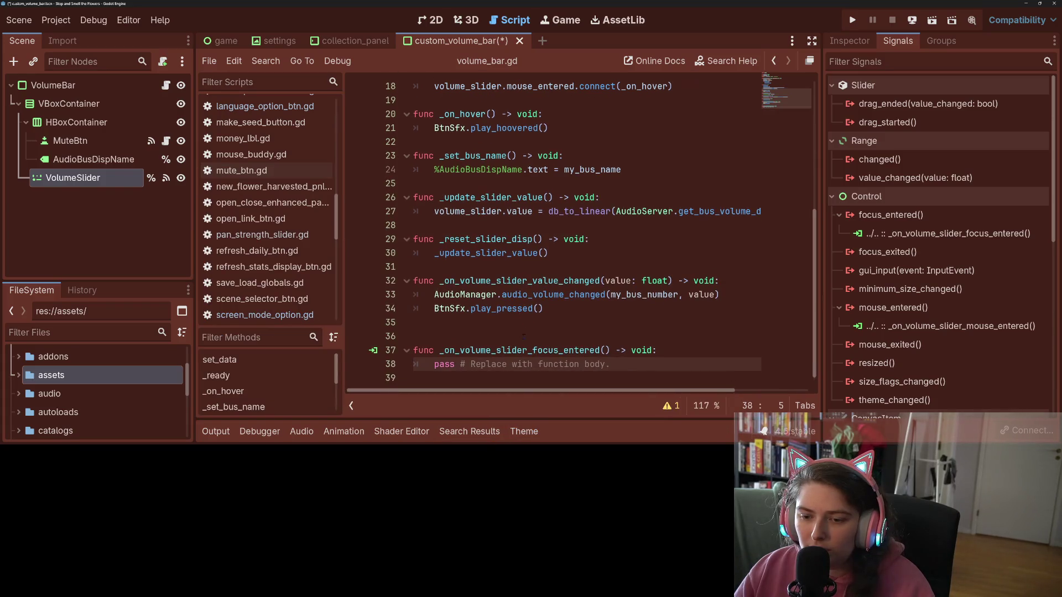
- Paste the saved _teleport_fake_mouse function below the handler from clipboard history
click(546, 375)
key(Return)
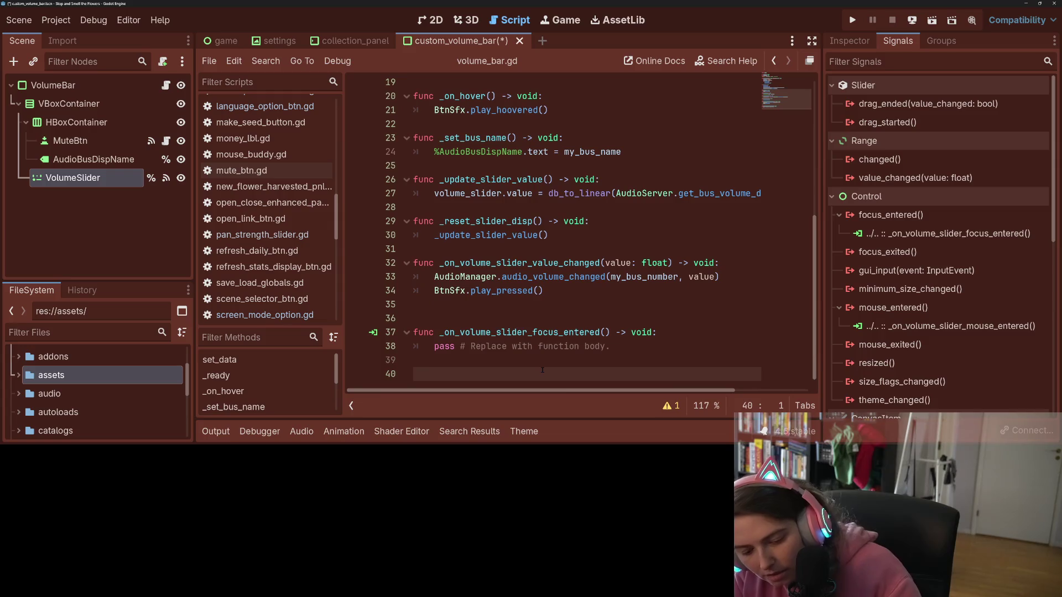
key(super+v)
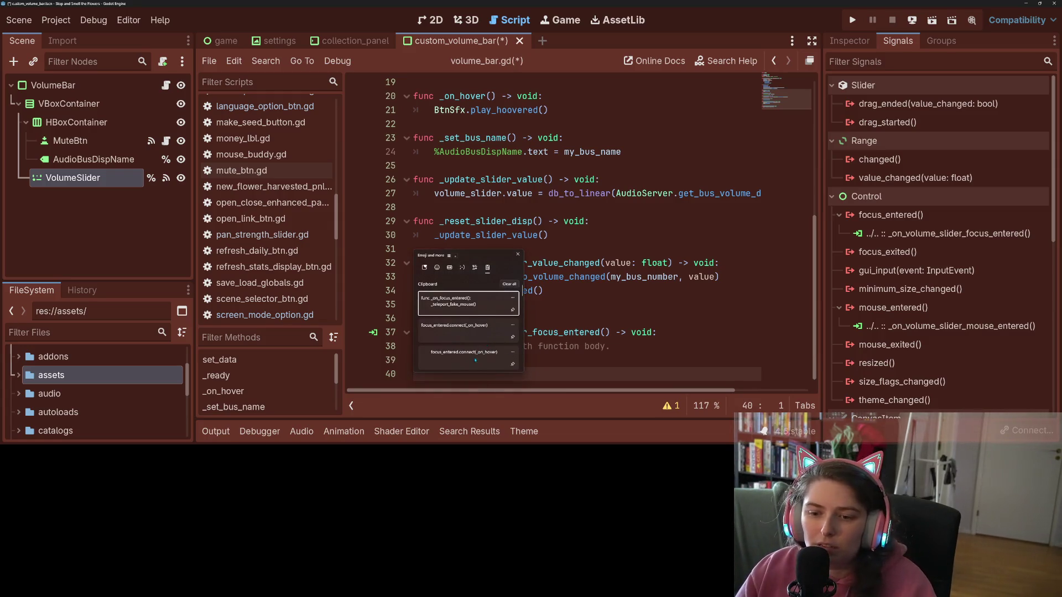
scroll(475, 360, down, 5)
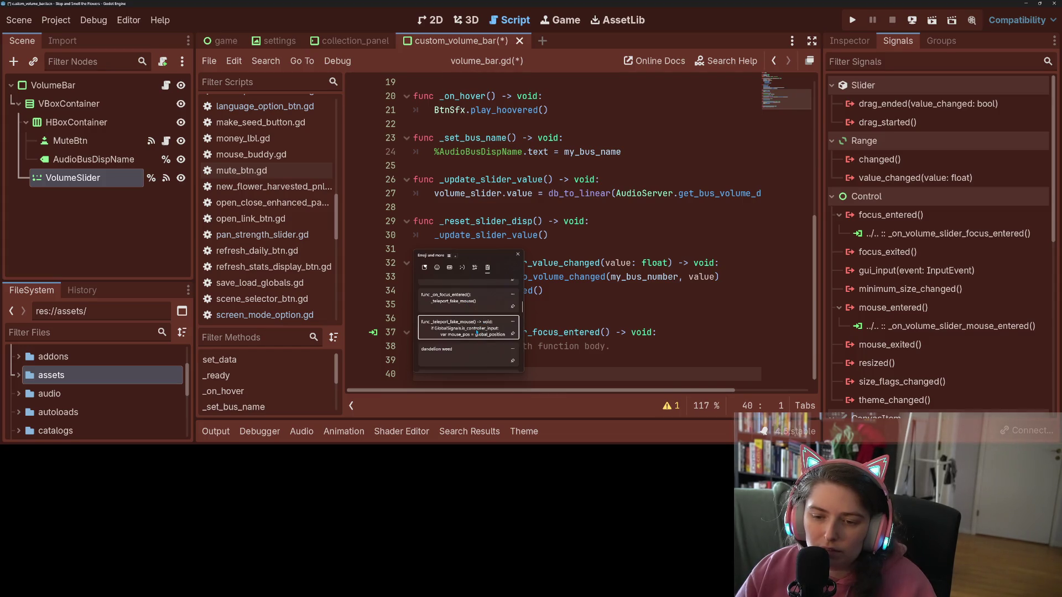
click(477, 333)
- Replace the handler's placeholder with a _teleport_fake_mouse() call and save
double_click(471, 309)
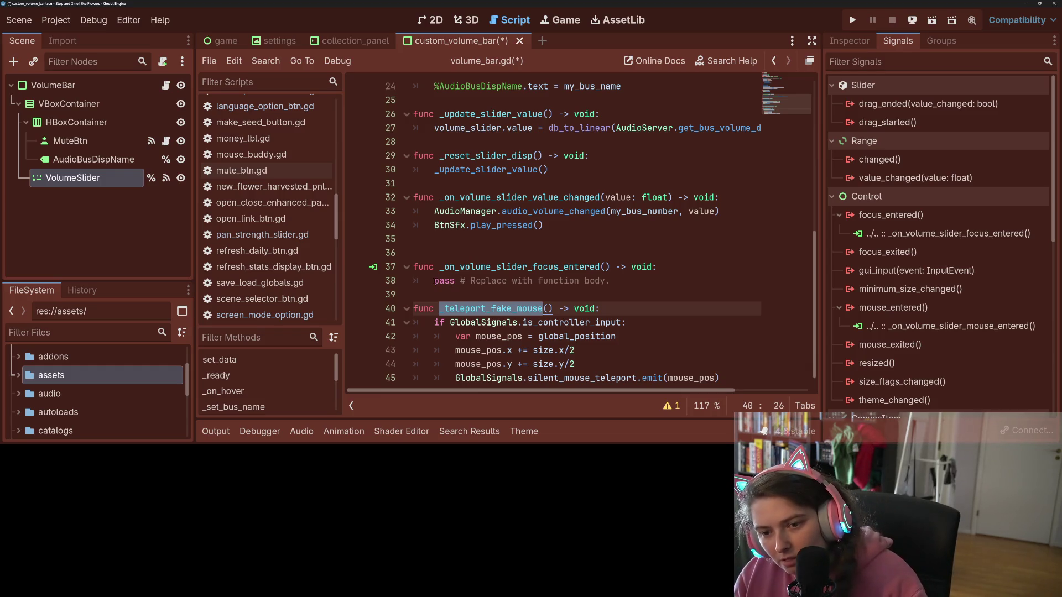
key(ctrl+c)
click(634, 286)
key(shift+Home)
key(ctrl+v)
text(())
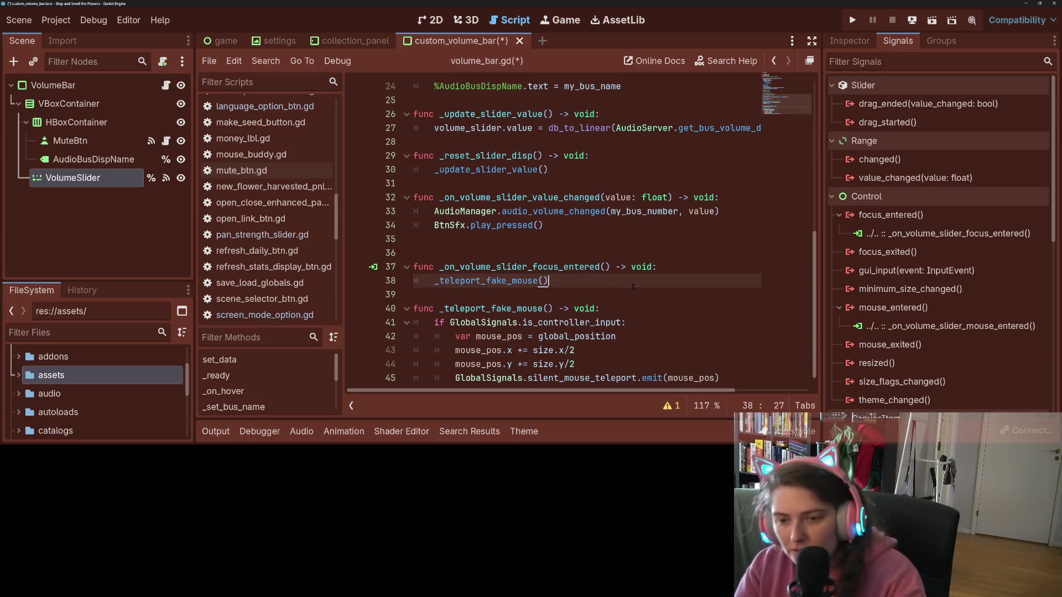
key(ctrl+s)
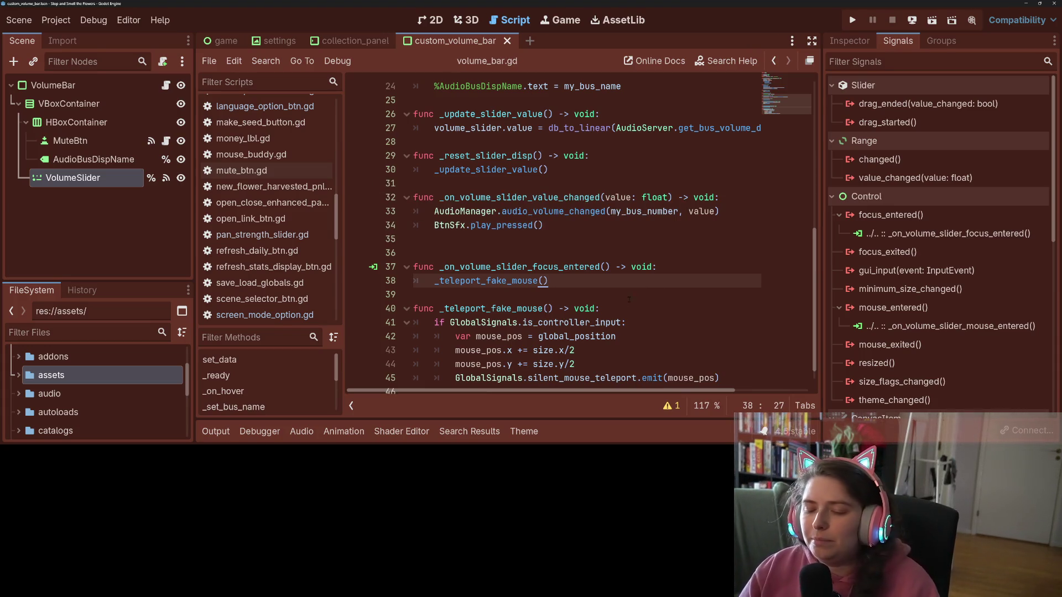
- Set the fake mouse x offset to size.x + 10.0, save, and run the game
scroll(629, 299, down, 1)
click(586, 322)
click(581, 340)
text(+ 10.0)
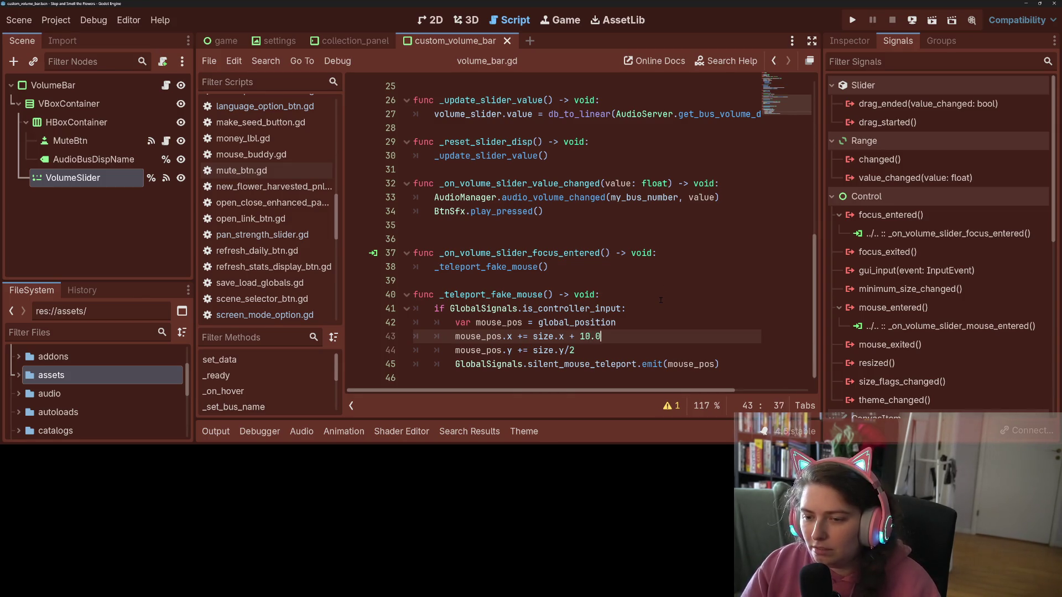
key(ctrl+s)
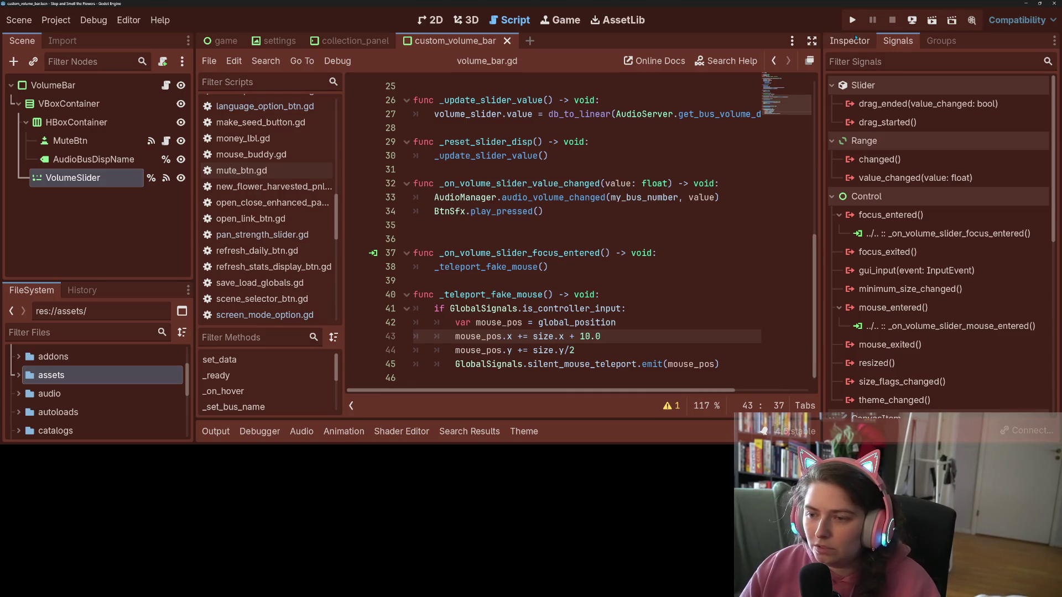
click(854, 21)
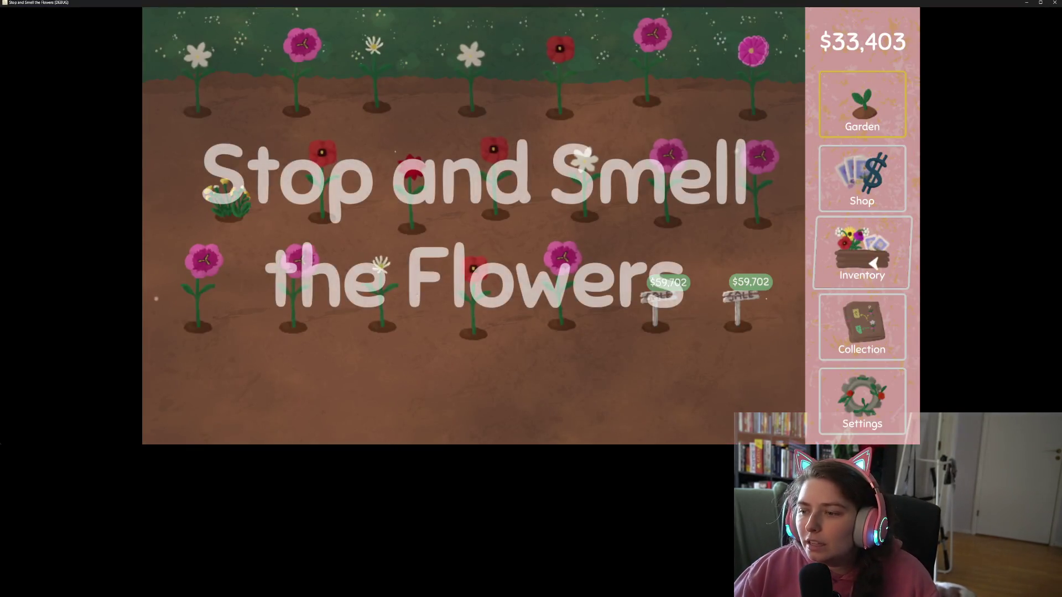
- Check the volume sliders on the game's settings screen, then quit without saving
click(873, 412)
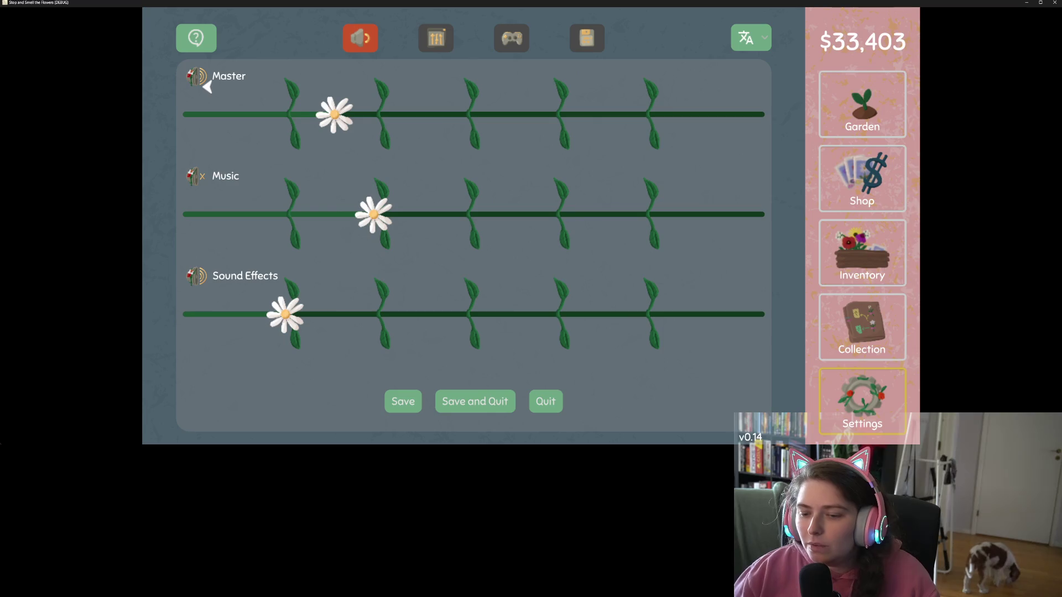
click(1055, 2)
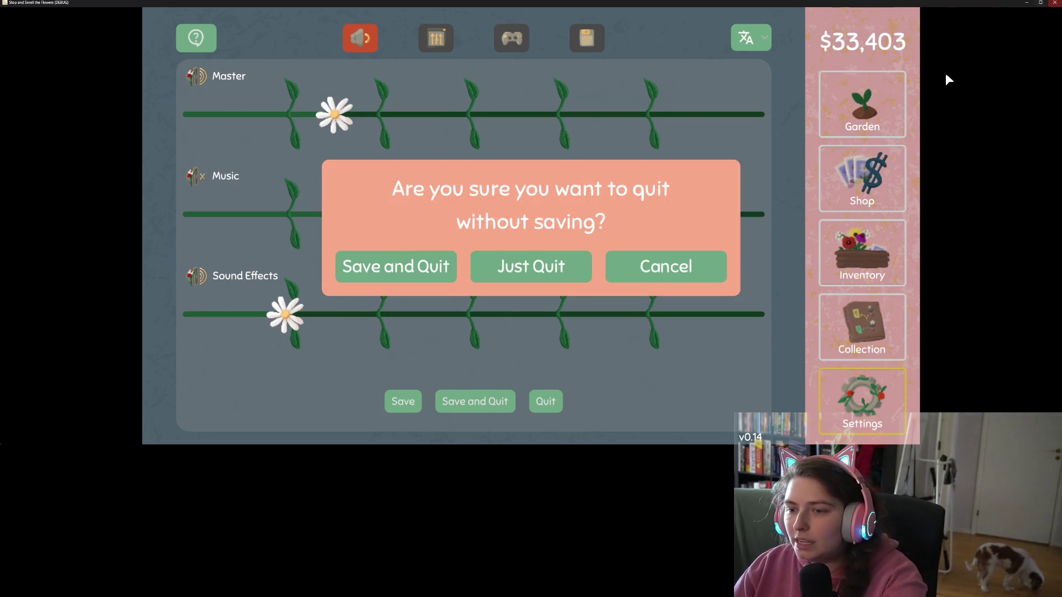
click(540, 267)
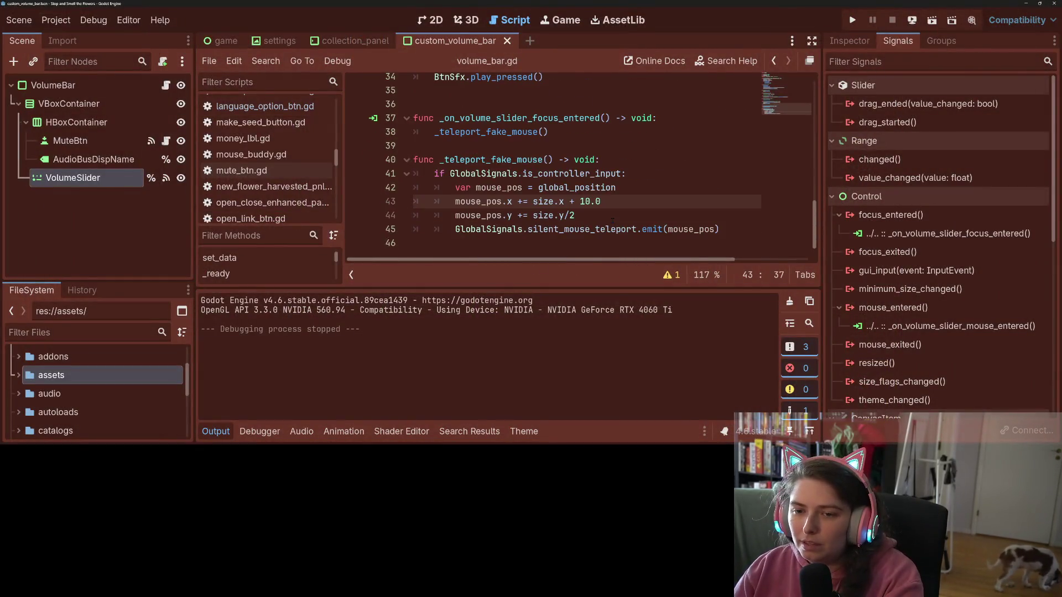
- Change the x offset to size.x - 10.0, relaunch, and shrink the game window on Settings
double_click(571, 201)
text(-)
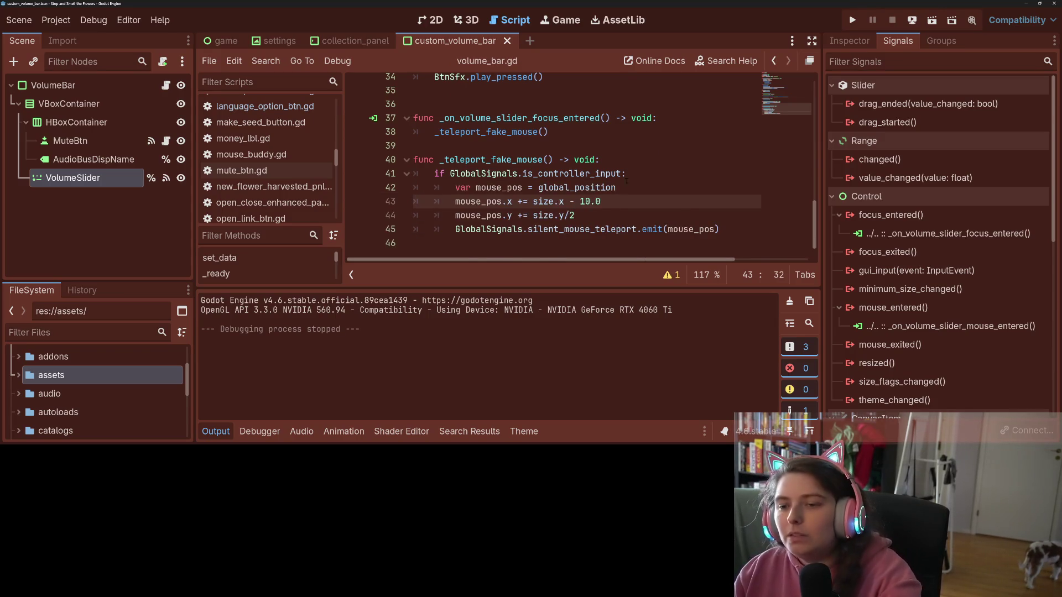
click(852, 20)
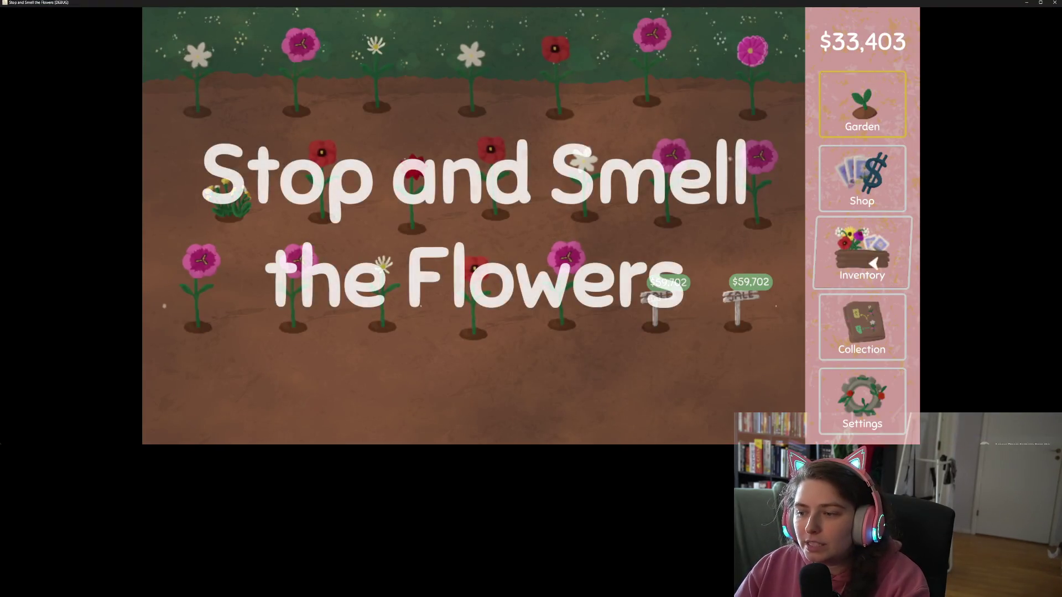
click(872, 410)
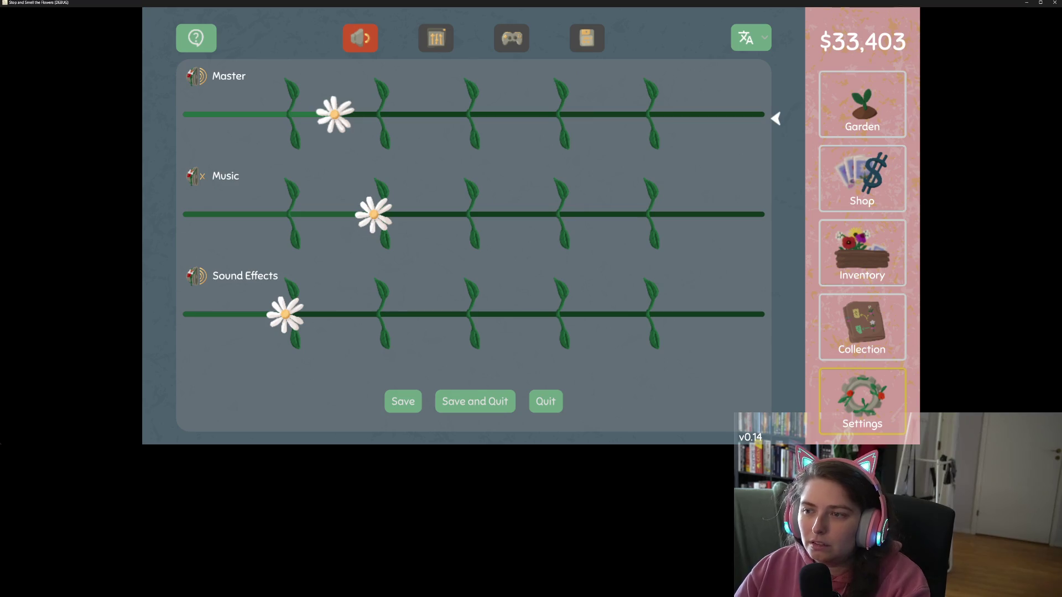
mouse_move(873, 3)
mouse_down()
mouse_move(714, 100)
mouse_move(586, 134)
mouse_up()
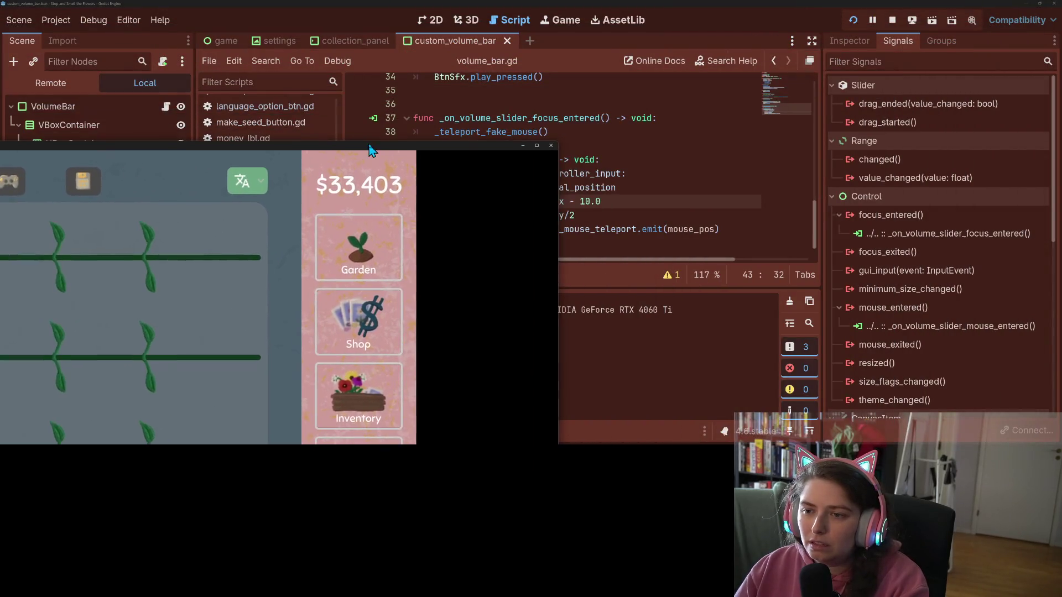
- Change the vertical offset on line 44 to size.y/2 - 5.0 and save
click(610, 212)
text(- 10.0)
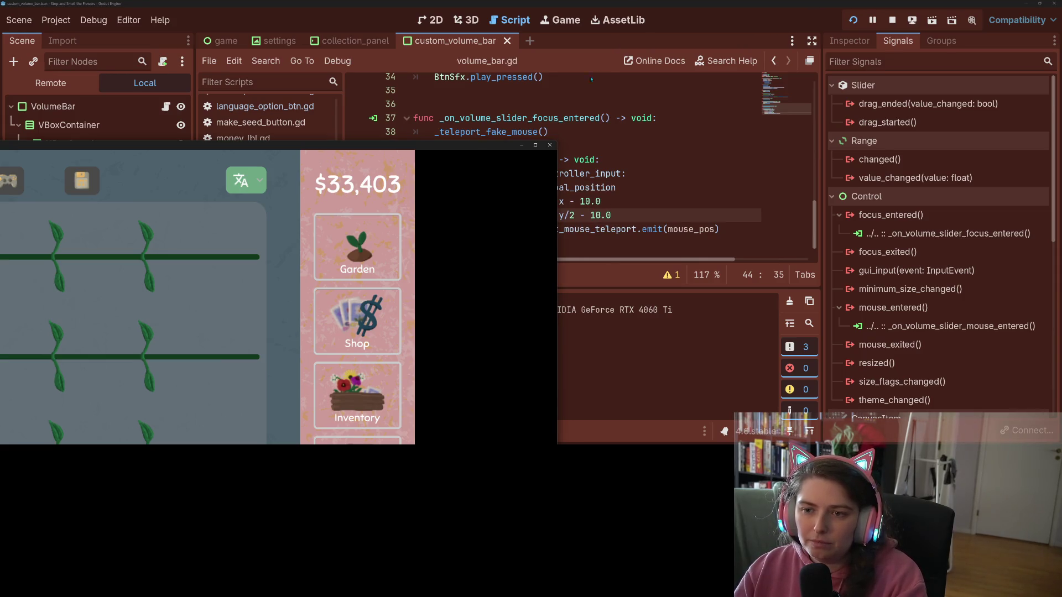
drag(506, 148, 612, 5)
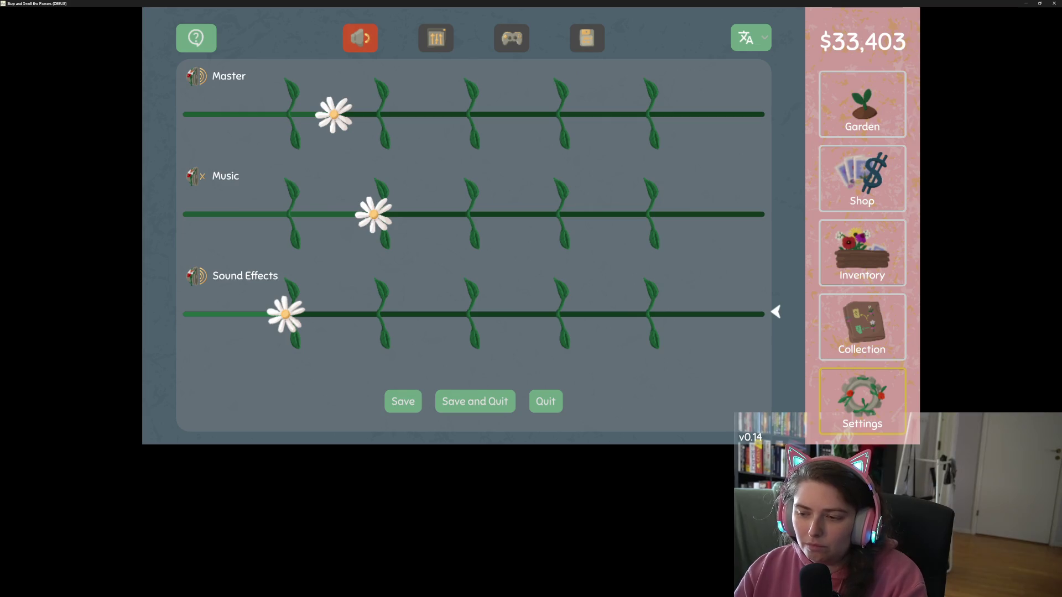
double_click(850, 3)
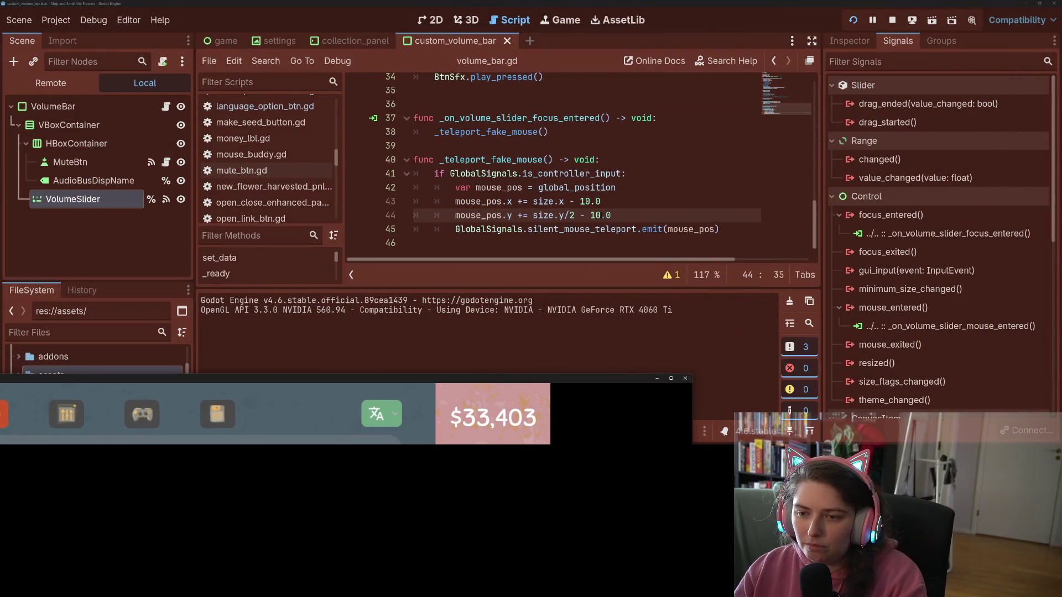
mouse_move(590, 215)
mouse_down()
mouse_move(614, 215)
mouse_move(601, 215)
mouse_up()
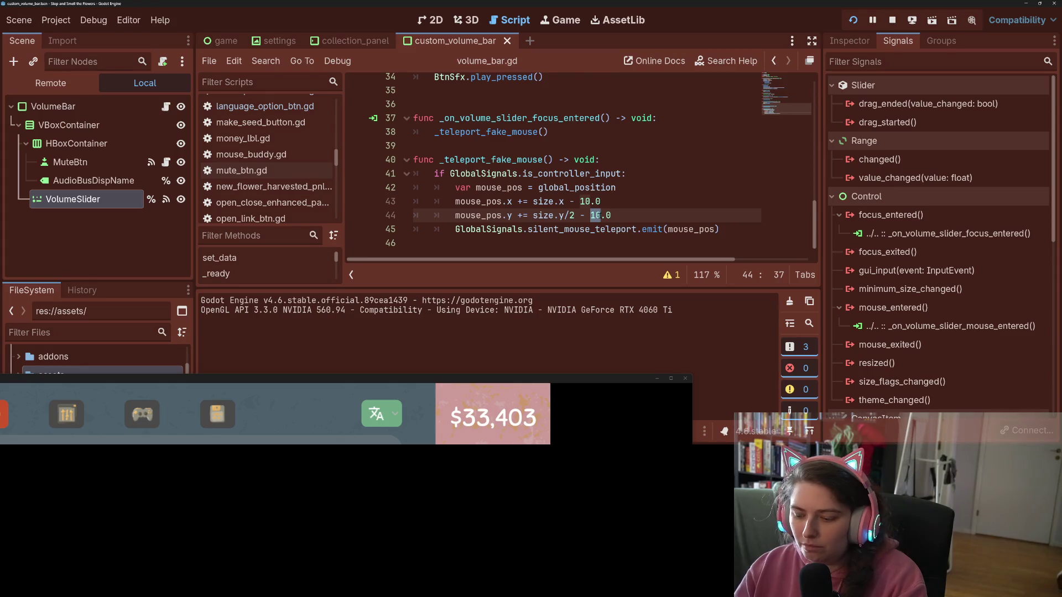
text(5)
key(ctrl+s)
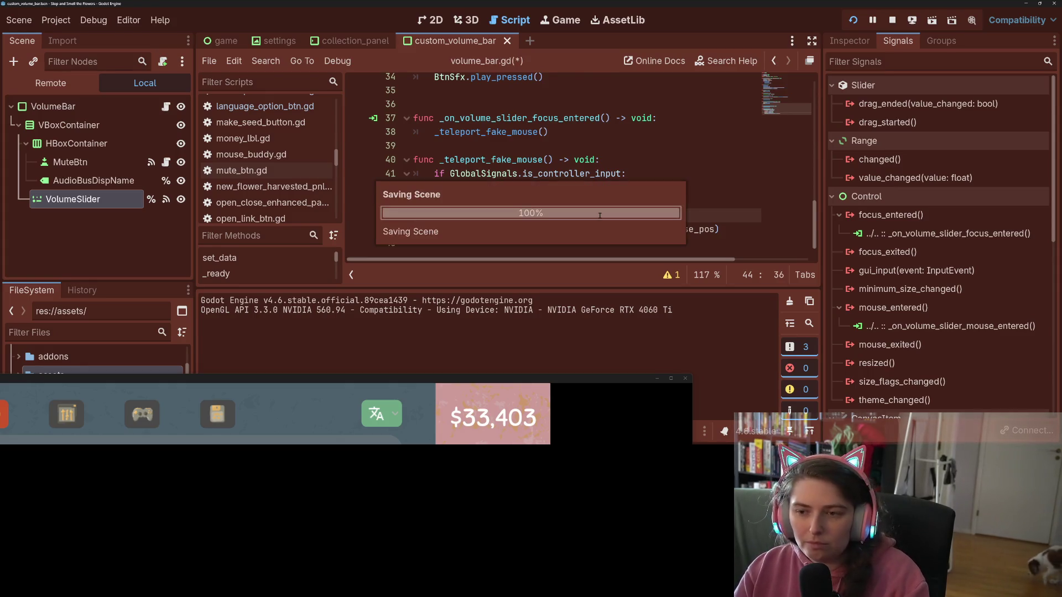
- Move controller focus across the volume sliders in the game, then quit without saving
click(671, 378)
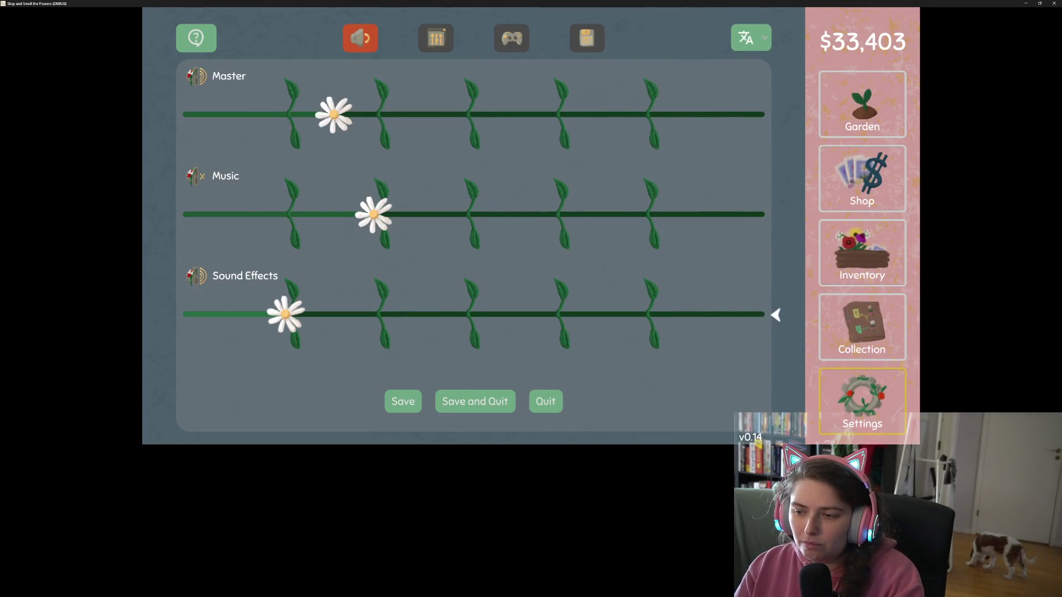
key(Up)
key(Up)
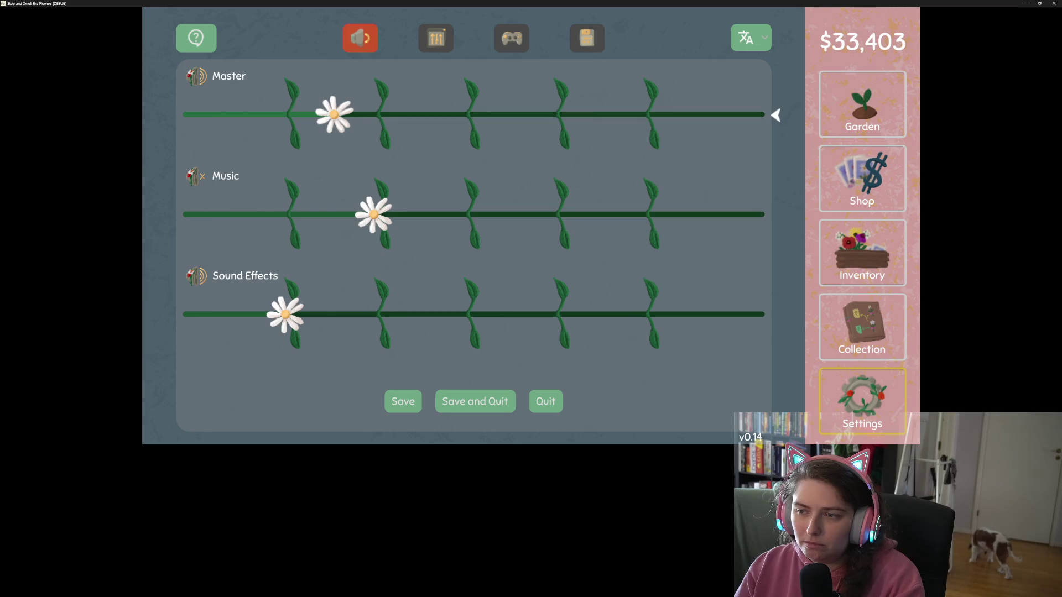
key(Down)
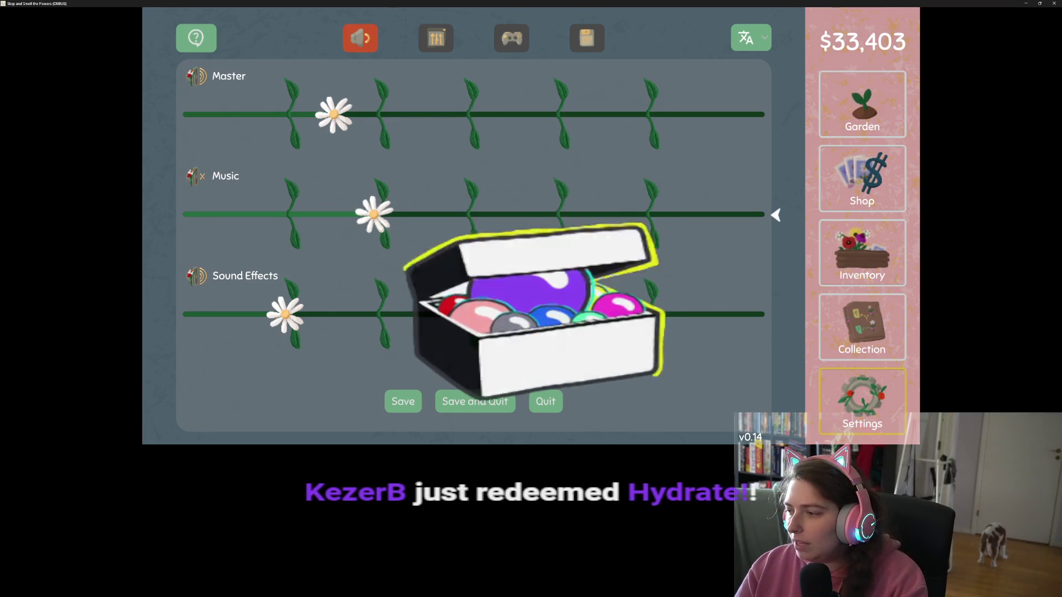
key(Down)
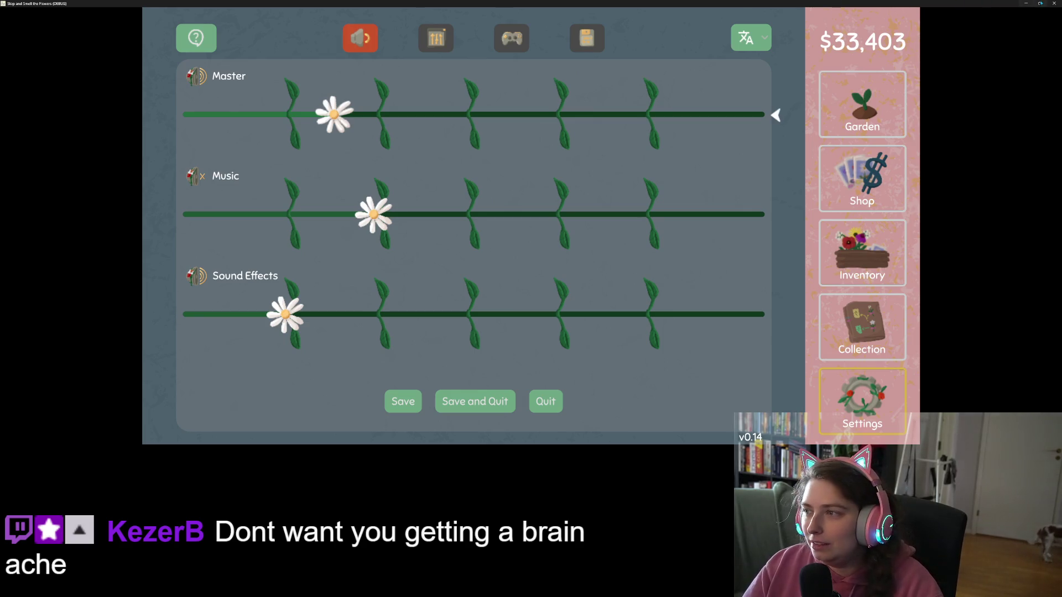
key(alt+F4)
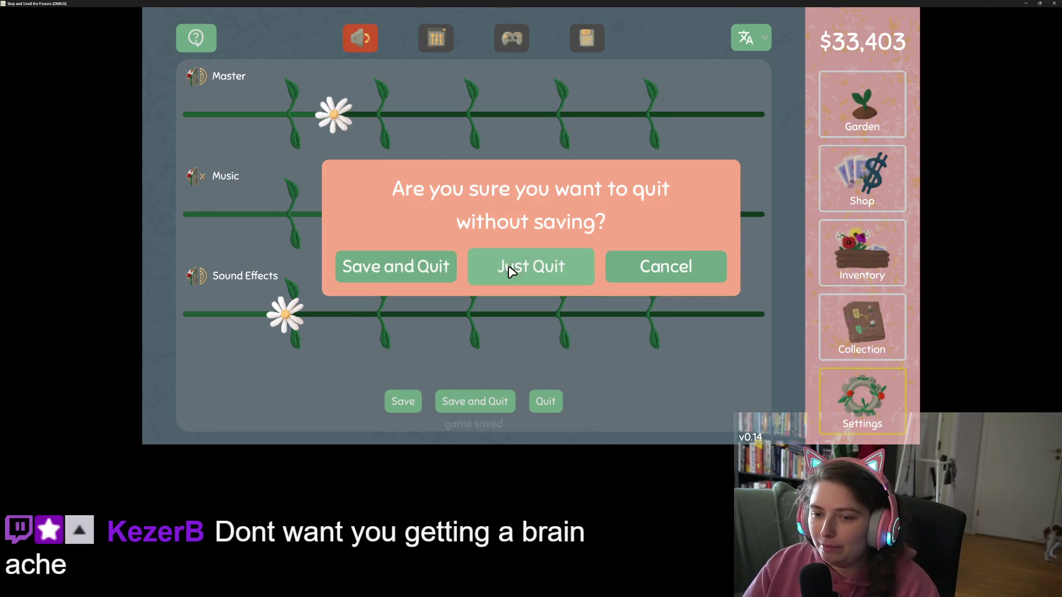
click(509, 266)
mouse_move(719, 229)
mouse_down()
mouse_move(630, 229)
mouse_move(413, 131)
mouse_move(415, 160)
mouse_up()
key(ctrl+c)
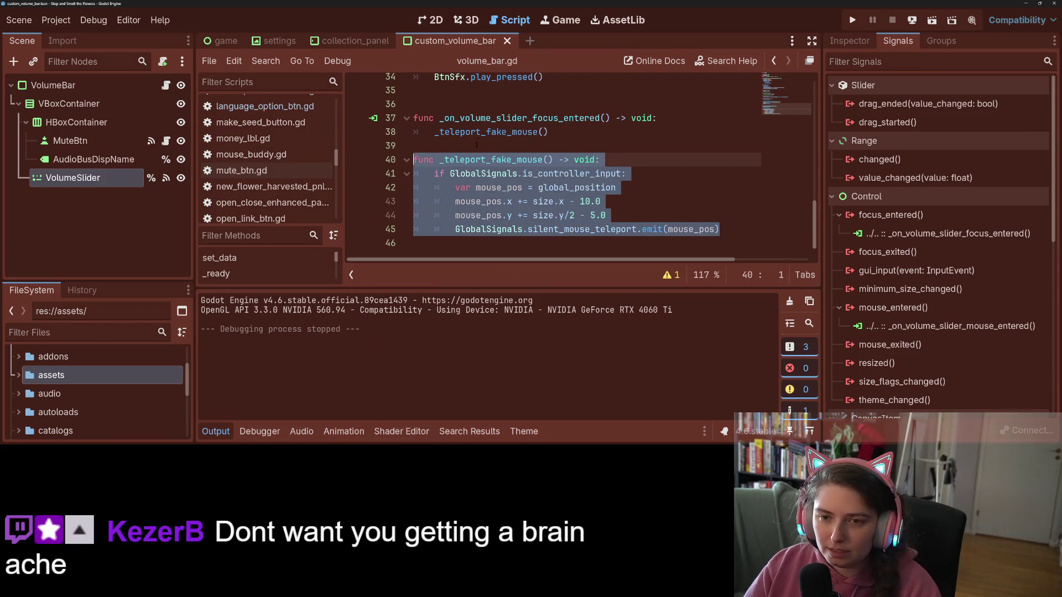
- Remove a stray blank line, then paste _teleport_fake_mouse at the end of pan_strength_slider.gd
click(475, 104)
key(BackSpace)
key(ctrl+s)
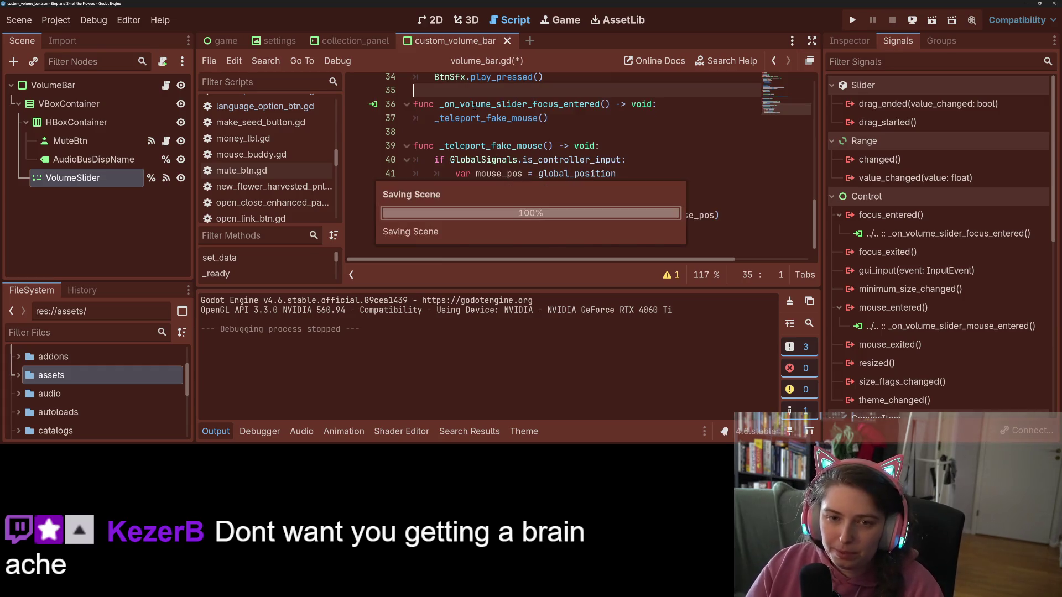
click(274, 41)
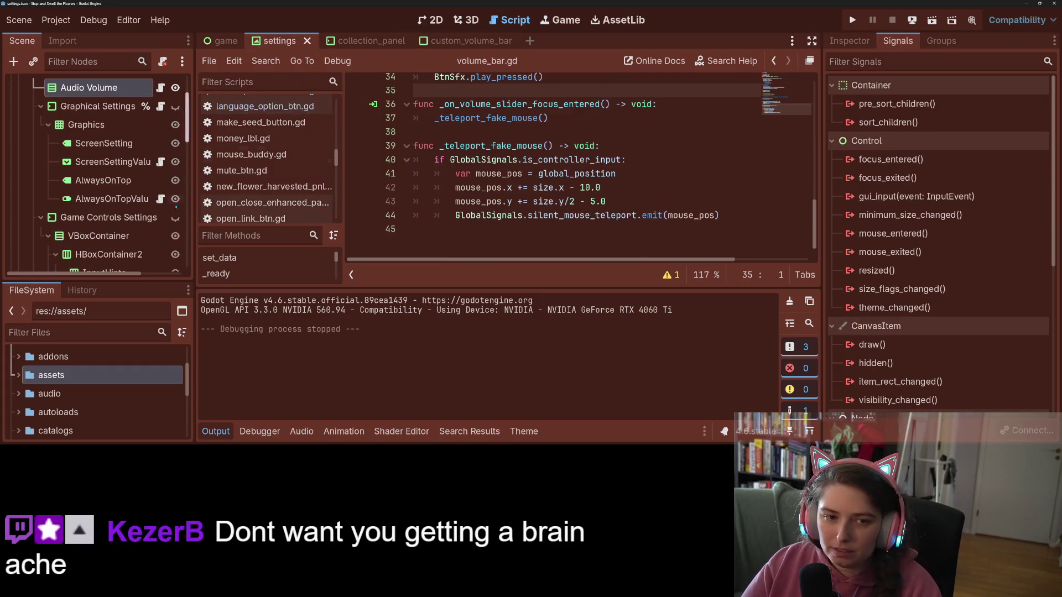
scroll(130, 230, down, 3)
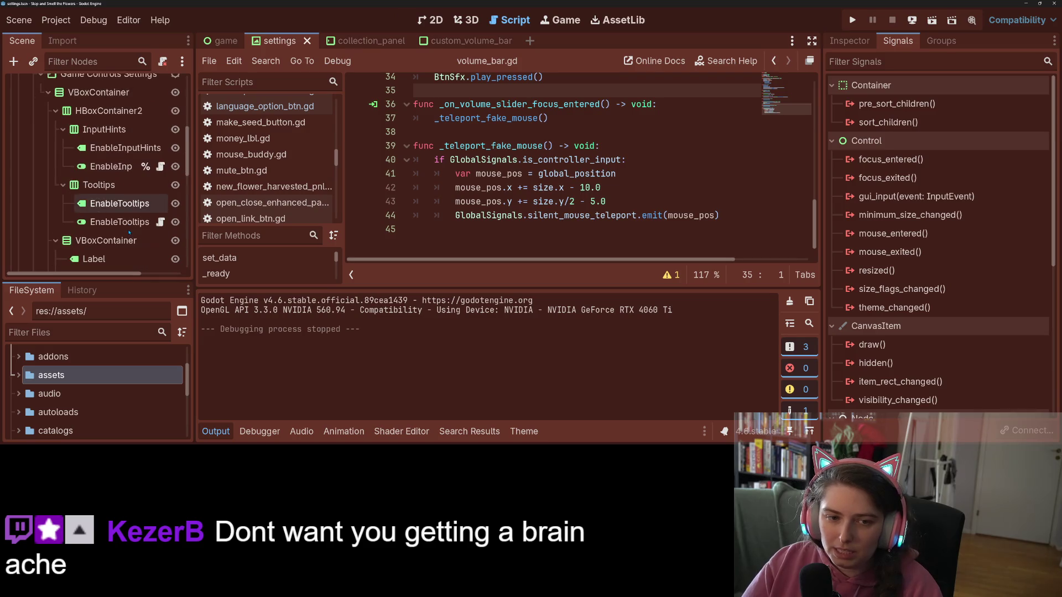
scroll(133, 230, down, 4)
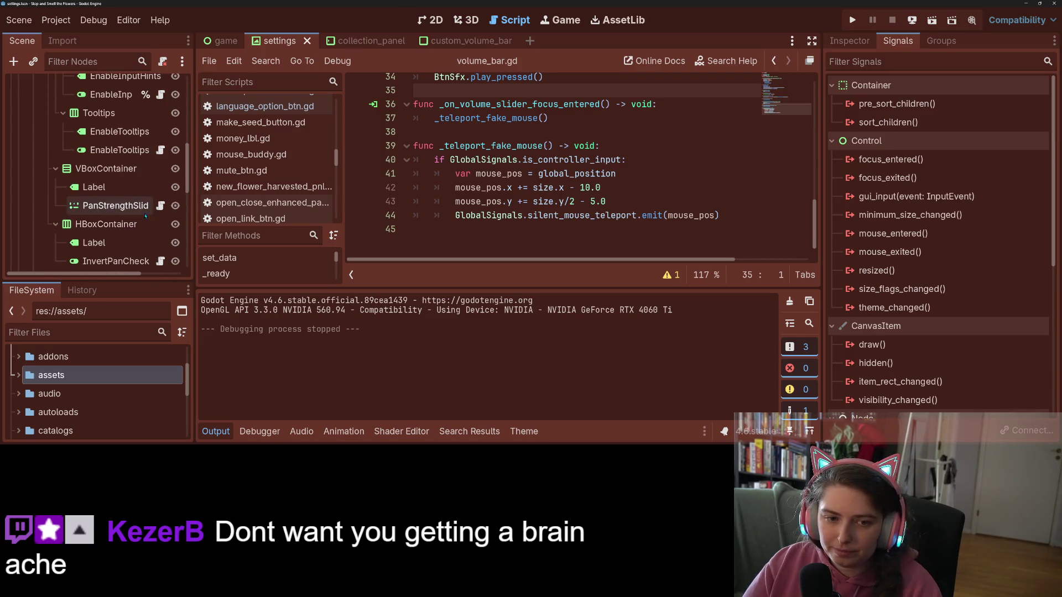
click(160, 205)
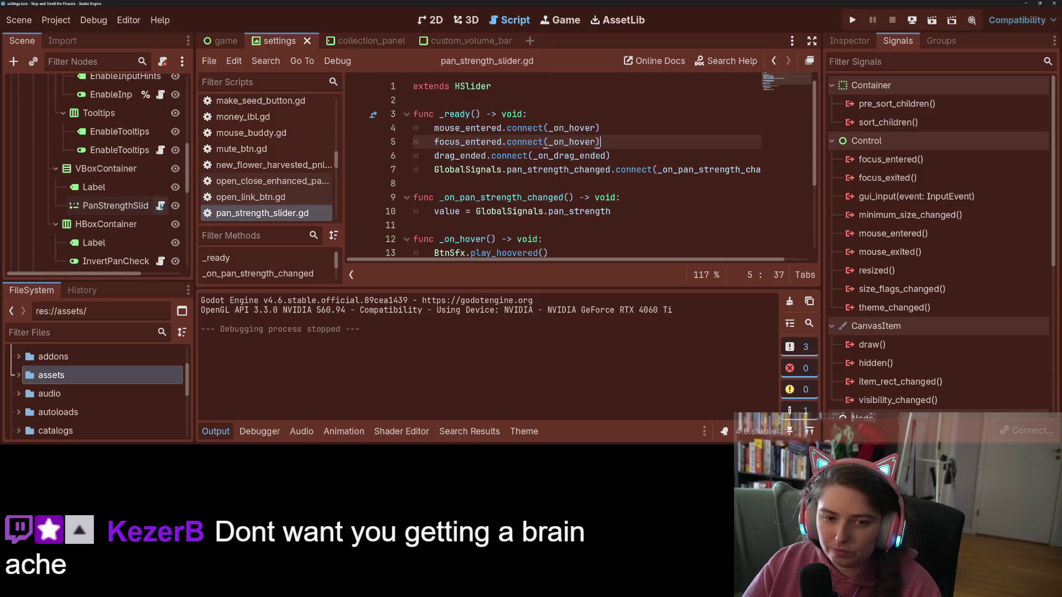
click(214, 432)
click(512, 350)
click(513, 368)
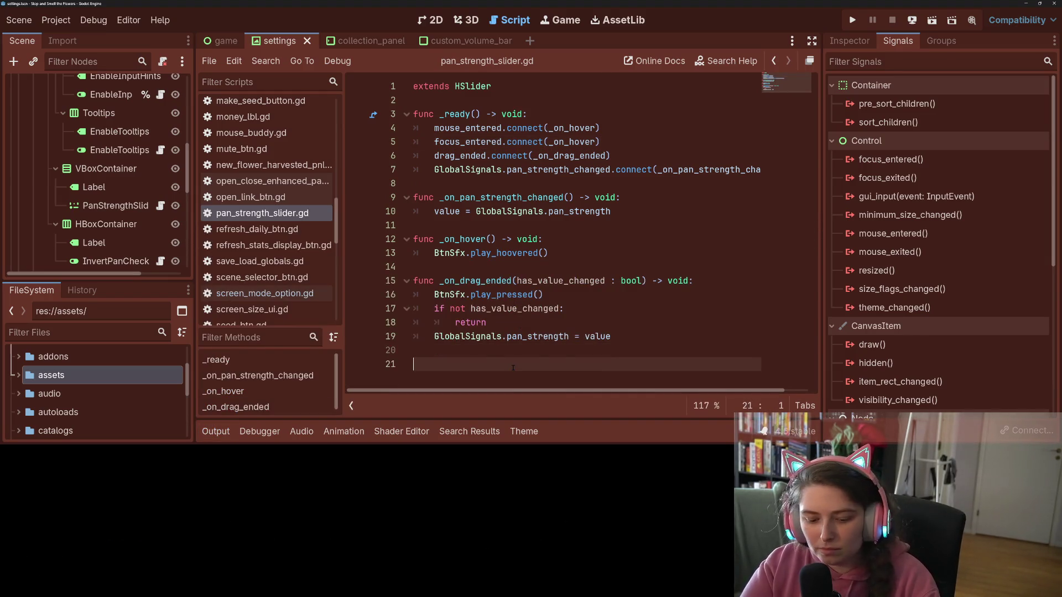
key(ctrl+v)
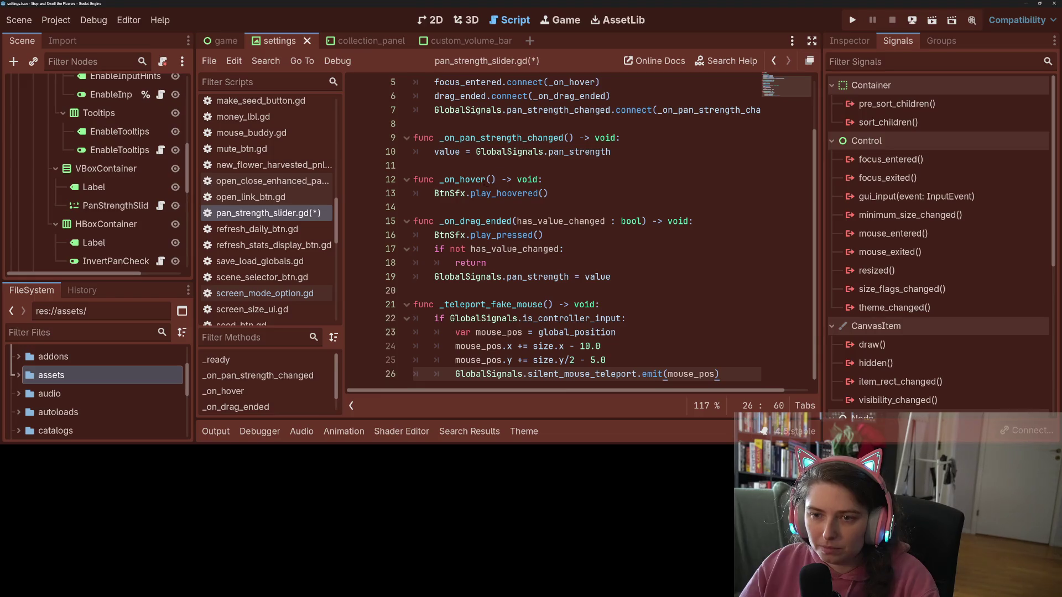
- Call _teleport_fake_mouse() in _on_hover after play_hoovered(), save, and run the project
double_click(462, 179)
drag(441, 304, 554, 304)
key(ctrl+c)
click(562, 191)
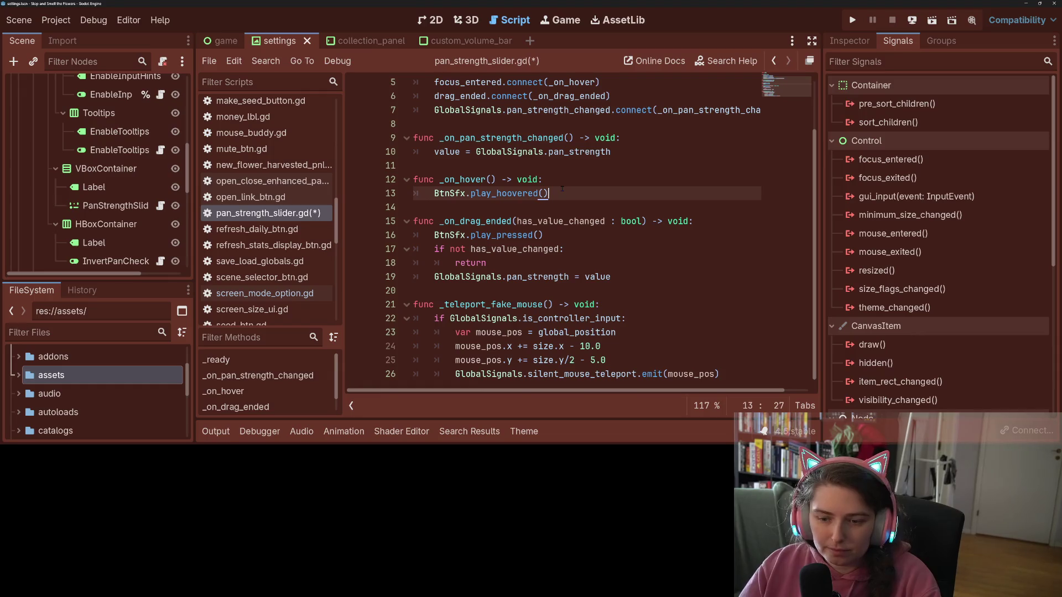
key(Return)
key(ctrl+v)
key(ctrl+s)
click(852, 20)
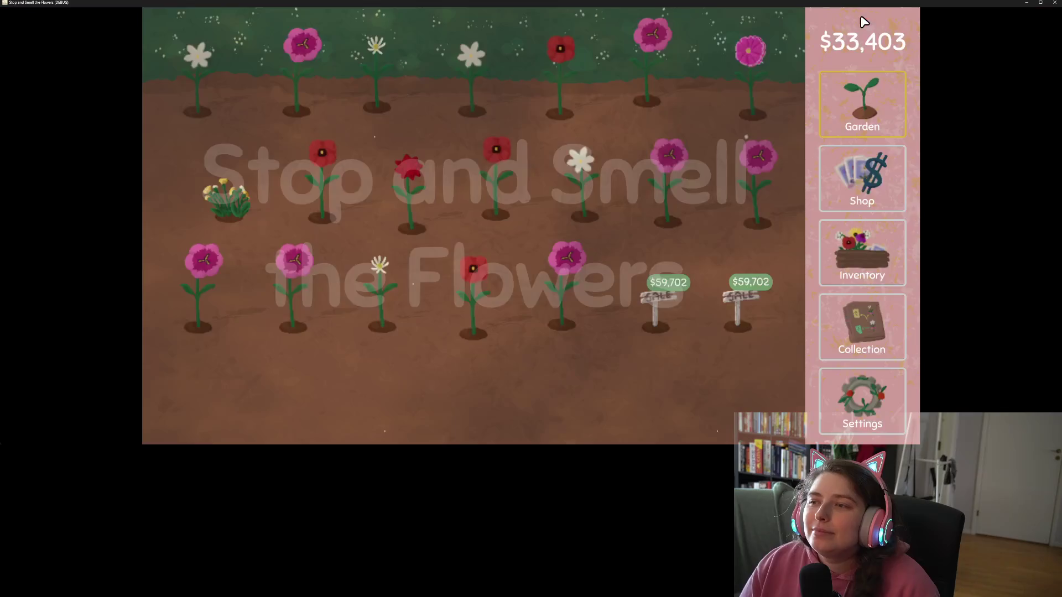
- Open the game's Settings and page past Audio and Display to the Controls page showing pan strength
click(873, 412)
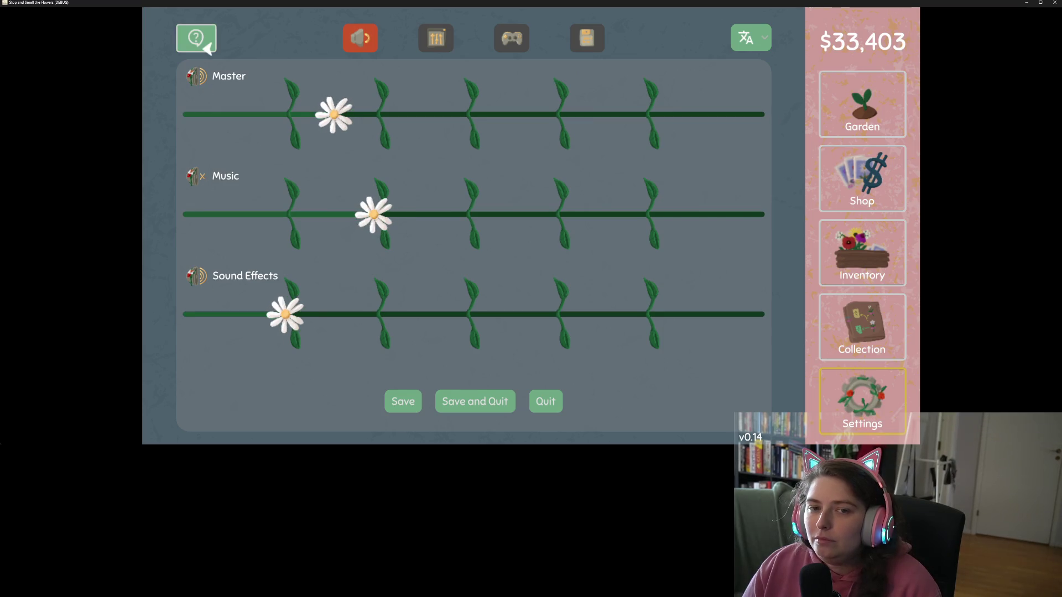
key(Right)
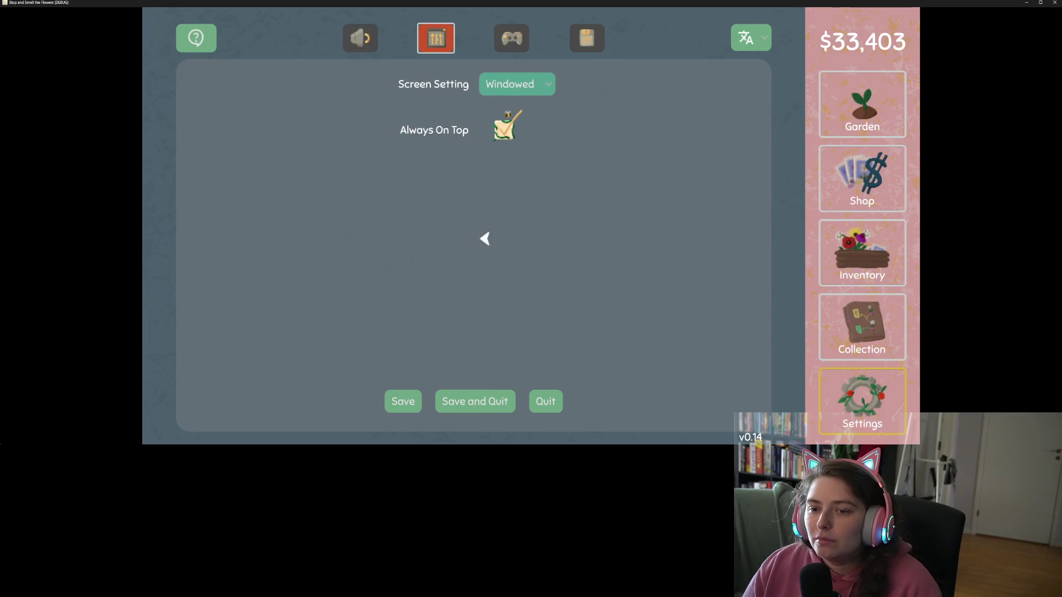
key(Left)
key(Right)
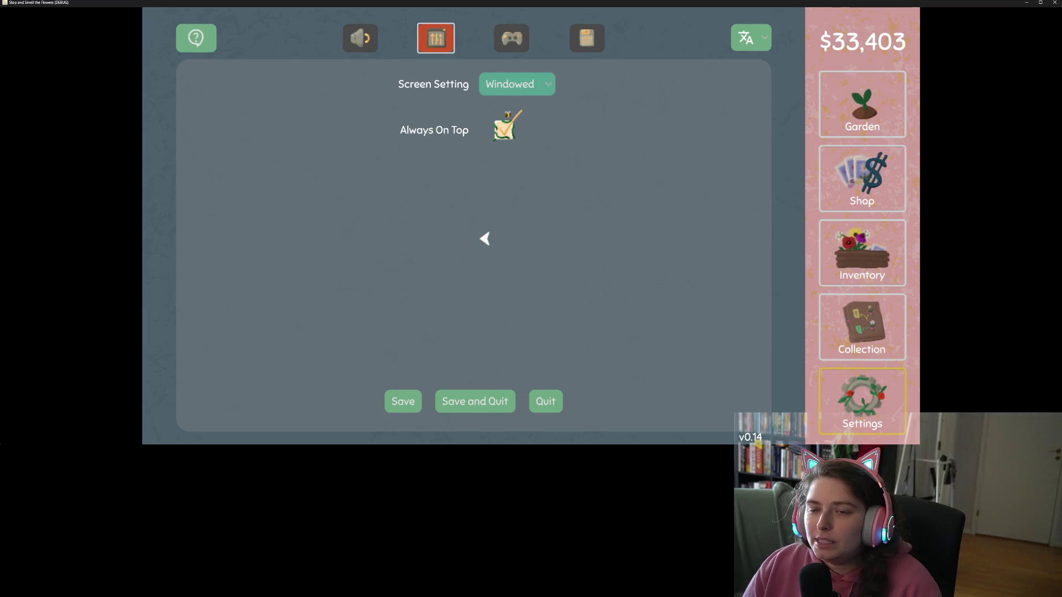
key(Right)
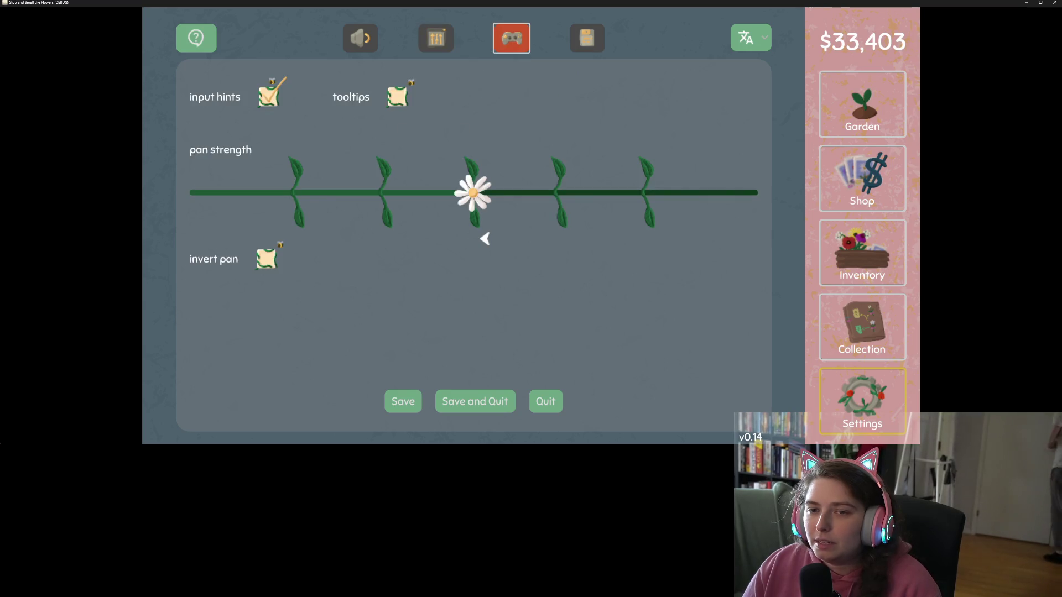
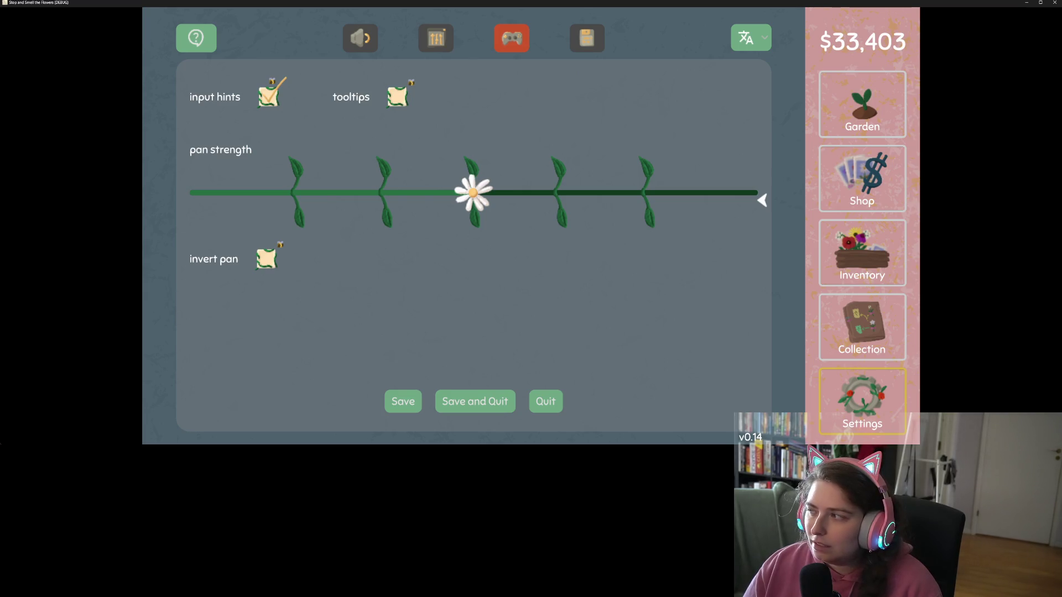
- In pan_strength_slider.gd, set the x offset to - 5.0 and the y offset to - 10.0, then save
key(alt+Tab)
scroll(553, 166, down, 3)
click(590, 202)
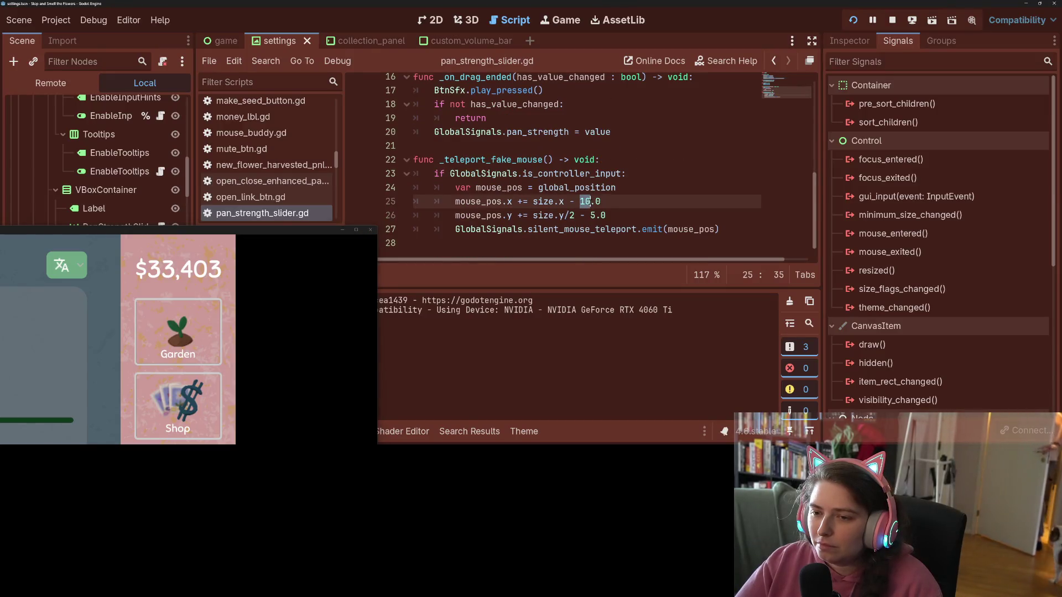
key(BackSpace)
key(BackSpace)
text(5)
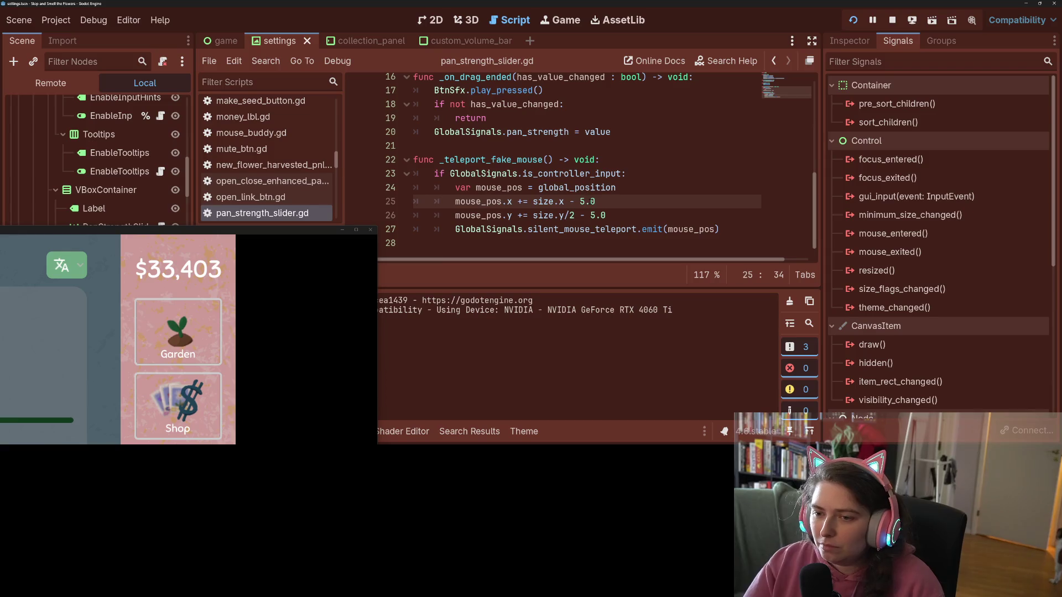
click(590, 215)
key(Delete)
text(10)
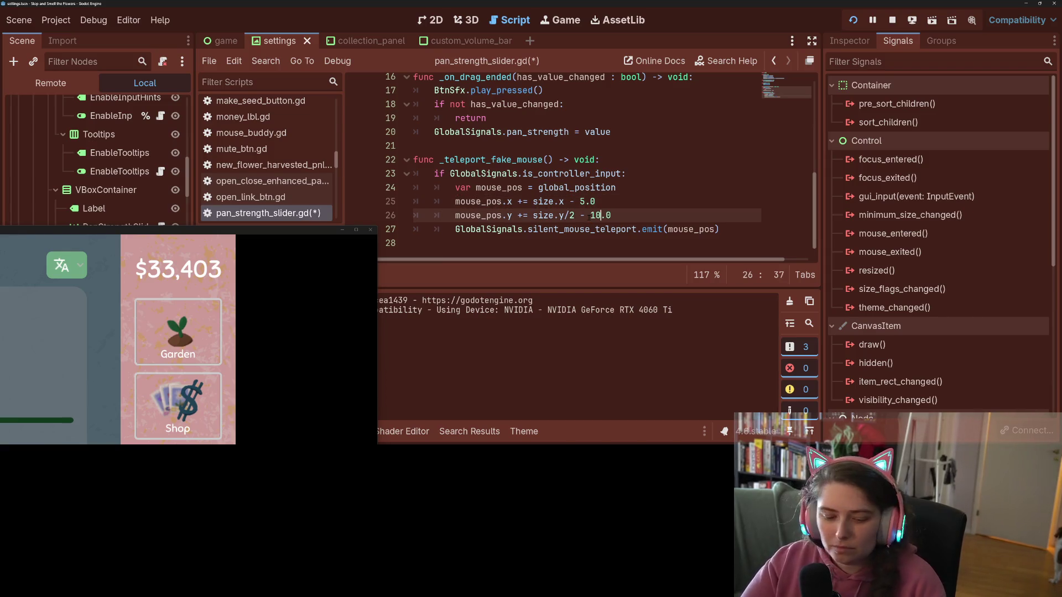
key(ctrl+s)
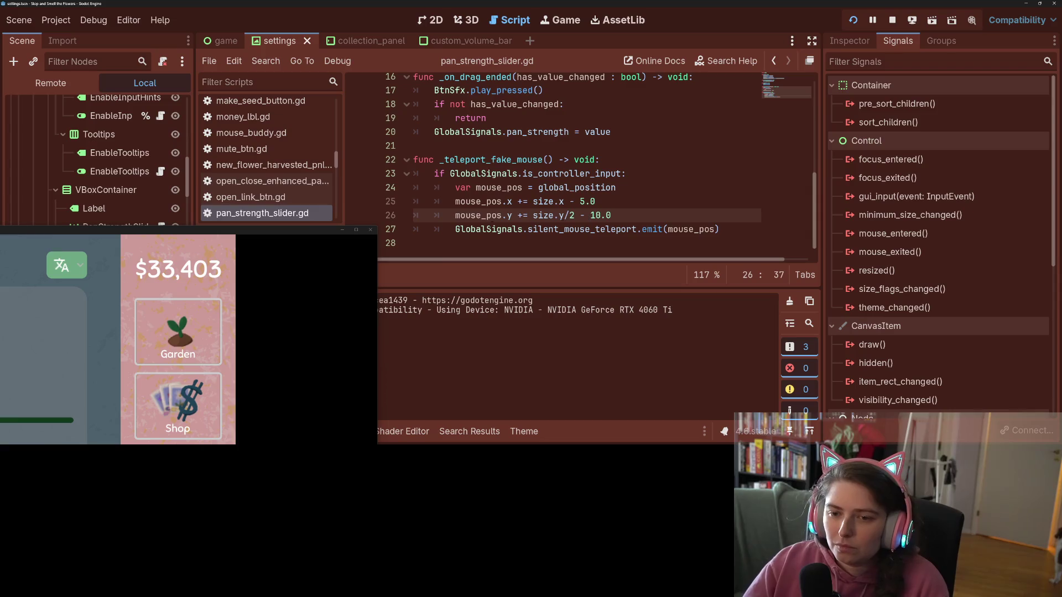
- Raise the y offset on line 26 to - 15.0 and bring the game back up maximized
mouse_move(294, 229)
mouse_down()
mouse_move(429, 32)
mouse_move(472, 3)
mouse_up()
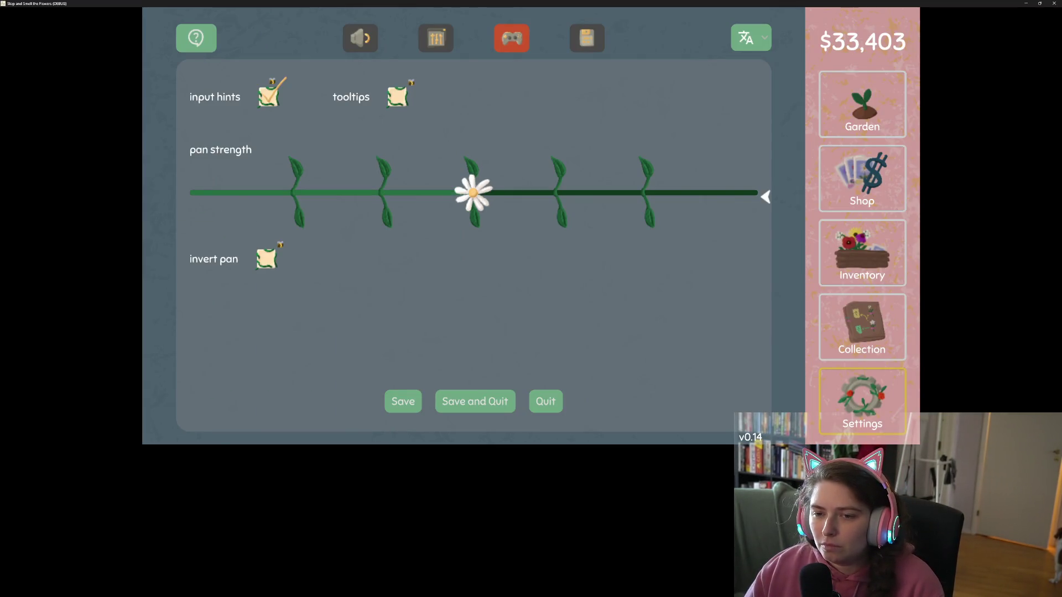
double_click(739, 3)
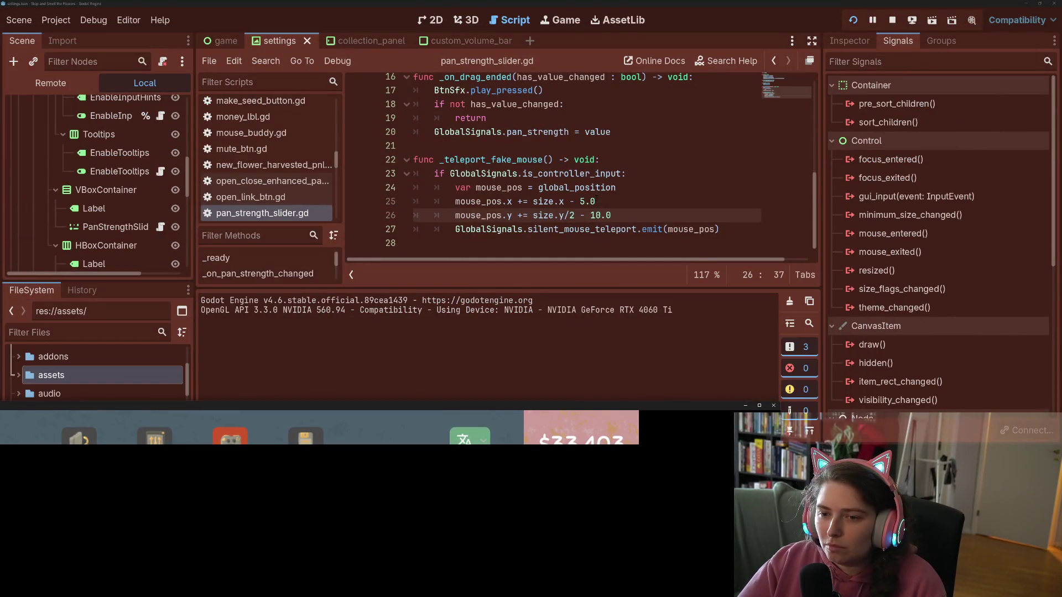
drag(595, 201, 582, 201)
click(574, 201)
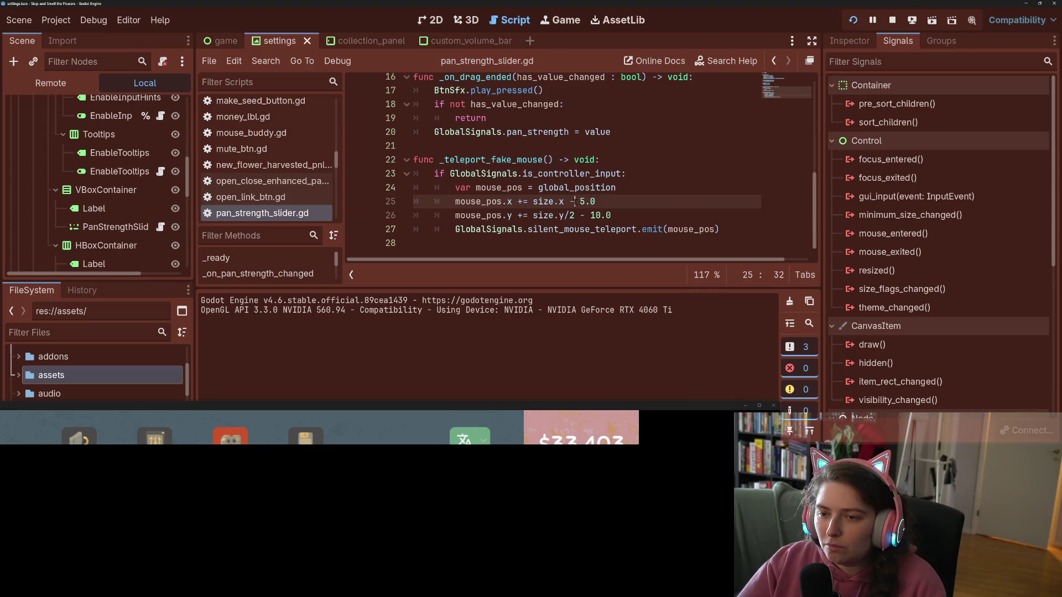
click(582, 216)
click(600, 215)
key(BackSpace)
text(5)
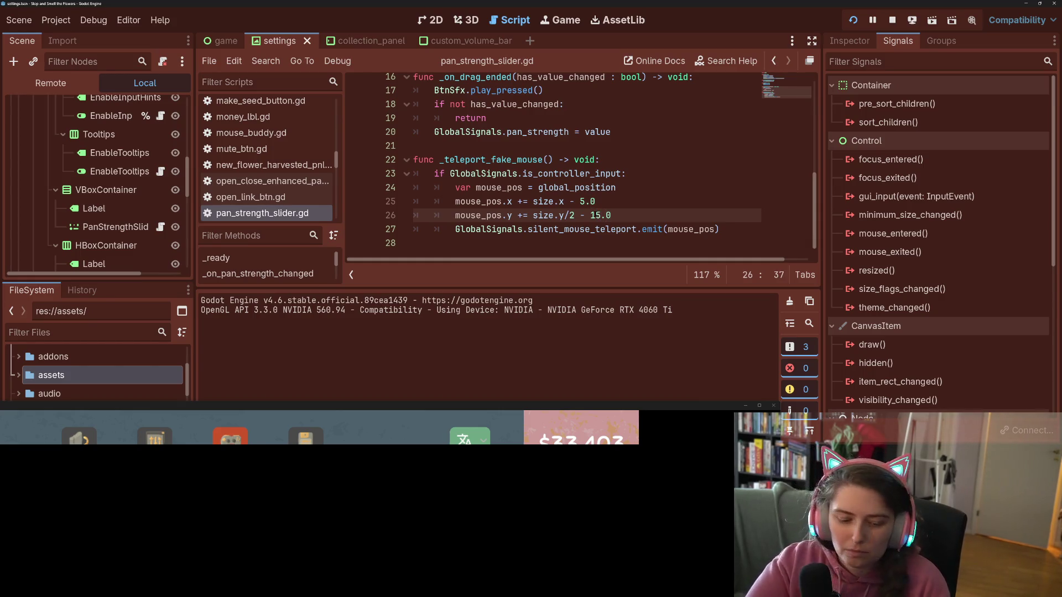
double_click(619, 405)
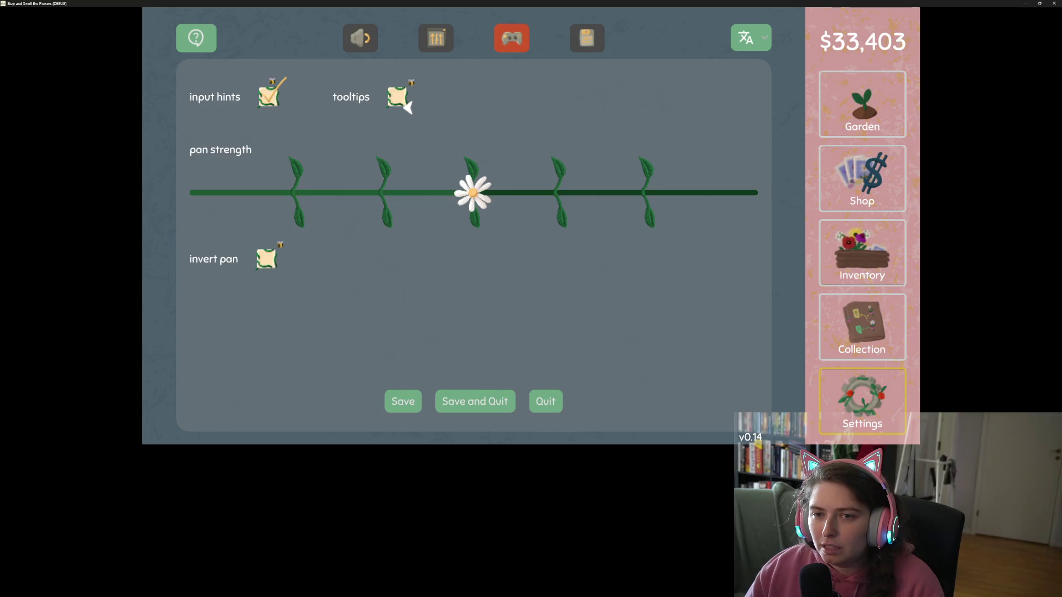
- Switch the game to its display settings page and un-maximize the game window
key(q)
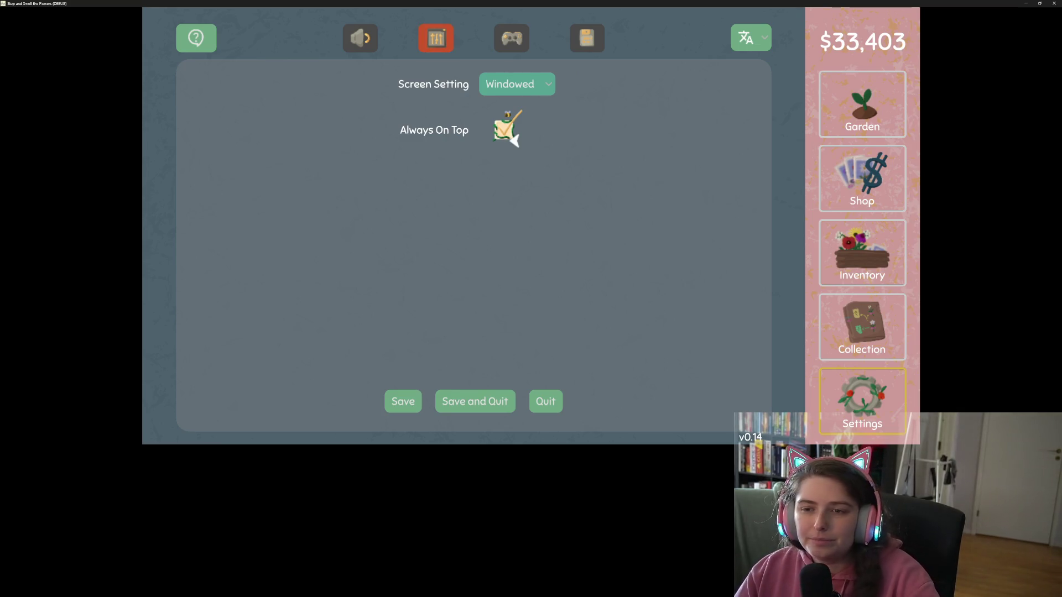
mouse_move(816, 2)
mouse_down()
mouse_move(502, 47)
mouse_move(281, 224)
mouse_move(338, 265)
mouse_move(406, 260)
mouse_up()
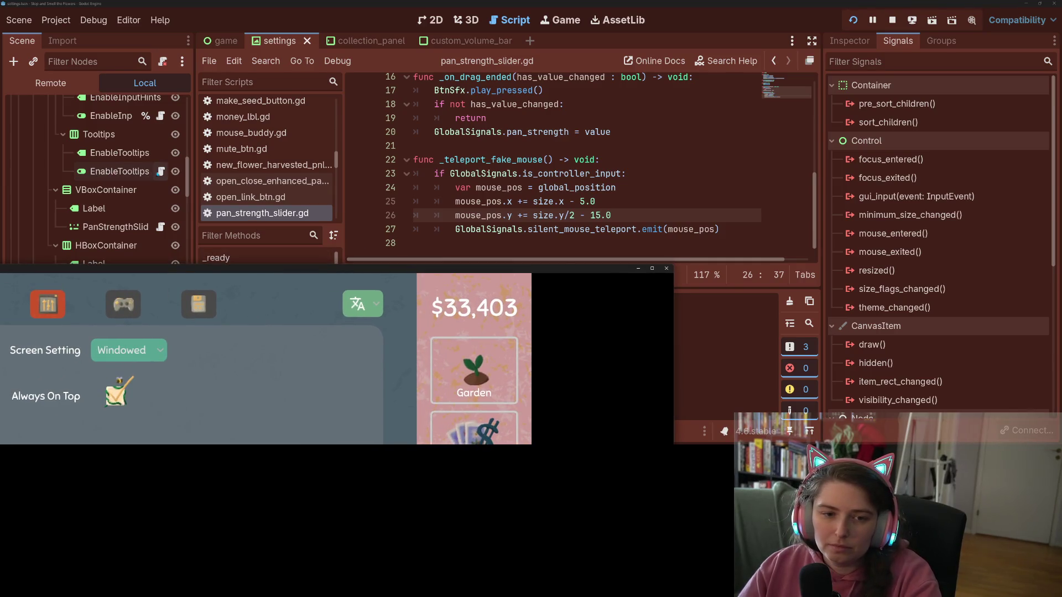
- Open always_on_top.gd from the AlwaysOnTop node and resize the running game window smaller
click(160, 172)
scroll(602, 156, down, 4)
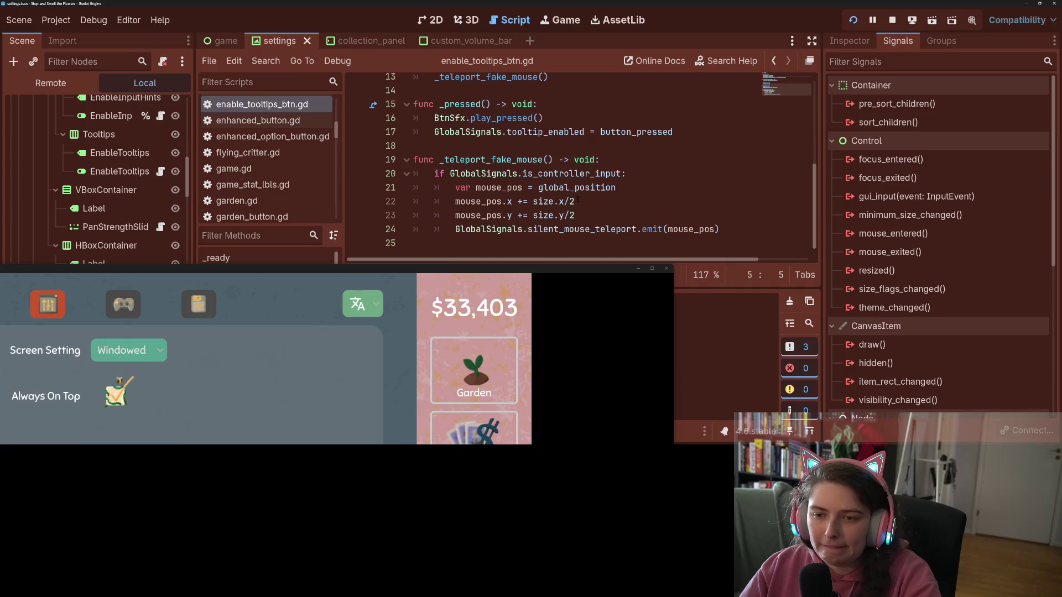
scroll(127, 210, up, 3)
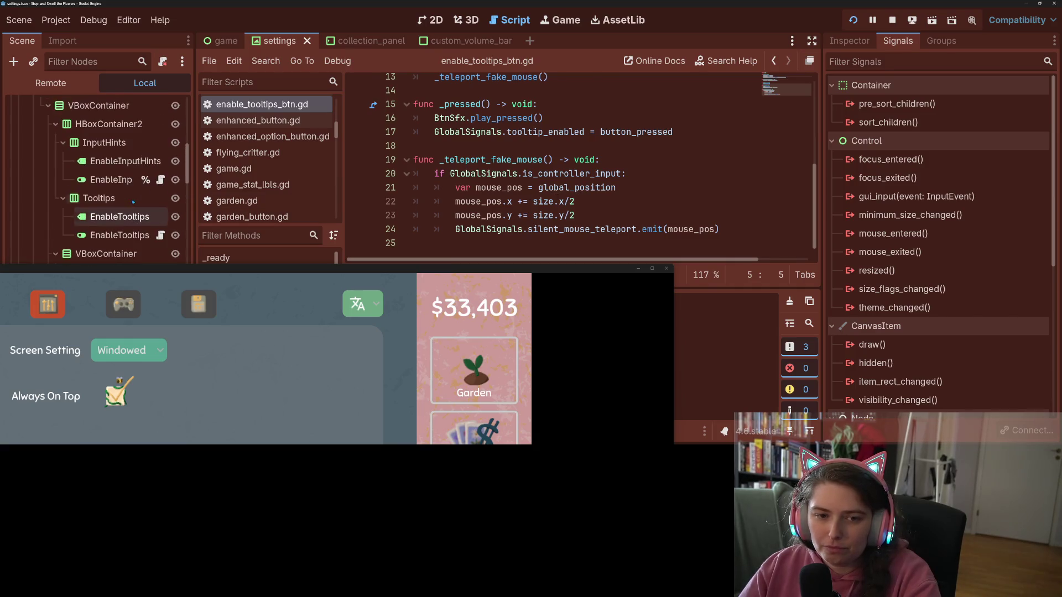
scroll(128, 183, up, 5)
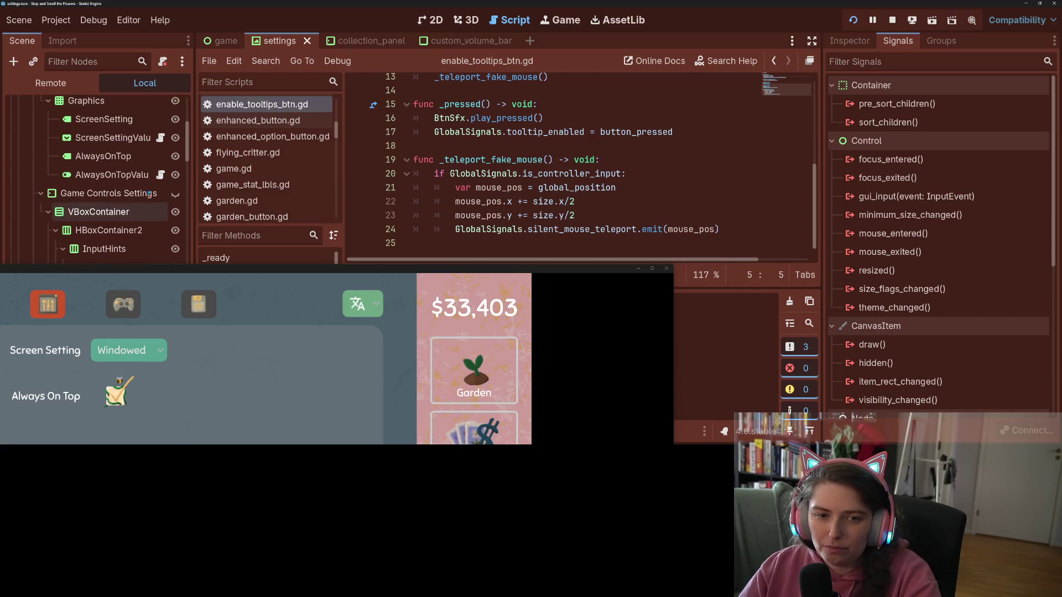
click(160, 175)
scroll(553, 165, down, 5)
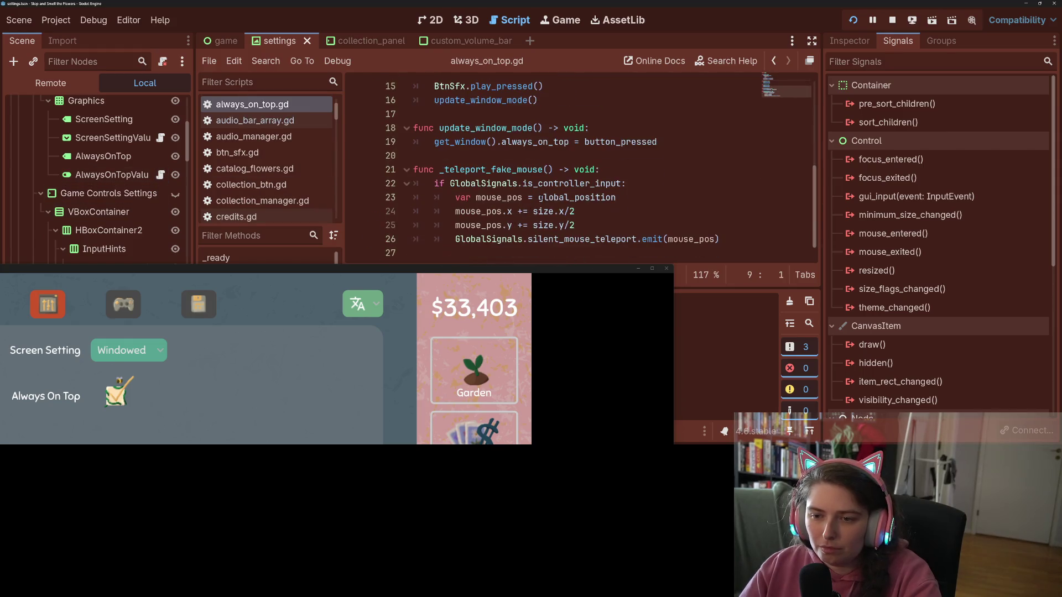
click(584, 213)
click(470, 277)
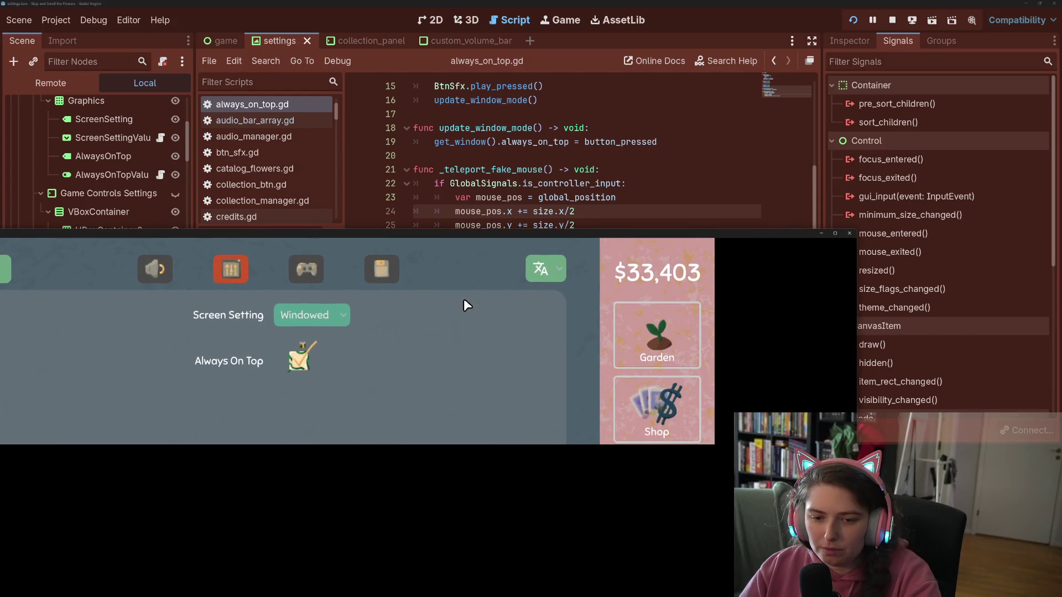
mouse_move(484, 231)
mouse_down()
mouse_move(525, 405)
mouse_move(591, 212)
mouse_move(595, 320)
mouse_move(597, 248)
mouse_move(597, 280)
mouse_up()
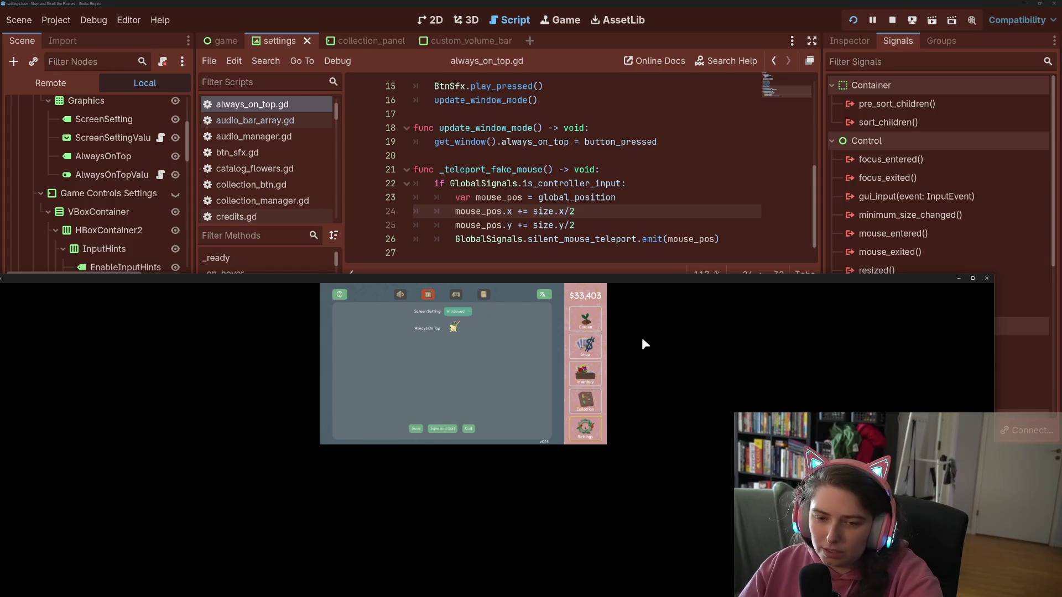
- Append -15.0 to the y offset on line 25 of always_on_top.gd and save
key(Down)
key(Up)
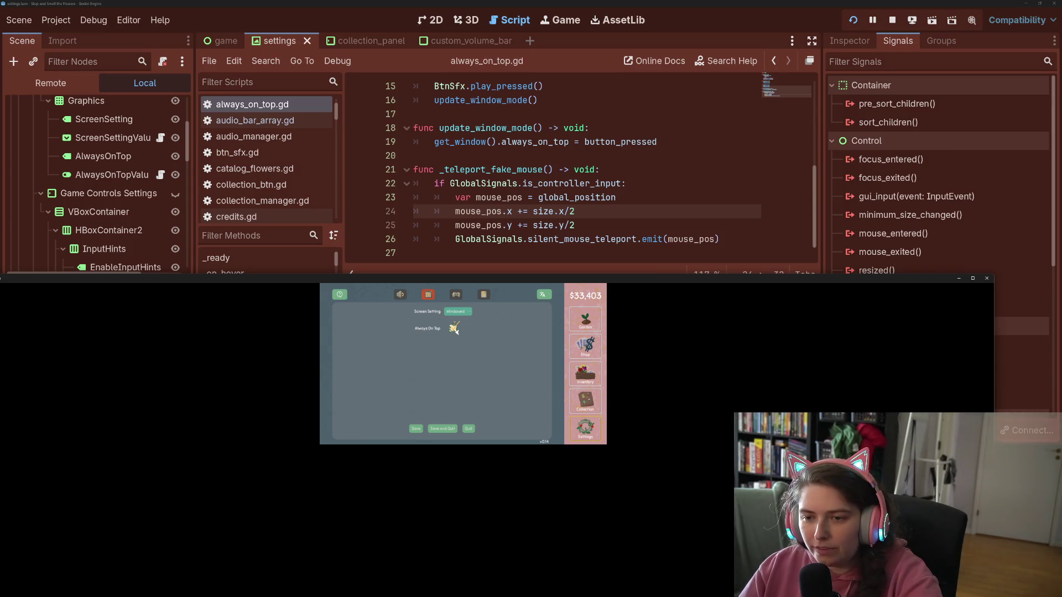
click(605, 227)
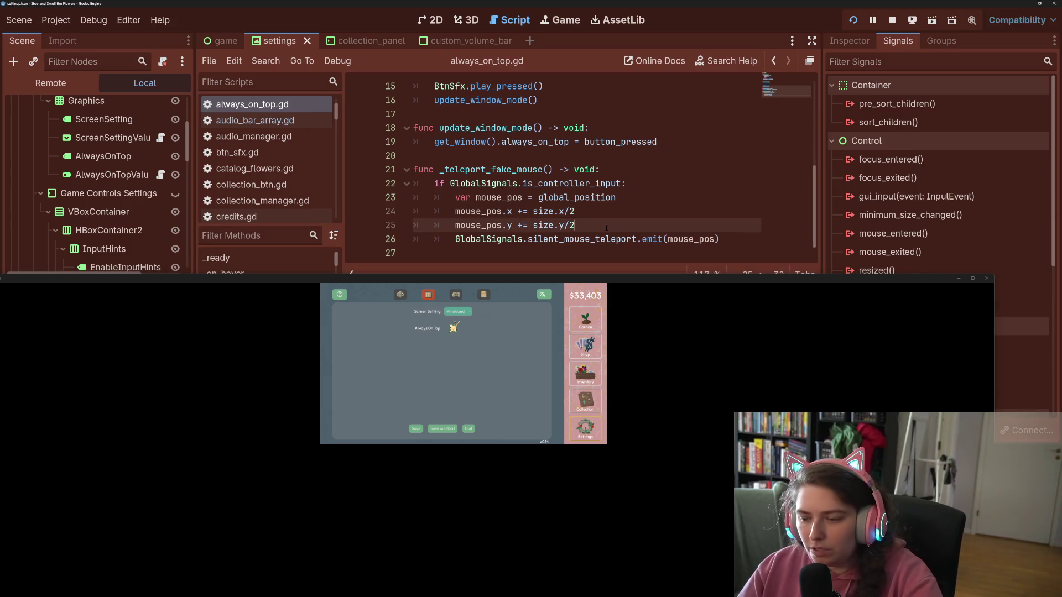
text( -15)
key(Up)
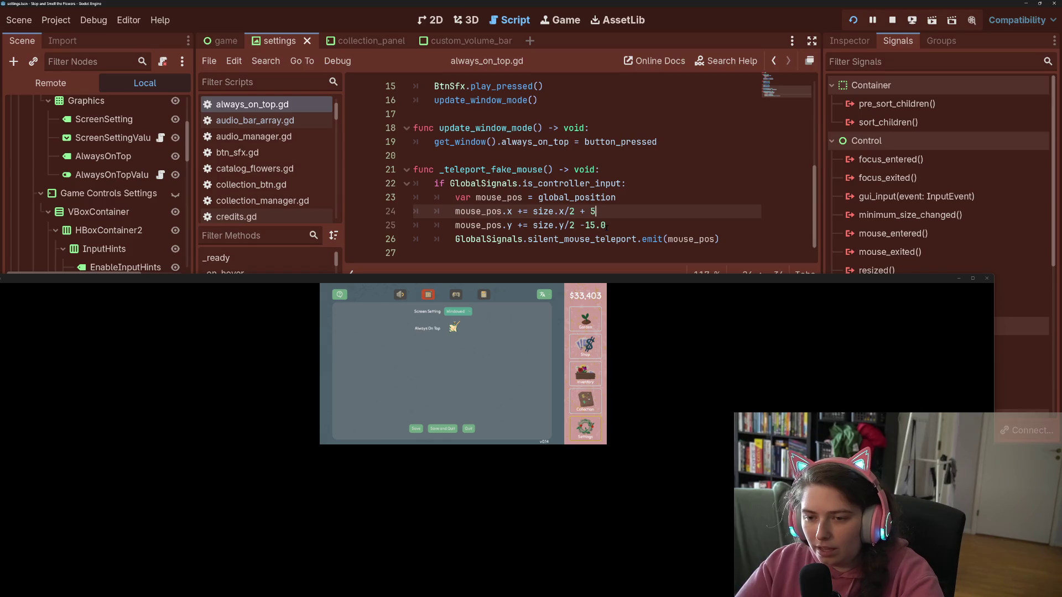
key(ctrl+s)
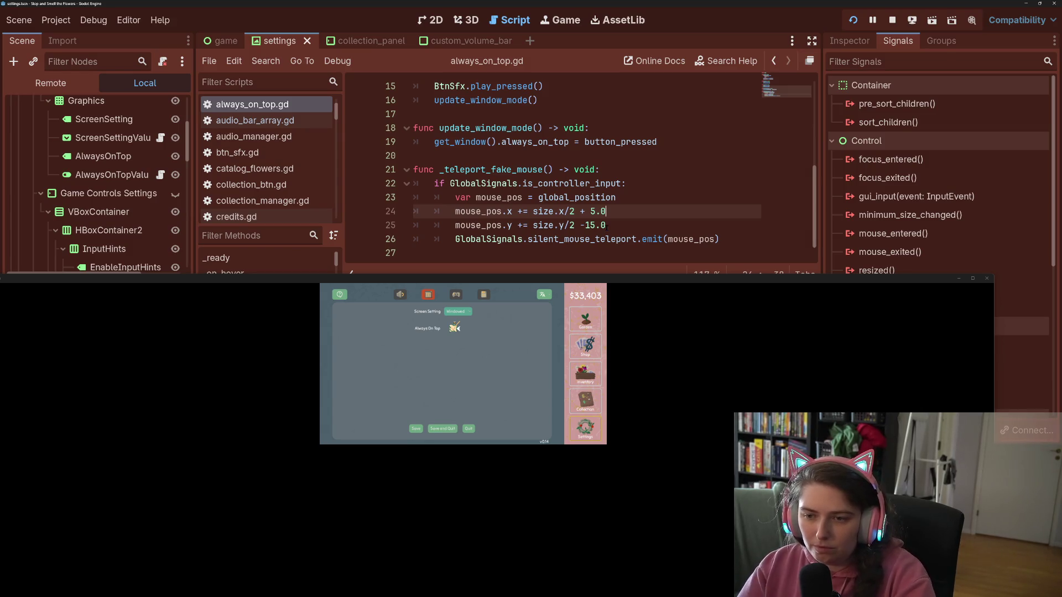
- Set the x offset on line 24 to + 15.0, saving along the way
key(BackSpace)
text(10)
key(ctrl+s)
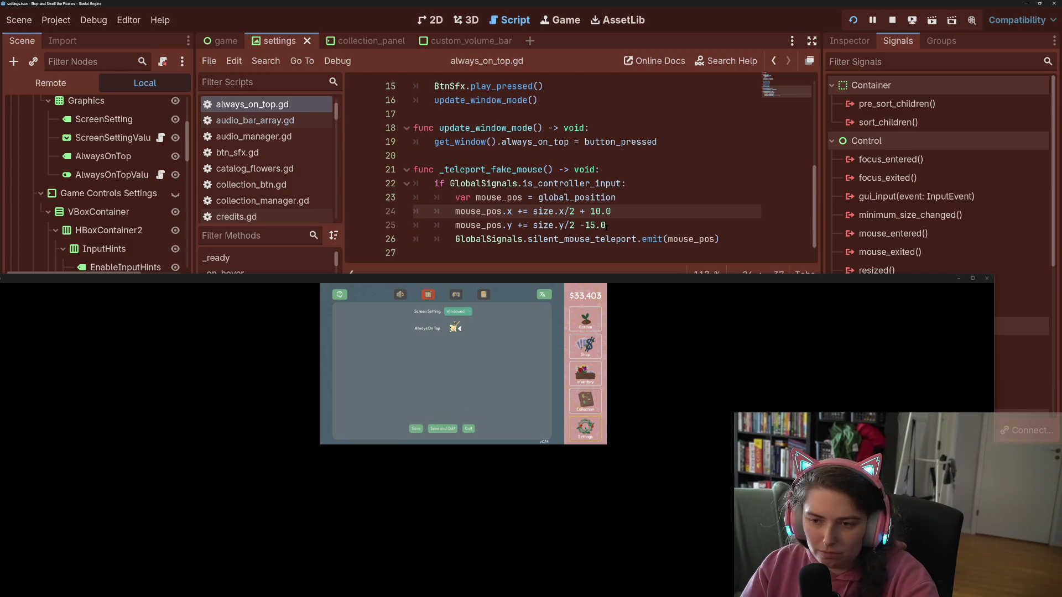
key(BackSpace)
text(5)
key(ctrl+s)
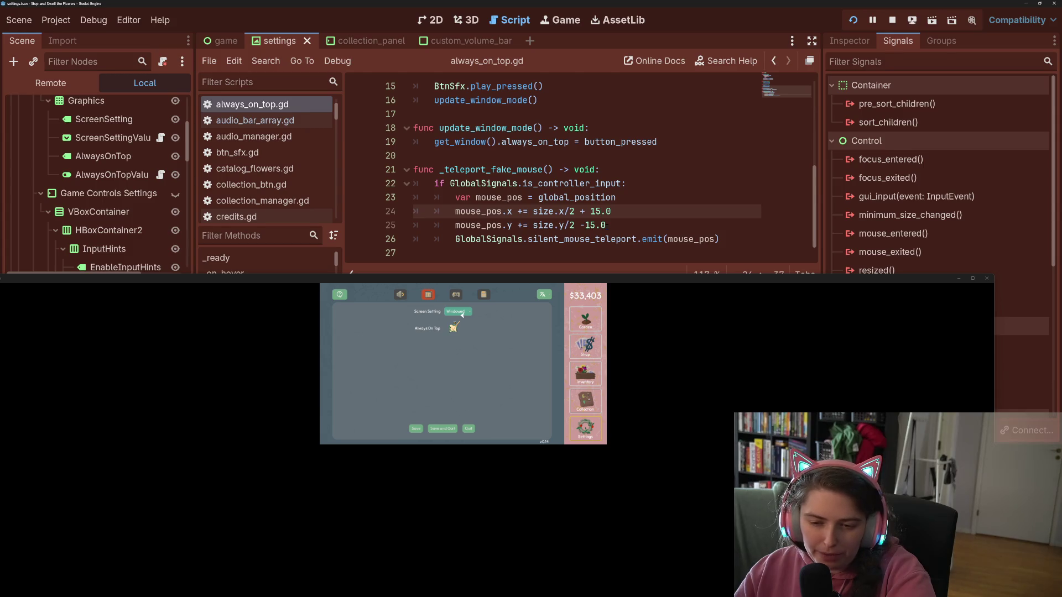
- Select the updated offset lines 24–25 in always_on_top.gd
scroll(118, 192, up, 1)
scroll(117, 193, up, 2)
scroll(118, 193, down, 6)
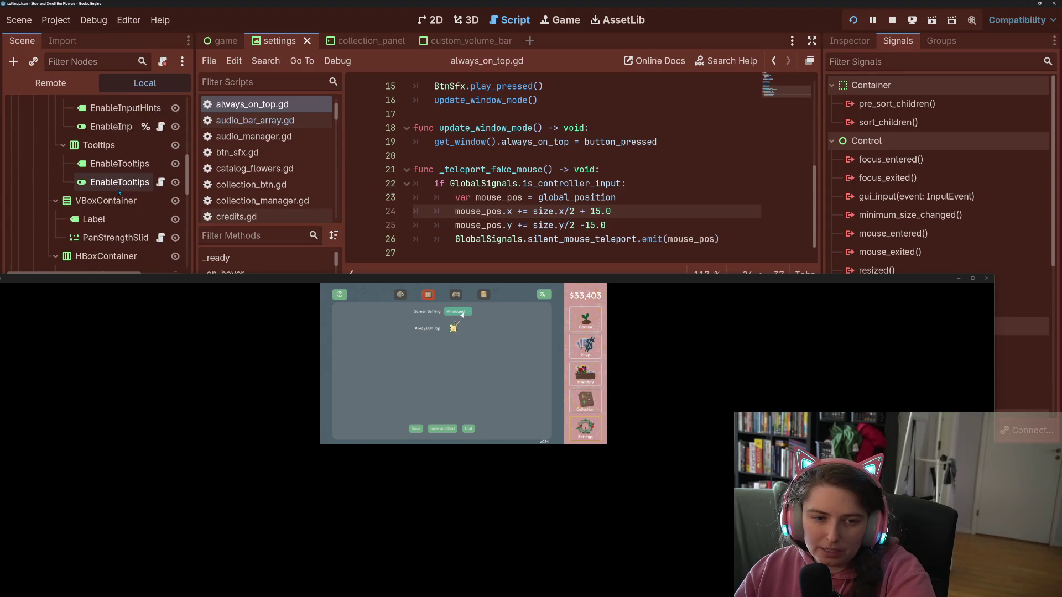
scroll(119, 192, up, 3)
click(736, 239)
mouse_move(736, 239)
mouse_down()
mouse_move(448, 184)
mouse_move(456, 197)
mouse_up()
mouse_move(455, 211)
mouse_down()
mouse_move(553, 213)
mouse_move(634, 229)
mouse_up()
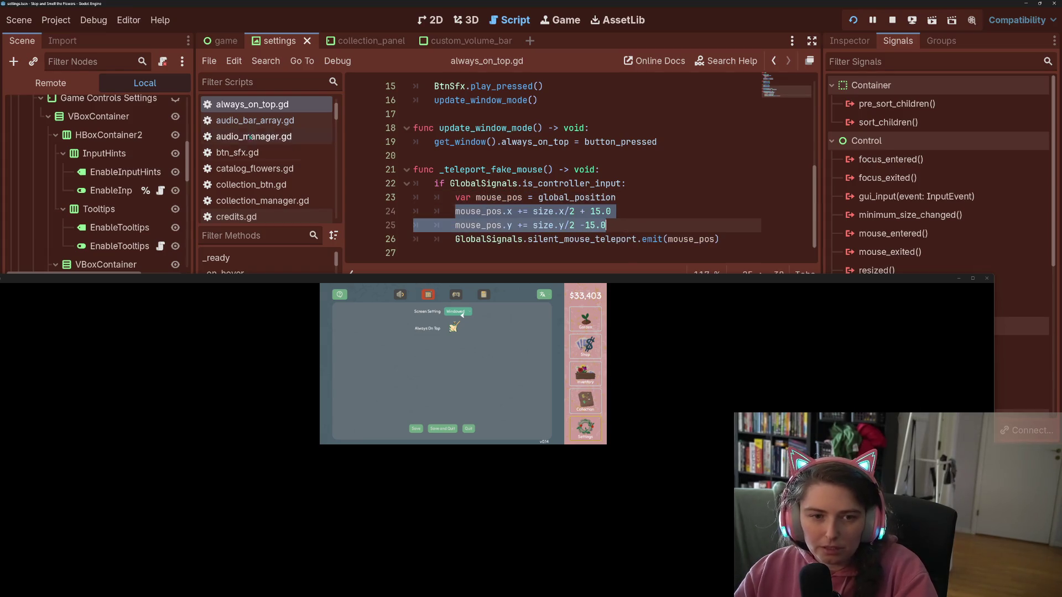
- Paste the + 15.0 / -15.0 offset lines into enable_tooltips_btn.gd
scroll(167, 185, down, 3)
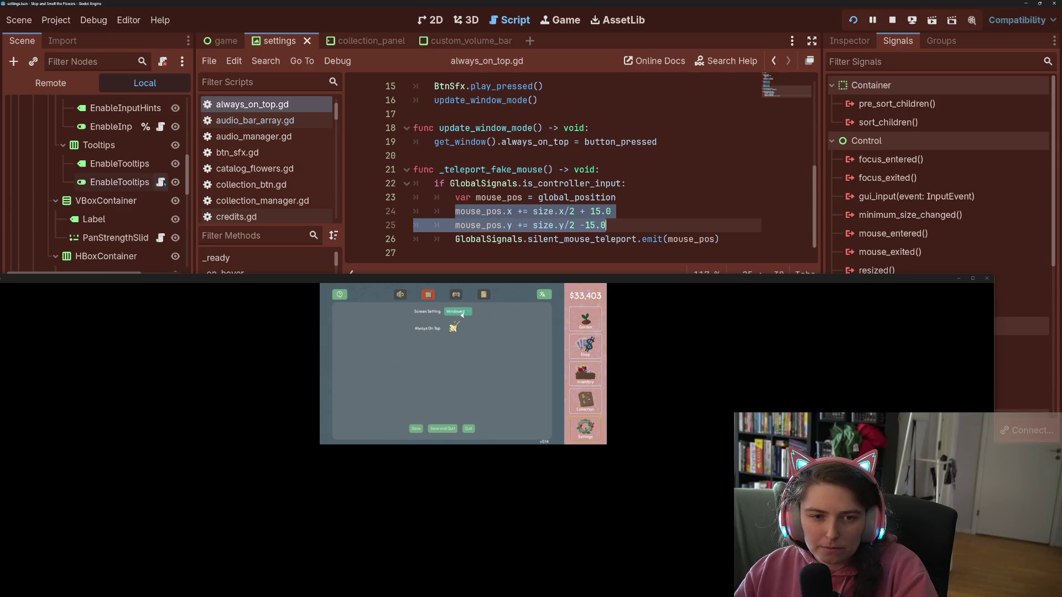
click(161, 182)
drag(586, 216, 455, 201)
text(mouse_pos.x += size.x/2 + 15.0 		mouse_pos.y += size.y/2 -15.0)
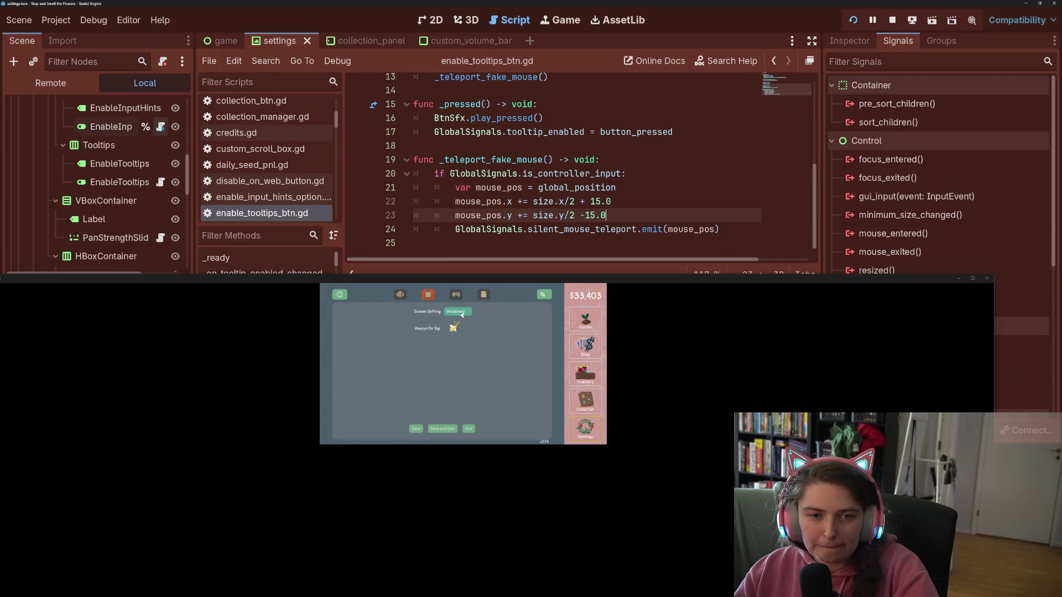
- Paste the same offset lines into enable_input_hints_option.gd and save
click(161, 126)
drag(582, 218, 457, 210)
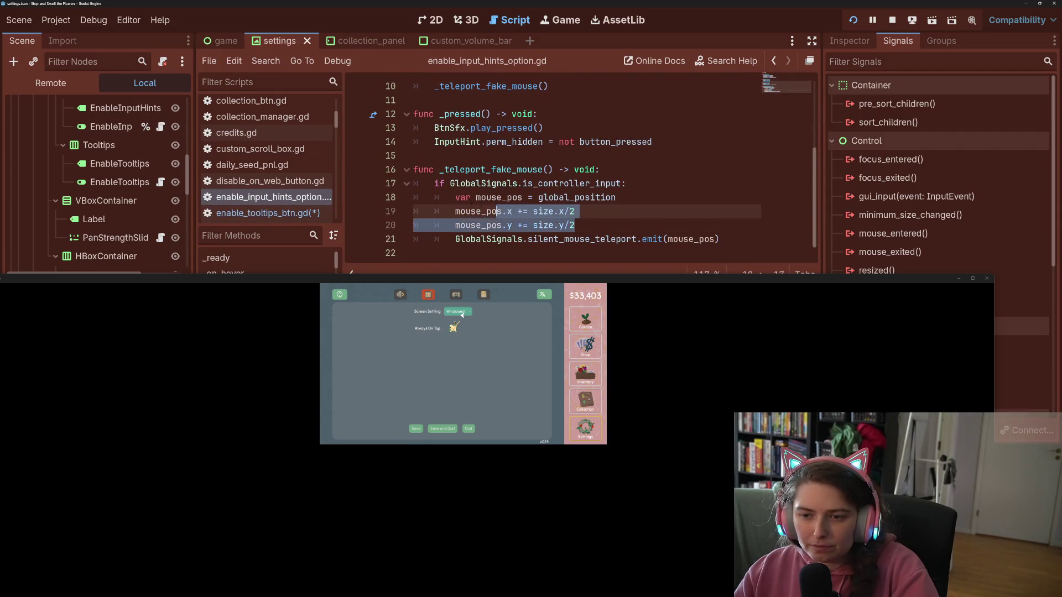
text(mouse_pos.x += size.x/2 + 15.0 		mouse_pos.y += size.y/2 -15.0)
key(ctrl+s)
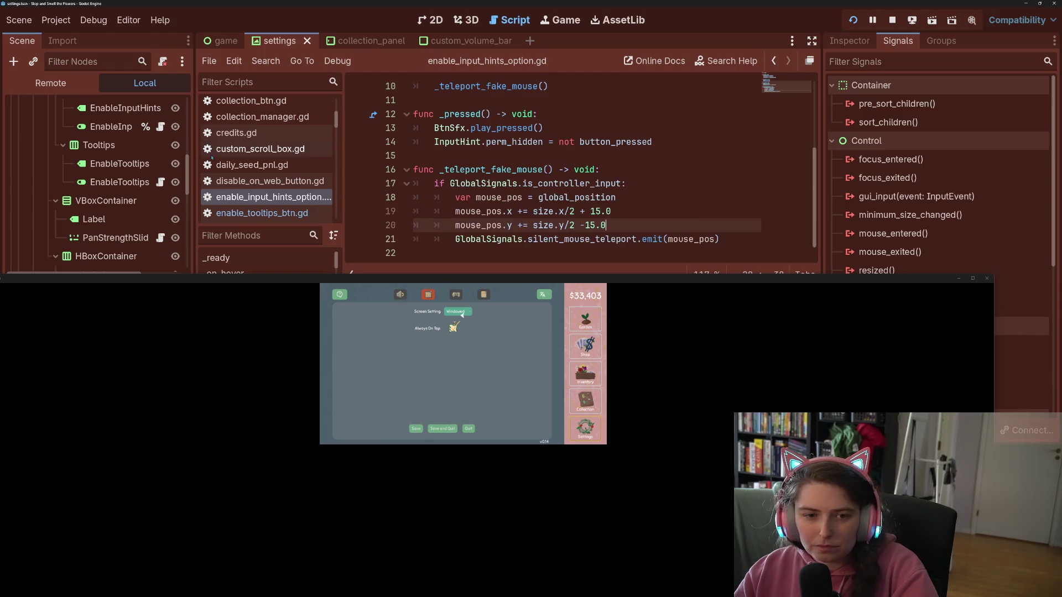
scroll(166, 216, down, 2)
scroll(149, 238, up, 5)
scroll(146, 237, up, 2)
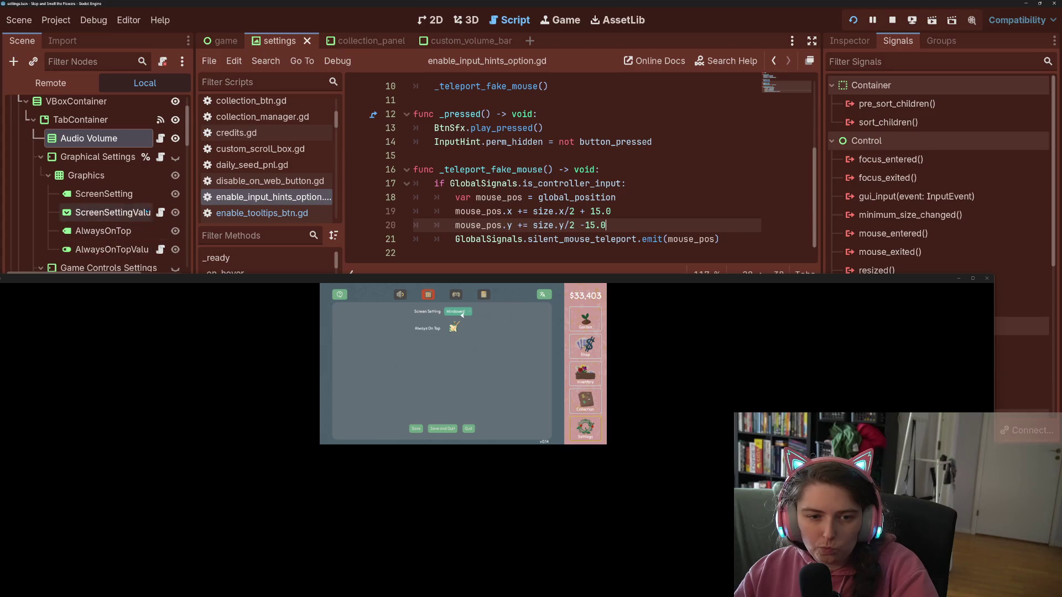
- Open screen_mode_option.gd, add + 30.0 to the x position and 10.0 to the y, and save
click(160, 212)
scroll(514, 177, down, 3)
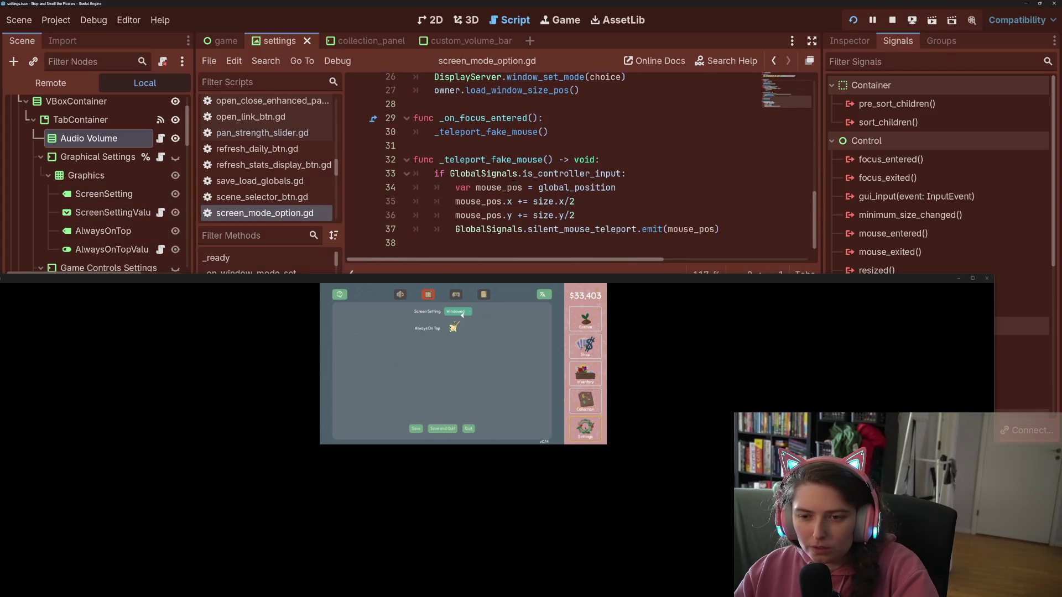
click(600, 205)
text(+ )
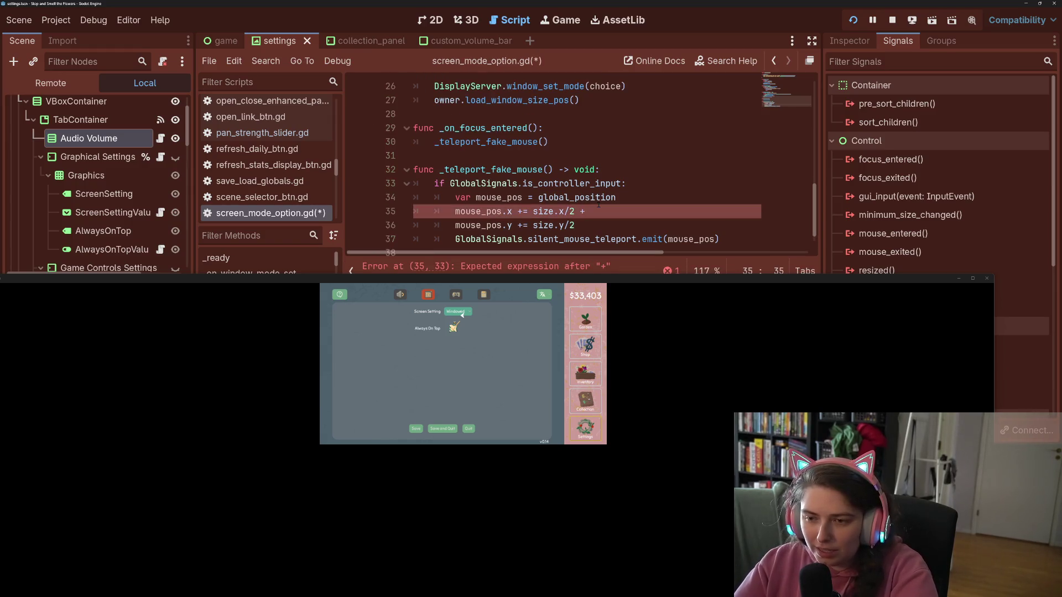
text(30.0)
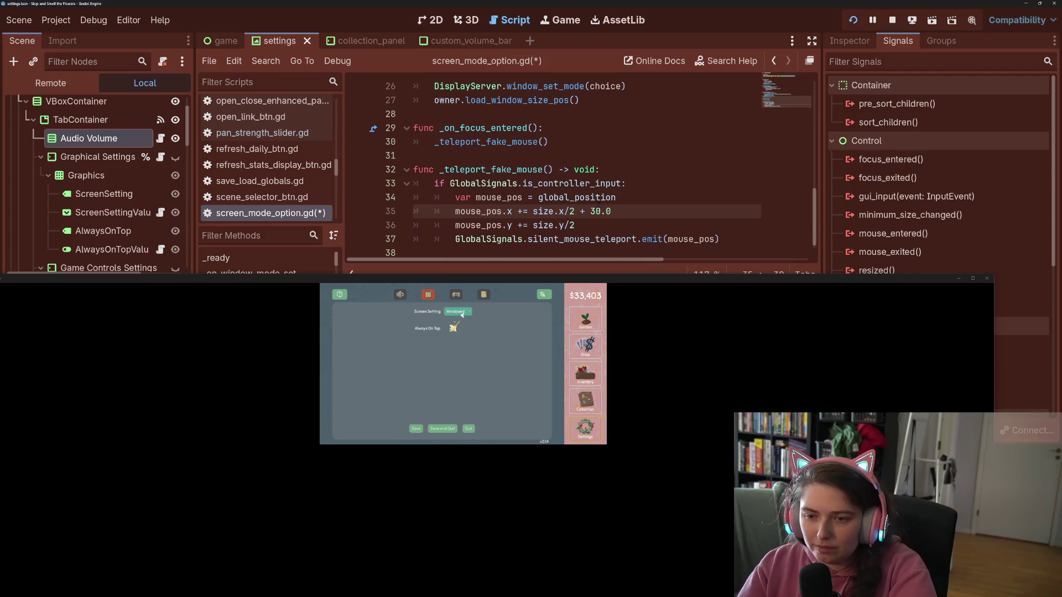
key(Down)
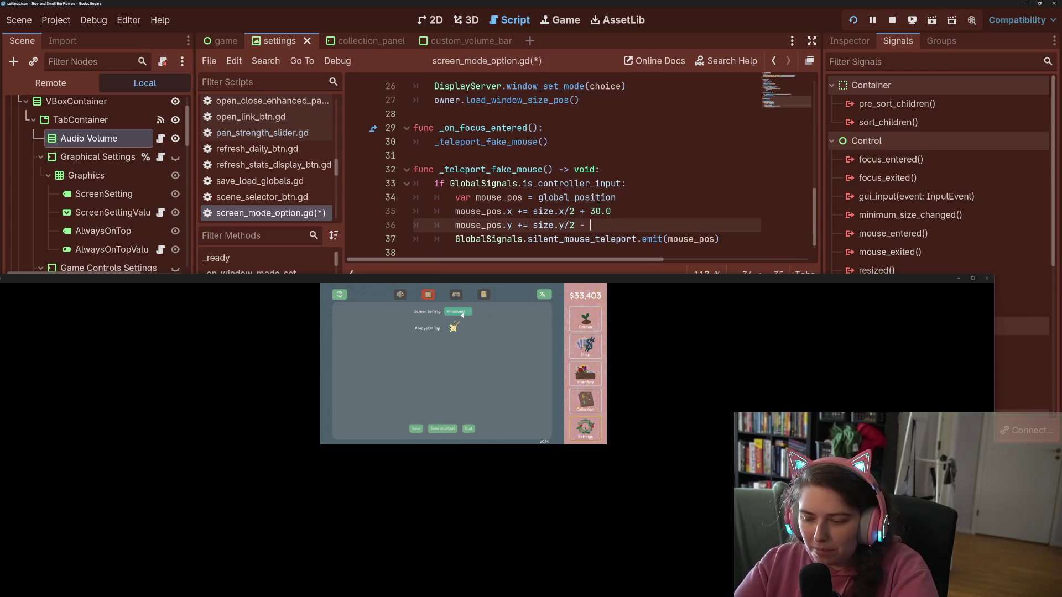
text(10.0)
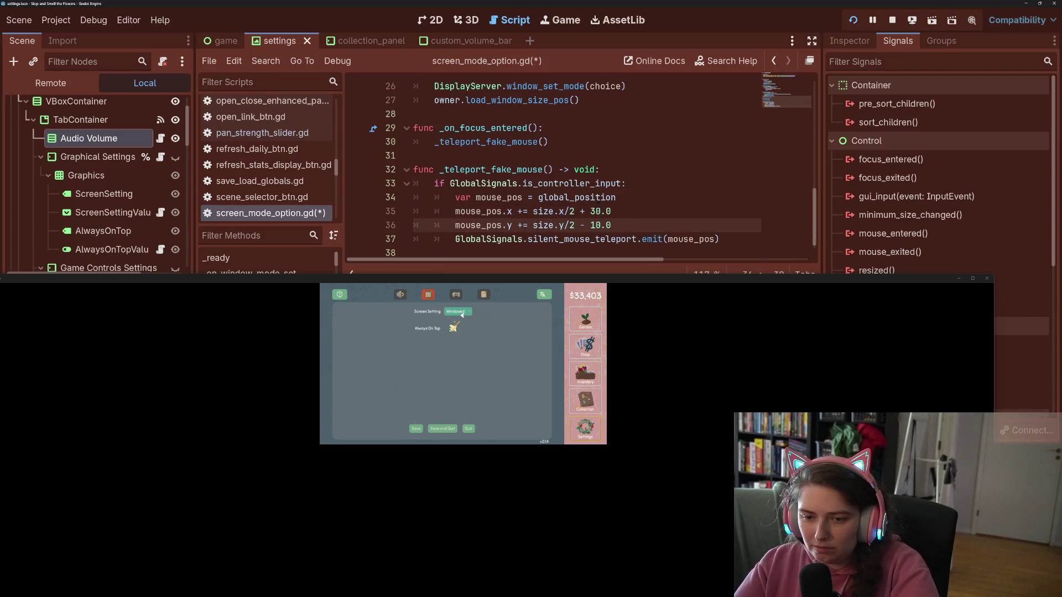
key(ctrl+a)
key(ctrl+s)
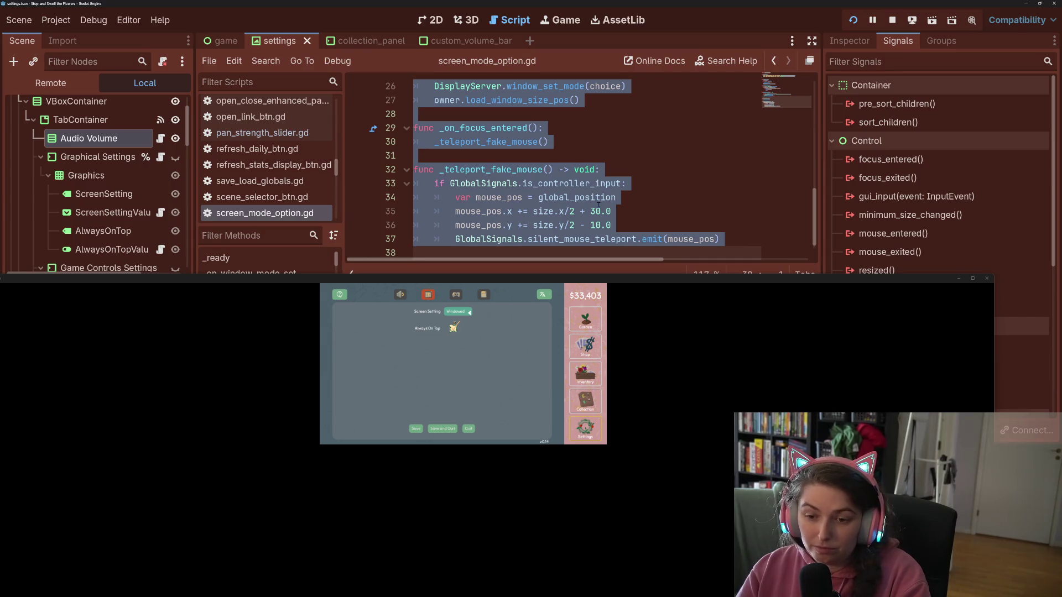
- Change the screen mode offsets to 50 horizontally and 20 vertically and save
click(592, 211)
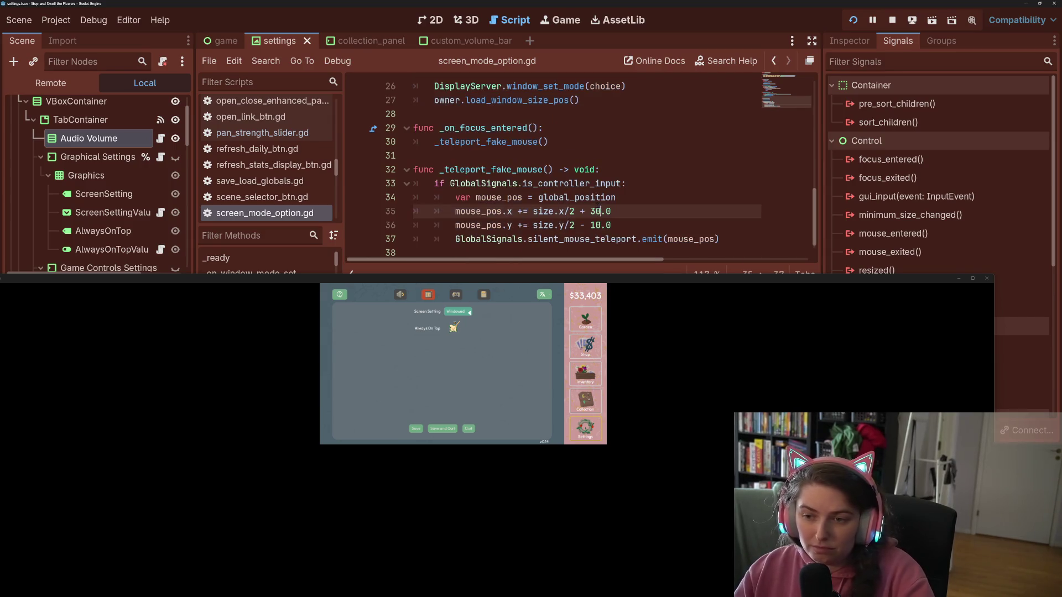
key(Delete)
text(5)
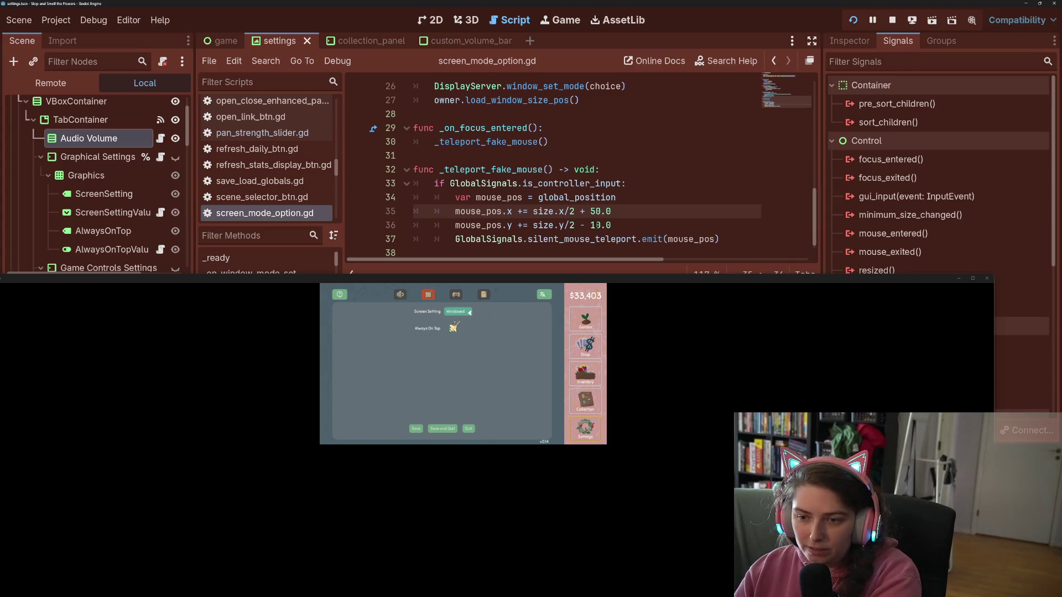
click(598, 225)
key(BackSpace)
text(2)
key(ctrl+s)
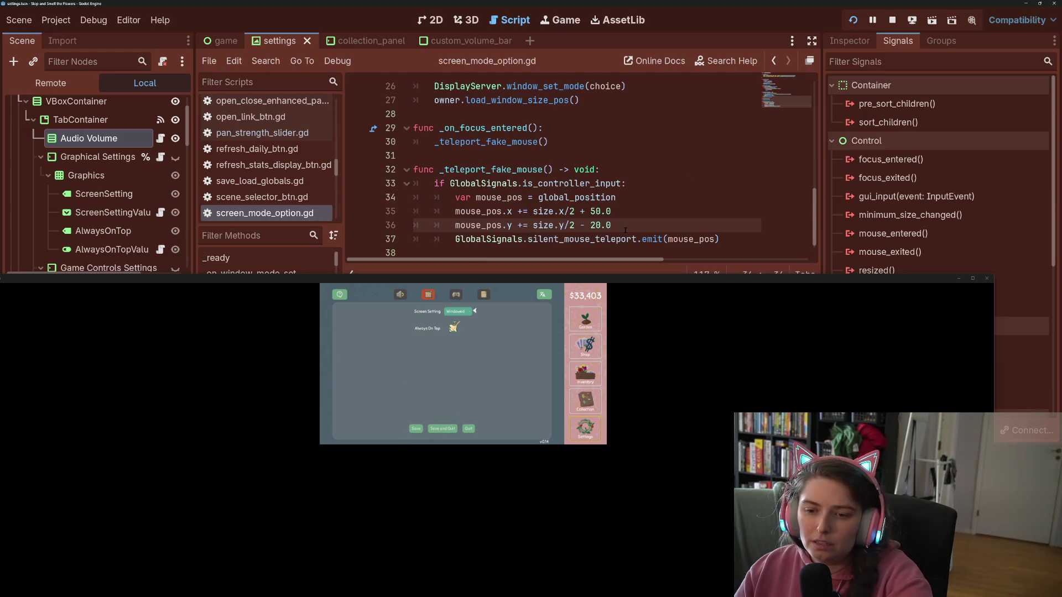
- Try x offsets of 45 and then 60, adjust the y offset, and save
double_click(594, 212)
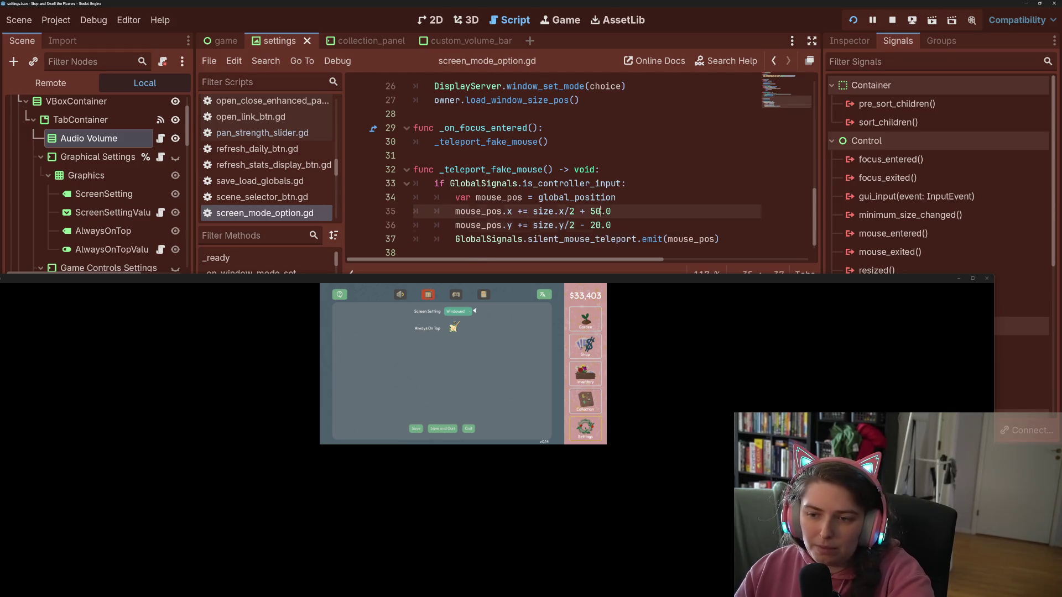
text(45)
key(ctrl+s)
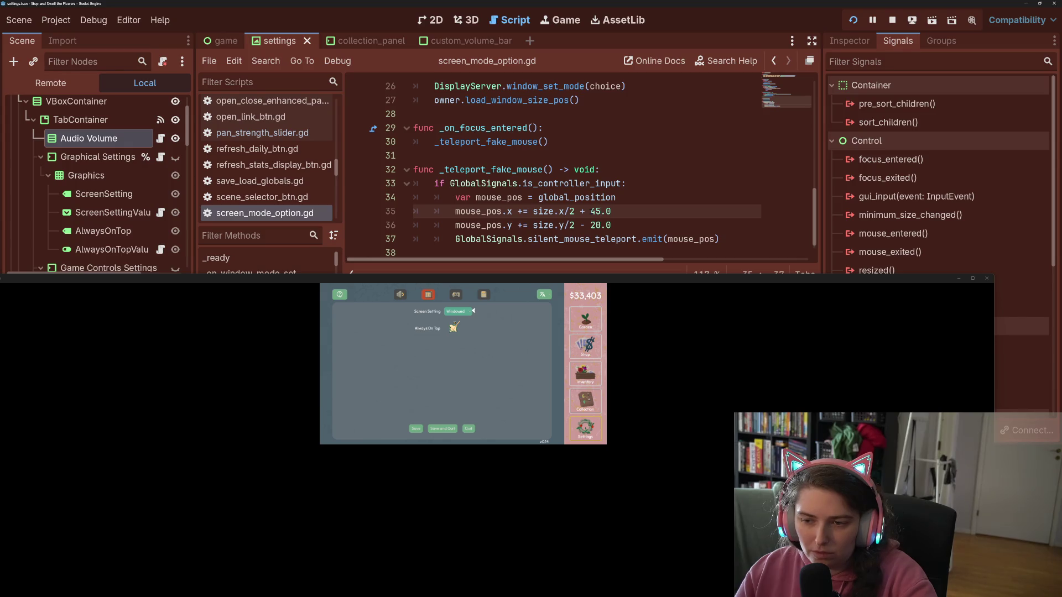
key(BackSpace)
key(BackSpace)
text(60)
key(Down)
key(BackSpace)
key(ctrl+s)
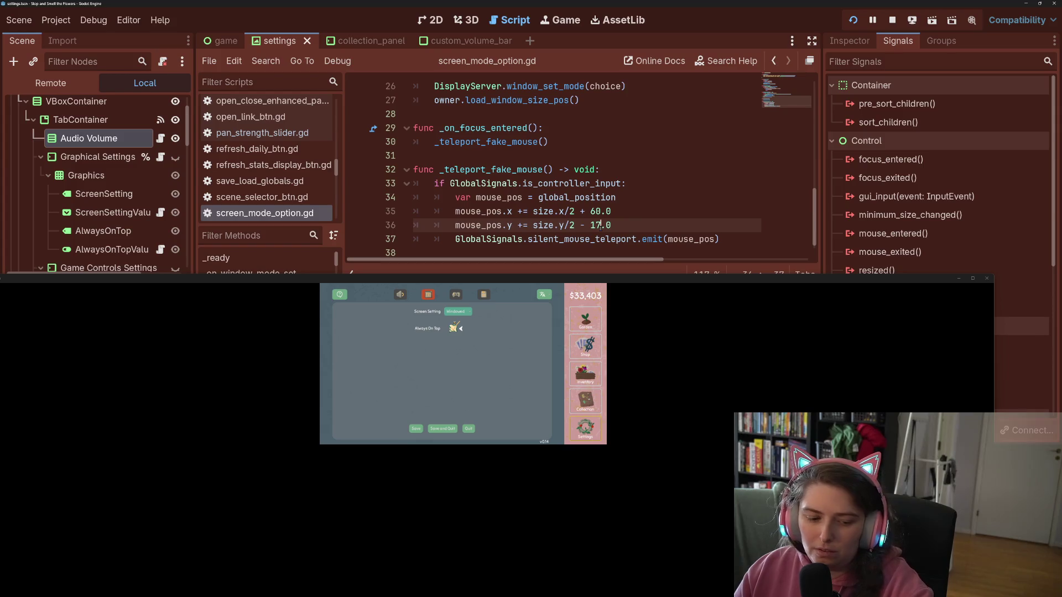
- Test the fake-mouse placement by switching between the game's controls and stats tabs
key(e)
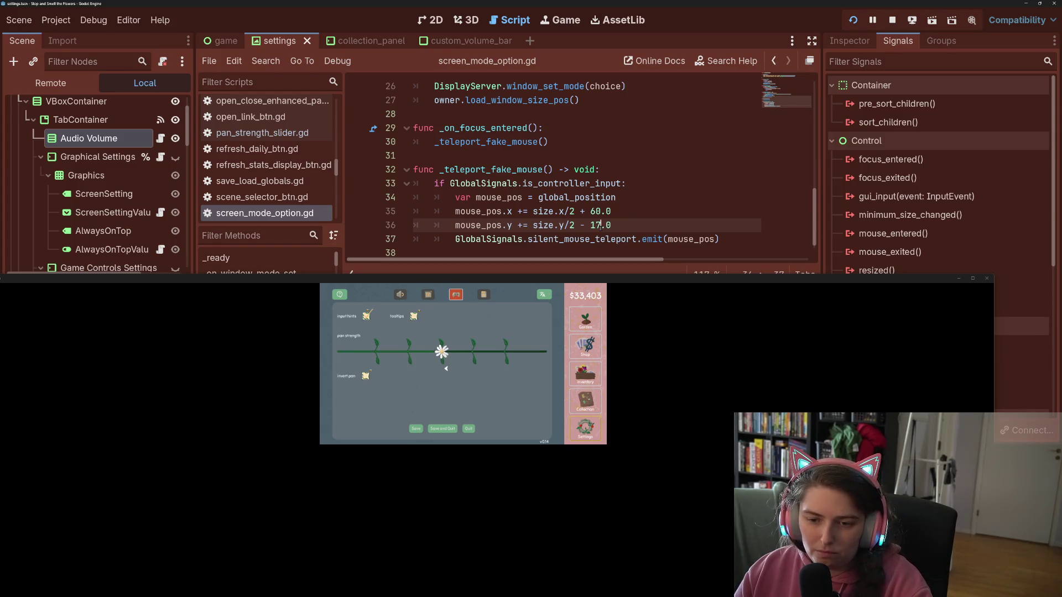
key(Up)
key(Down)
key(Down)
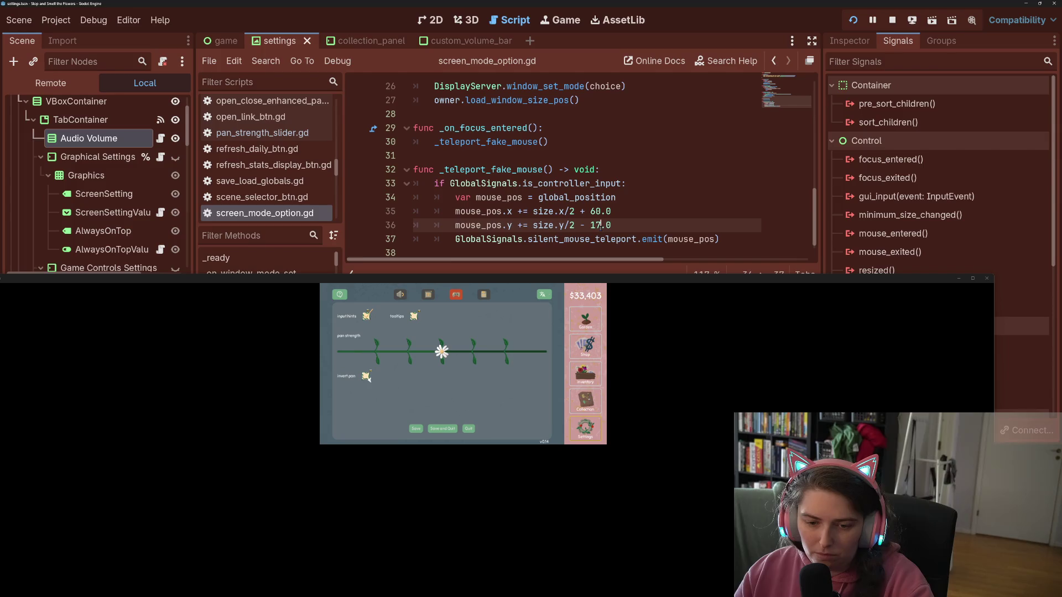
key(e)
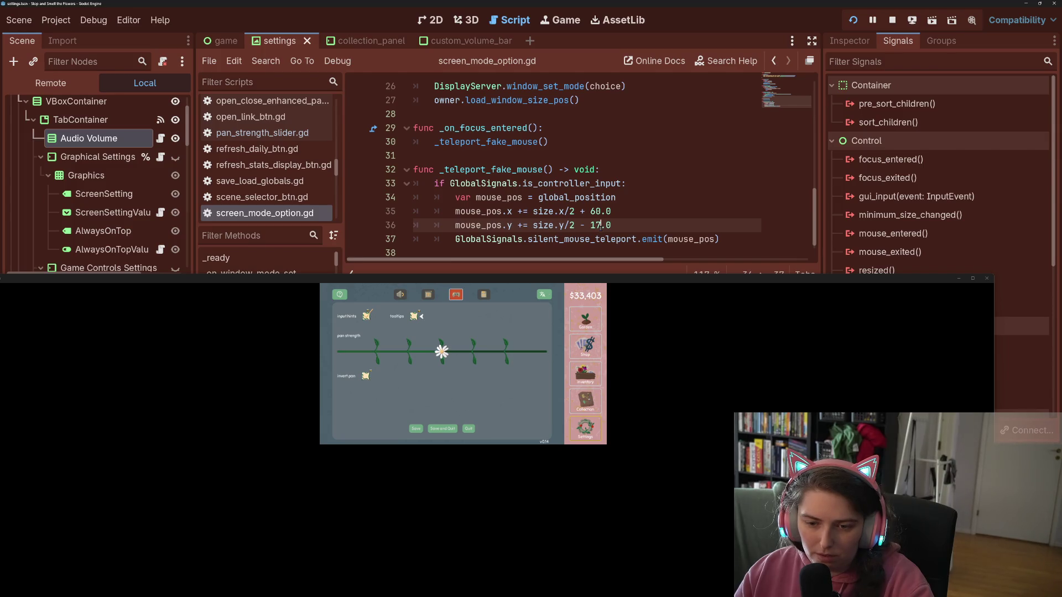
key(Up)
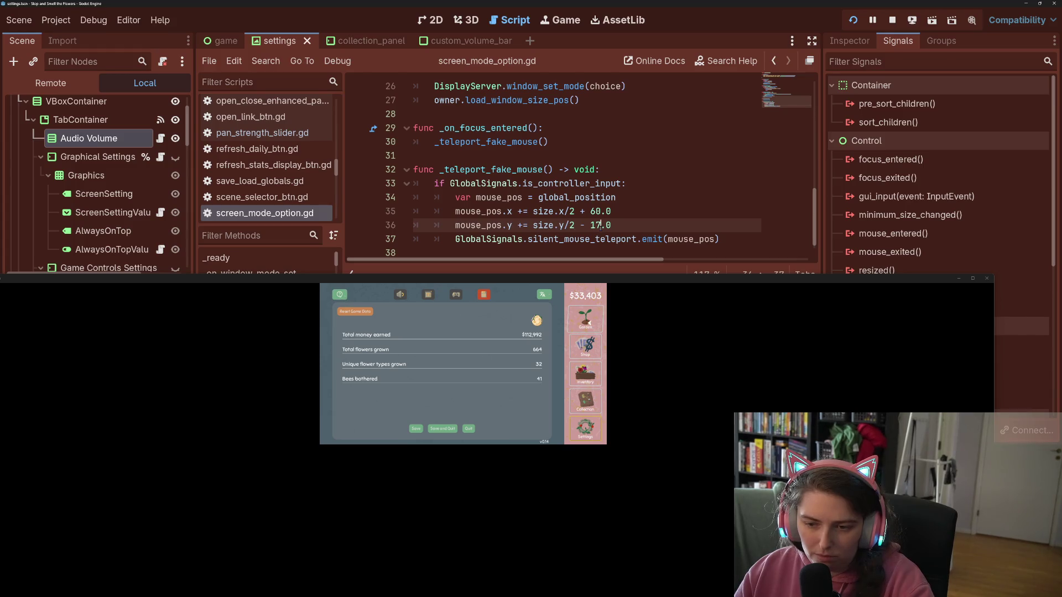
key(q)
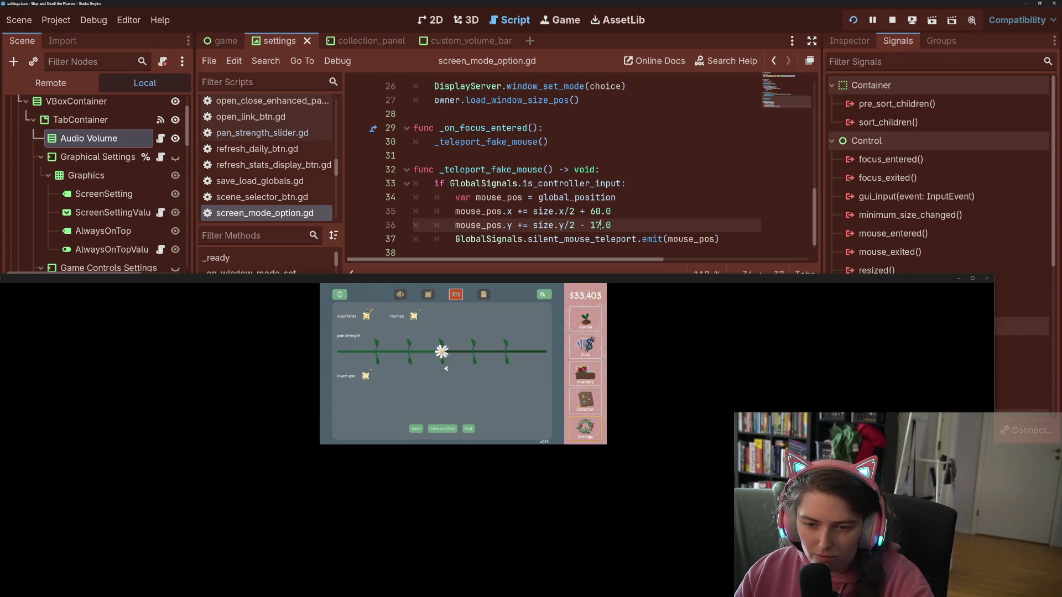
key(e)
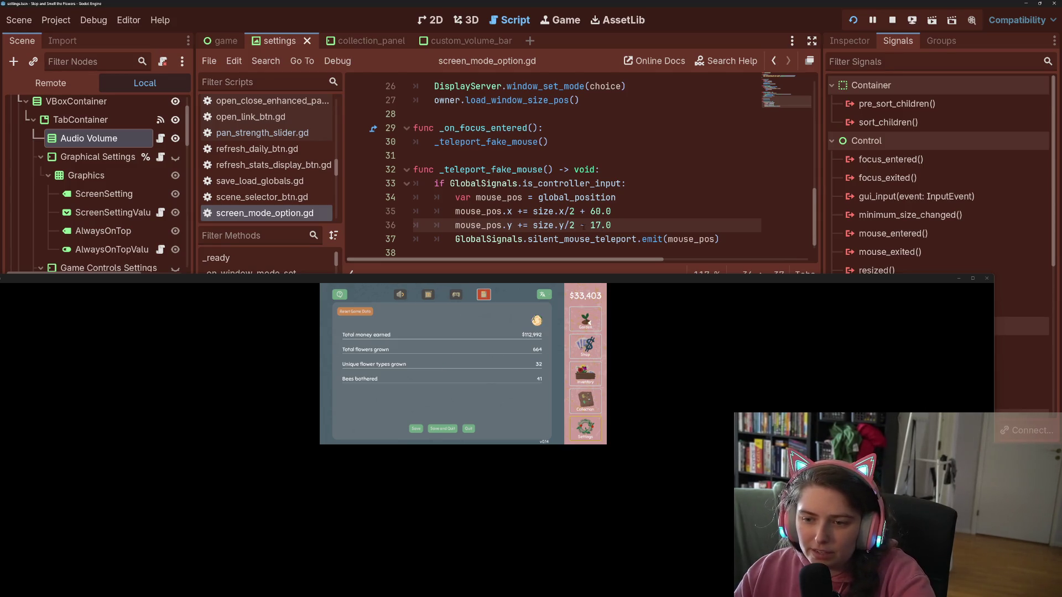
- Remove the x offset expression so the x position is plain size.x, and save
key(Left)
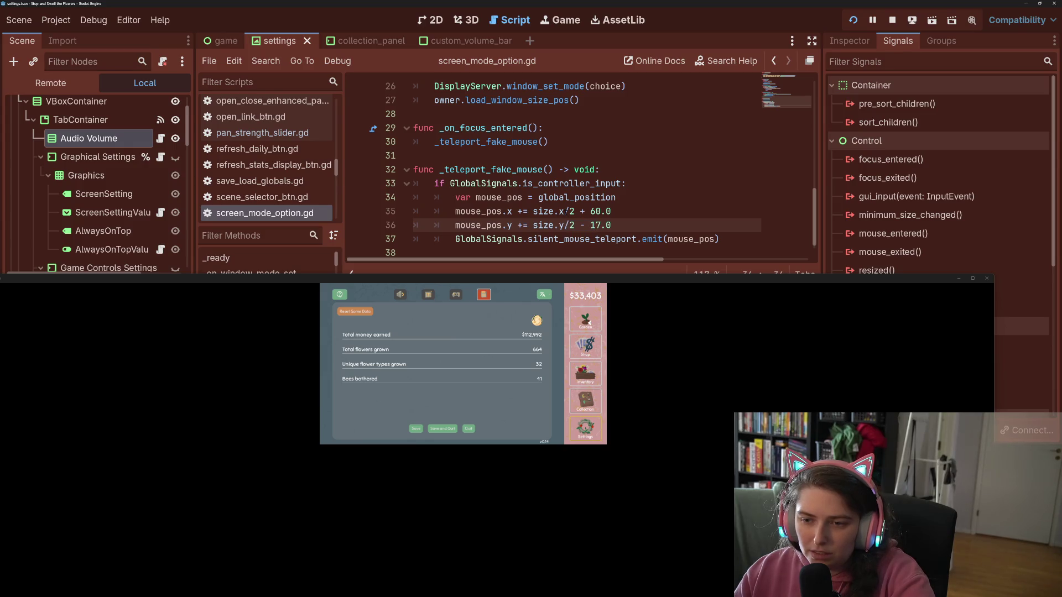
drag(564, 212, 625, 211)
key(BackSpace)
key(ctrl+s)
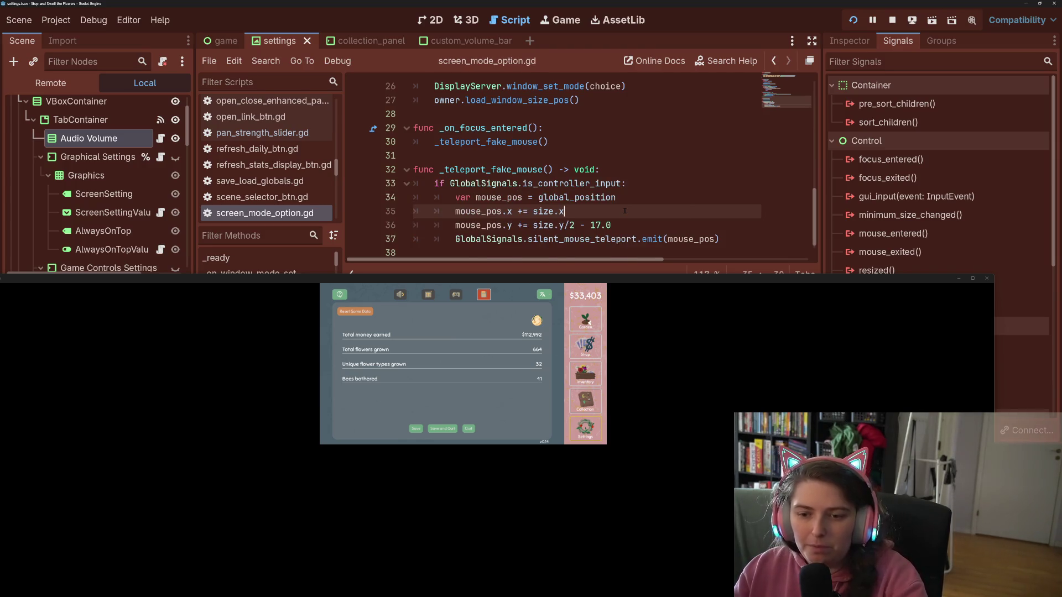
- Retest across the graphics, audio and controls tabs, then reopen always_on_top.gd
key(q)
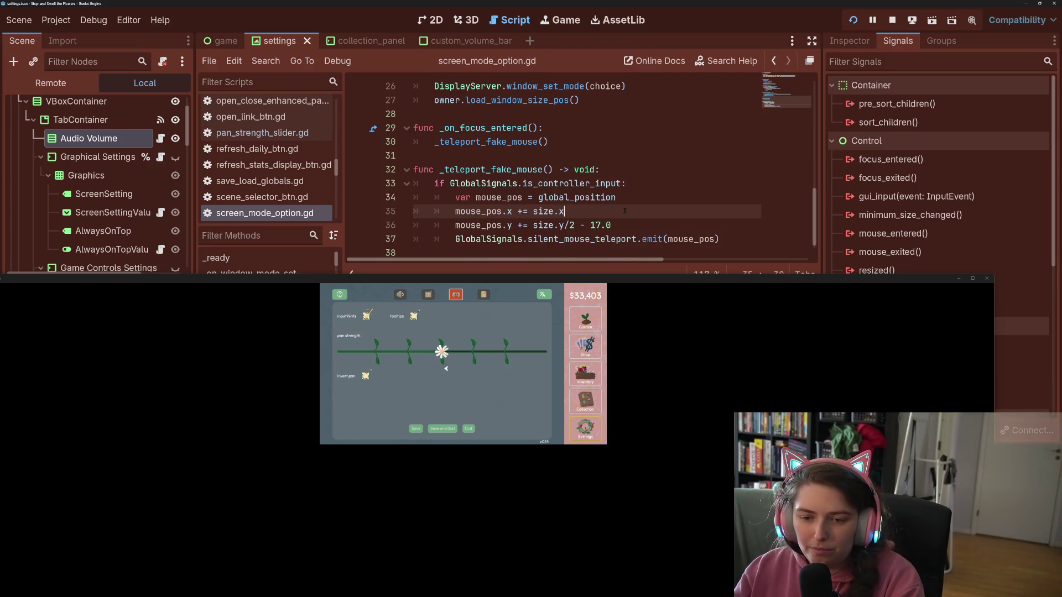
key(q)
key(Down)
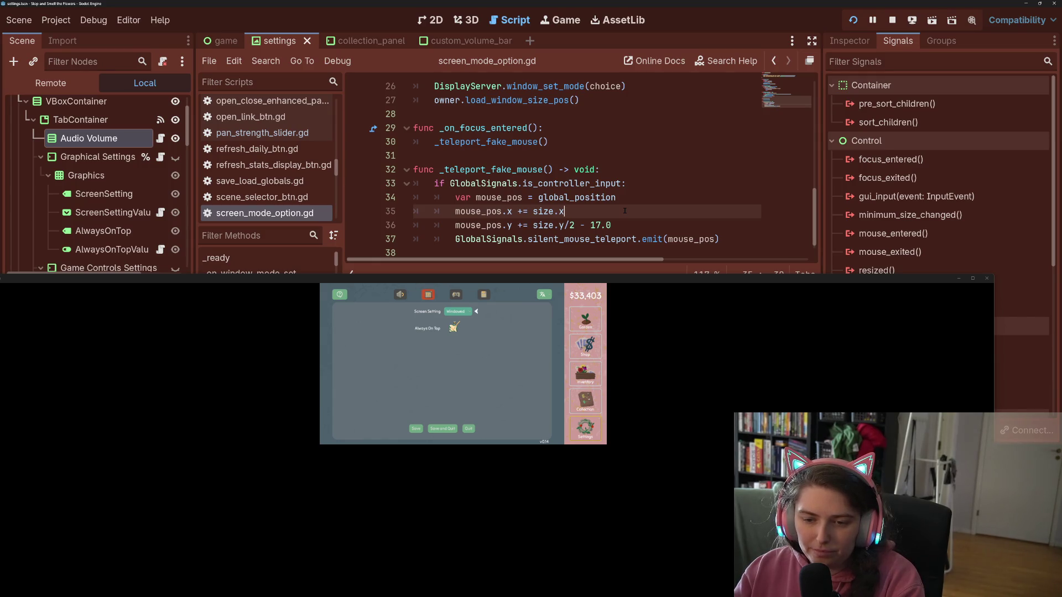
key(q)
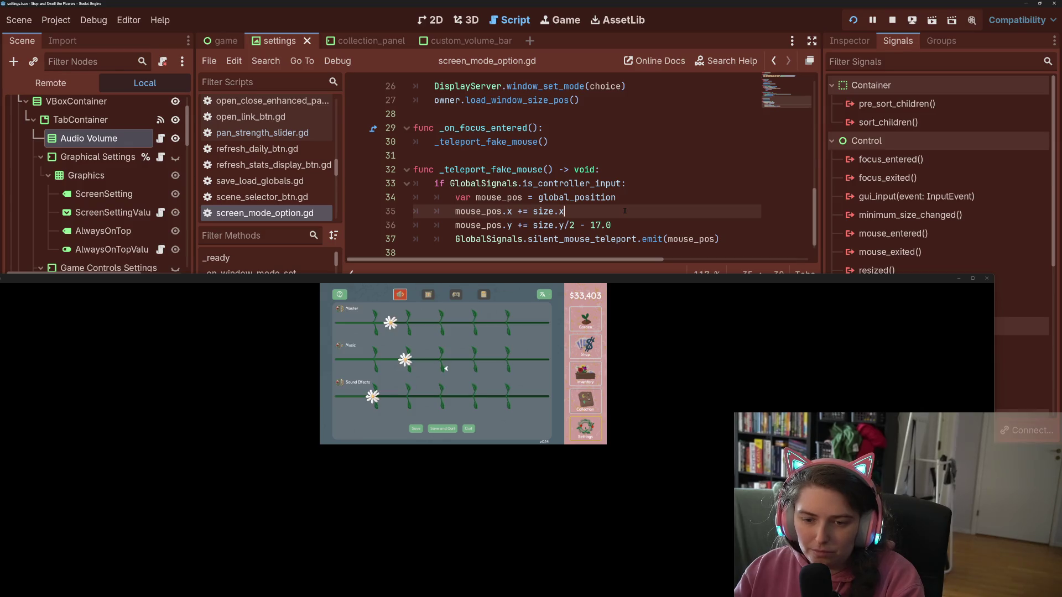
key(Up)
key(e)
key(e)
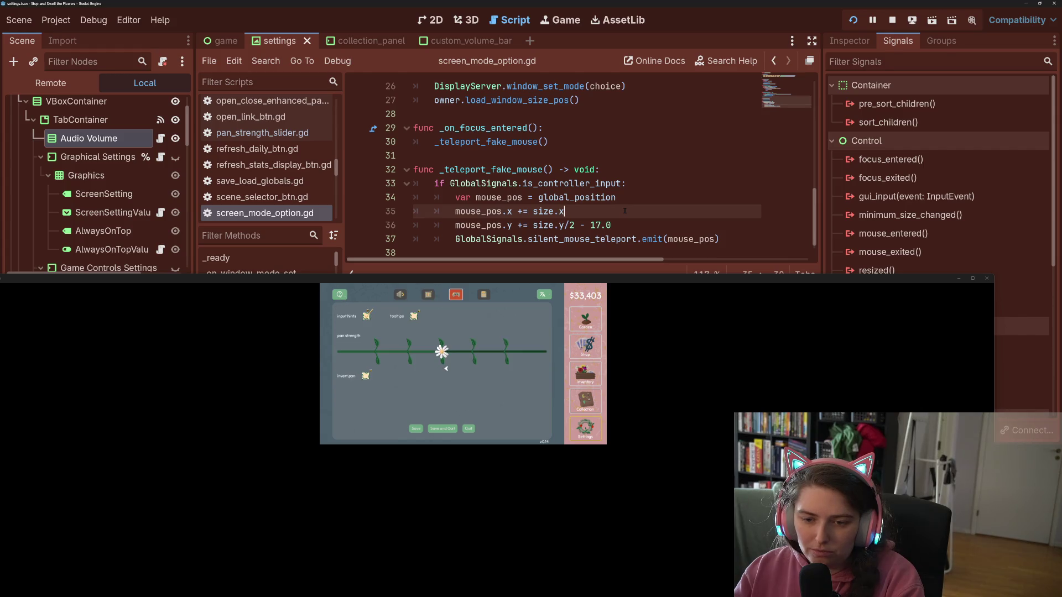
key(Up)
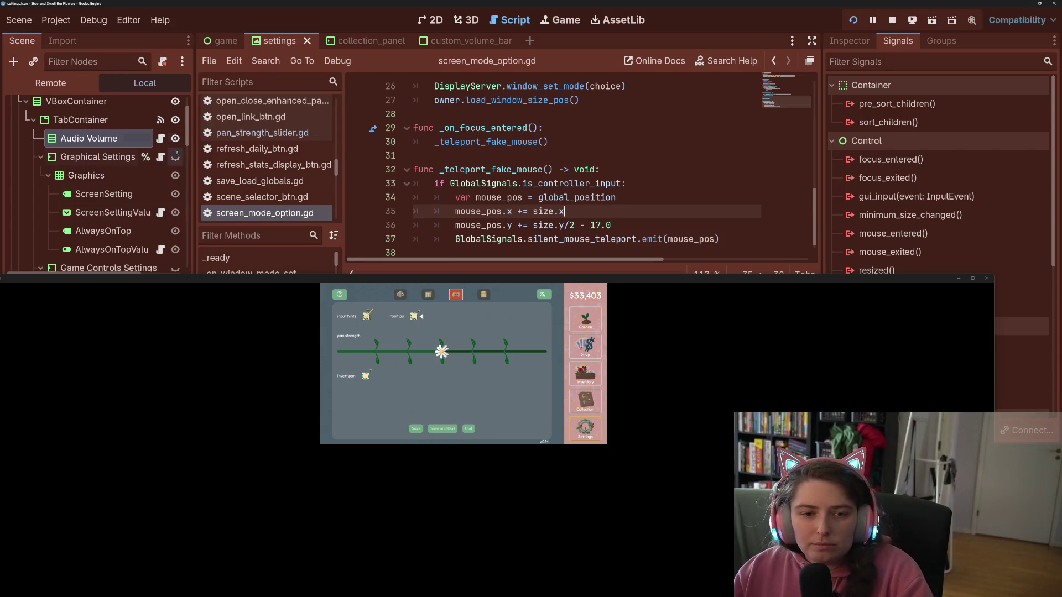
click(160, 249)
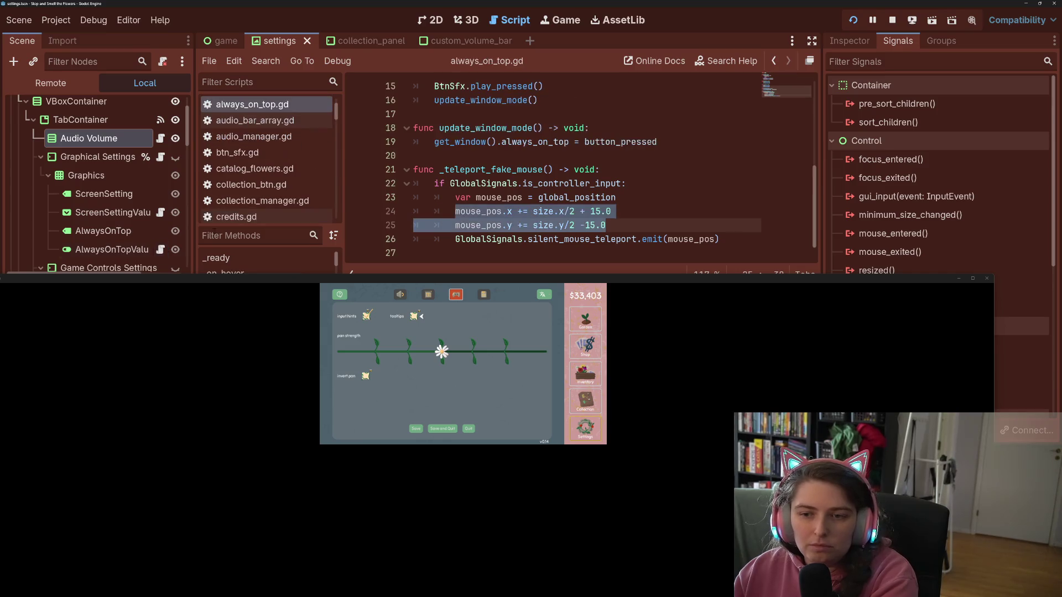
- Reduce always_on_top.gd's x offset to plain size.x and save
click(565, 225)
mouse_move(617, 213)
mouse_down()
mouse_move(554, 212)
mouse_move(564, 211)
mouse_up()
key(BackSpace)
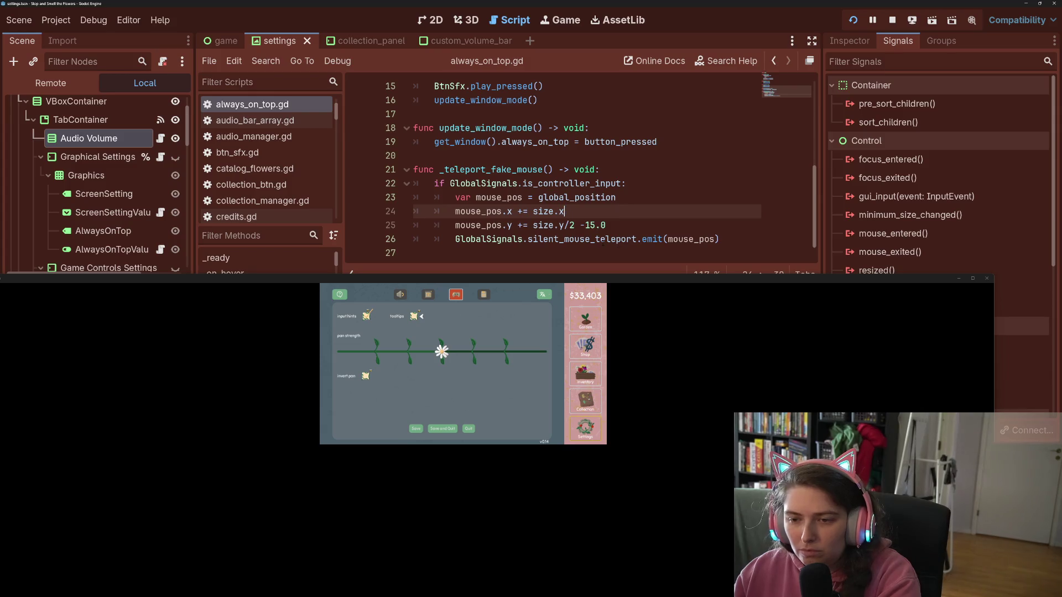
key(ctrl+s)
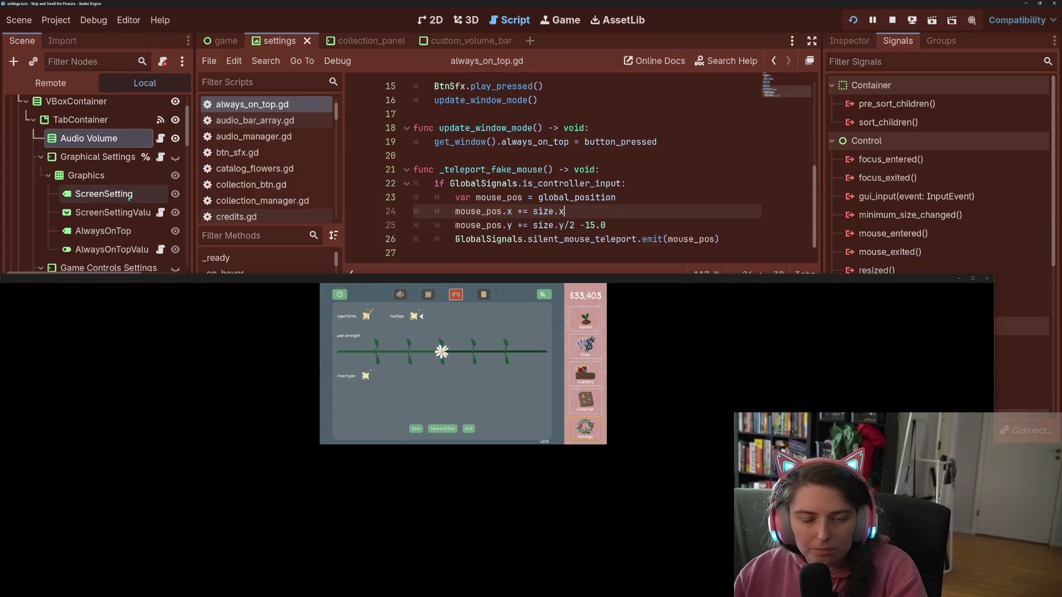
- In enable_input_hints_option.gd, delete '/2 + 15.0' after size.x and save
click(123, 216)
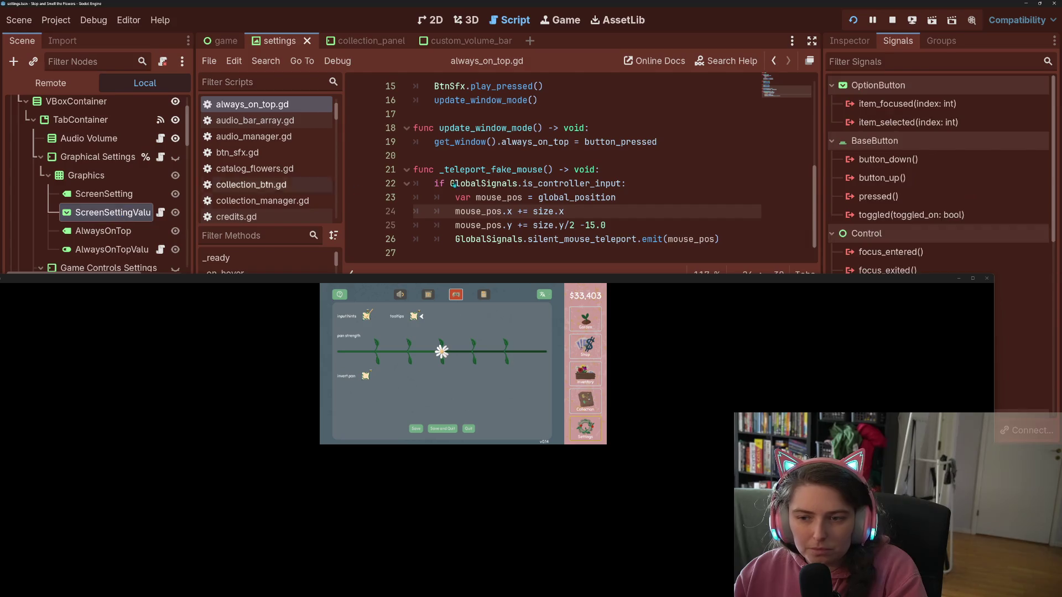
click(160, 213)
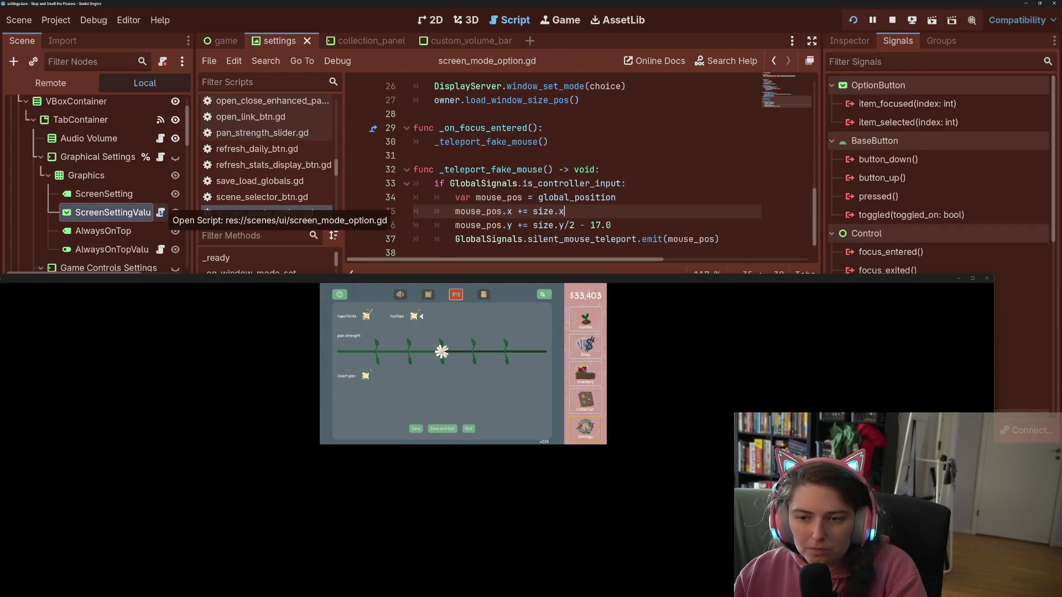
scroll(160, 213, down, 2)
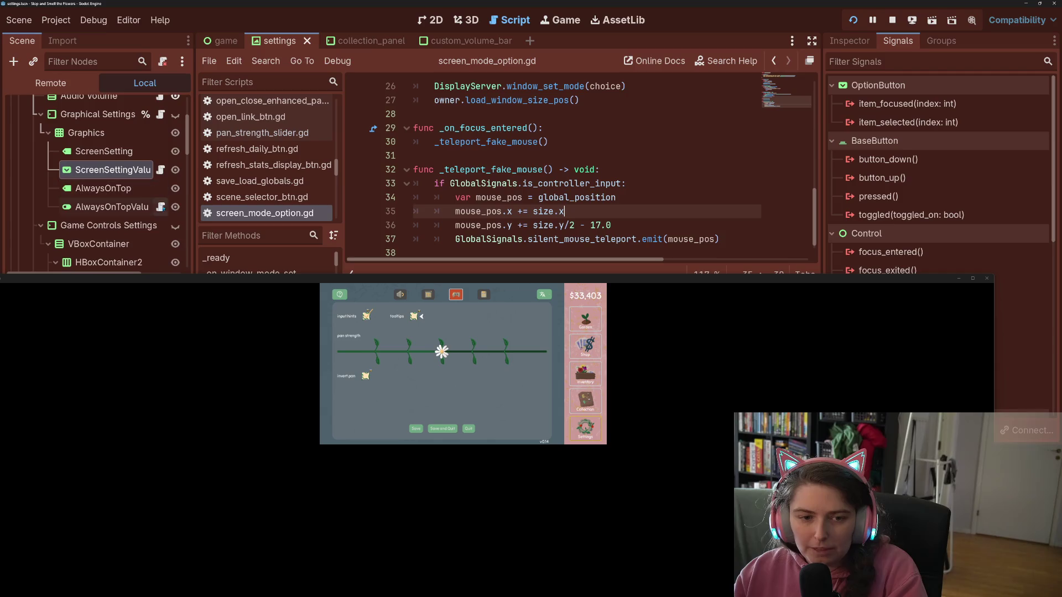
click(160, 207)
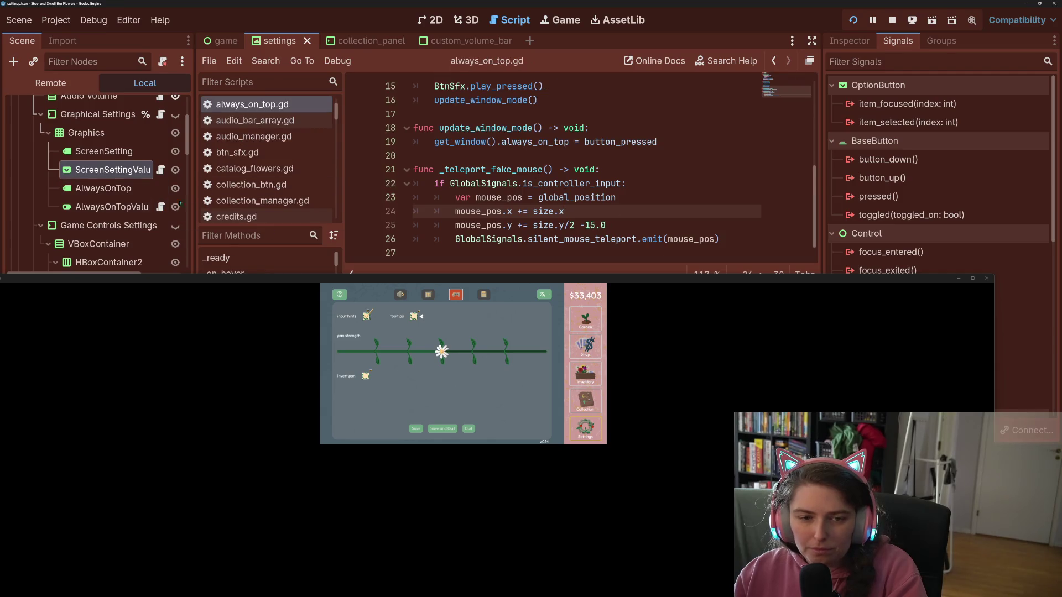
scroll(133, 181, down, 4)
scroll(133, 181, down, 2)
click(161, 212)
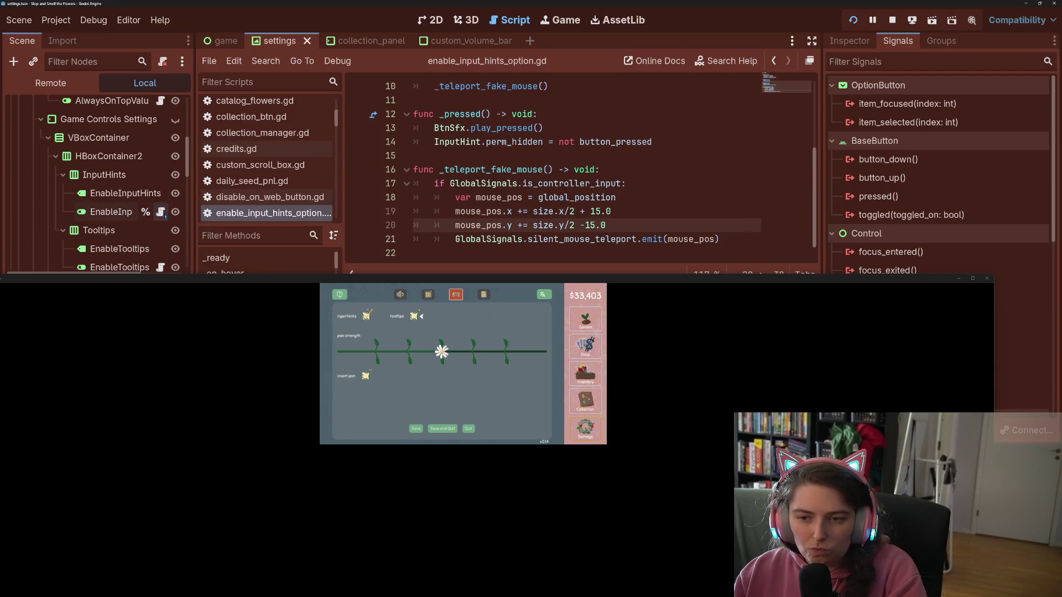
click(611, 212)
drag(611, 211, 564, 211)
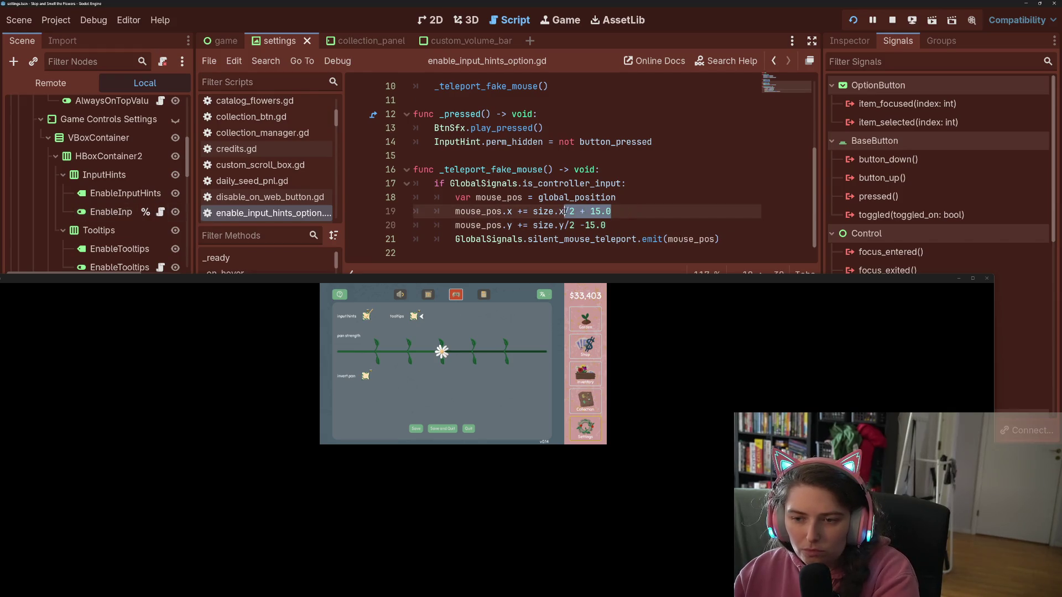
key(BackSpace)
key(ctrl+s)
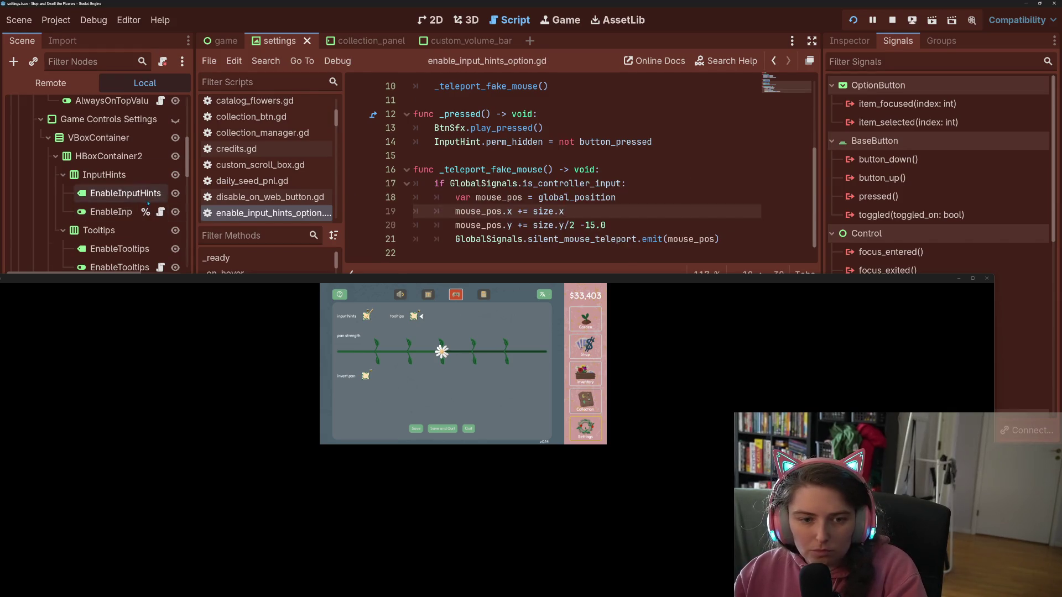
- Make the same size.x change in enable_tooltips_btn.gd, save, and open invert_pan_check_box.gd
scroll(148, 203, down, 3)
scroll(148, 204, down, 1)
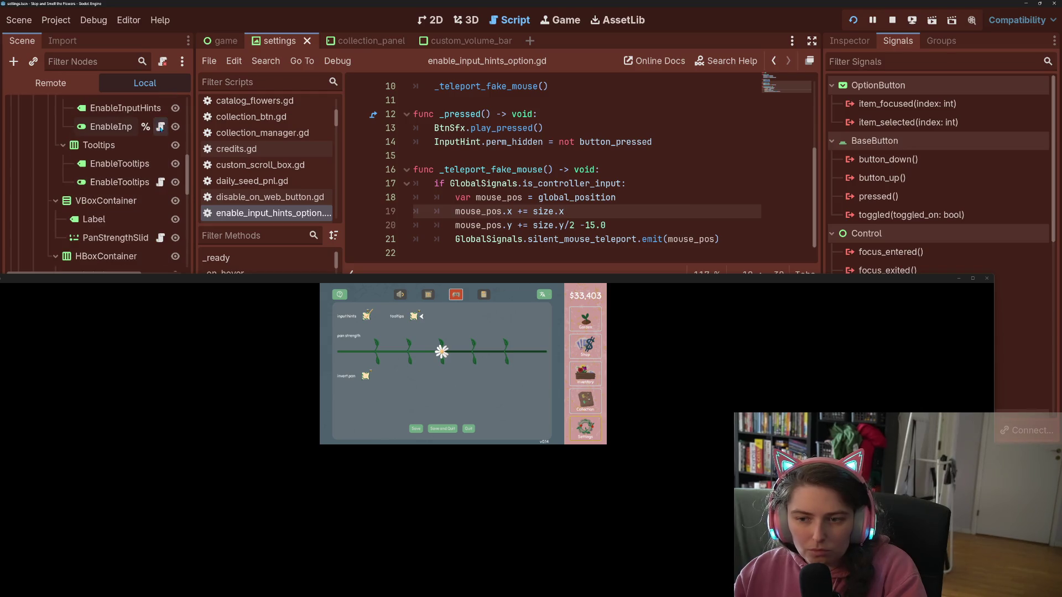
click(161, 181)
drag(611, 212, 564, 211)
key(BackSpace)
key(ctrl+s)
scroll(150, 213, down, 3)
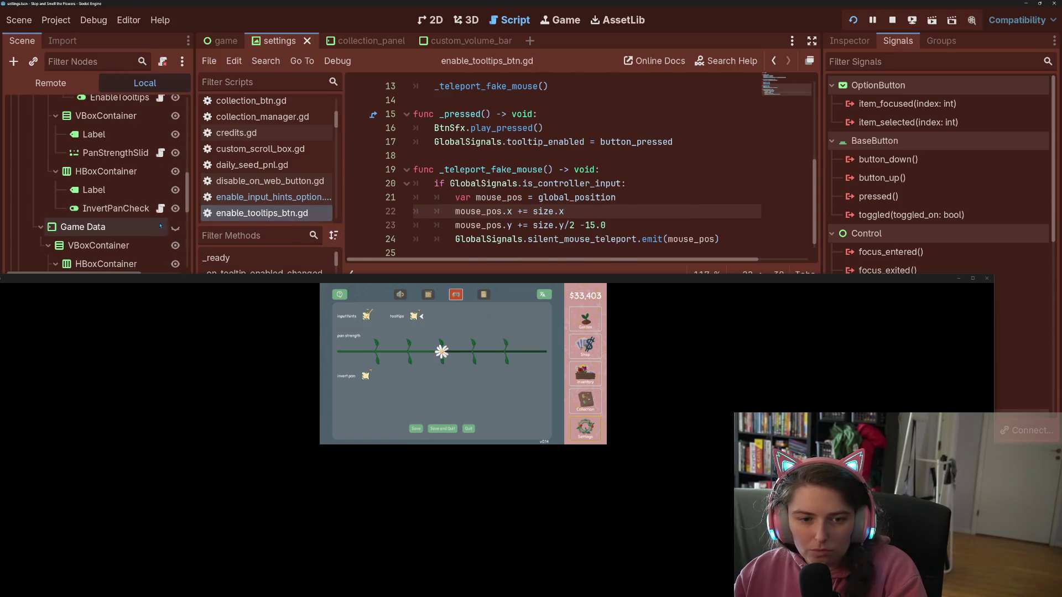
click(161, 208)
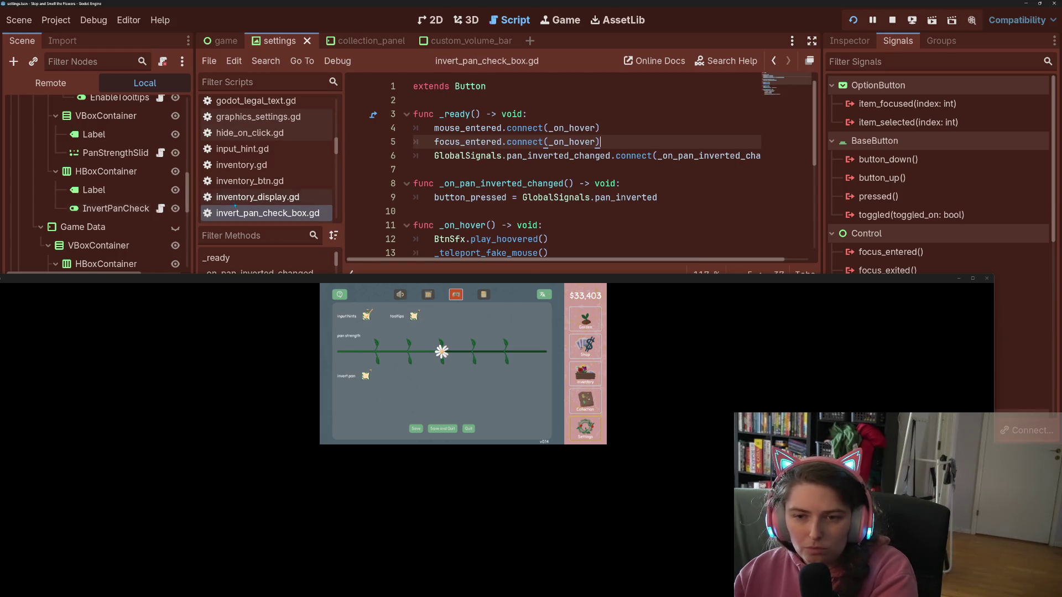
- Remove the /2 from line 22's x offset, save, then save pan_strength_slider.gd
scroll(559, 198, down, 4)
click(564, 201)
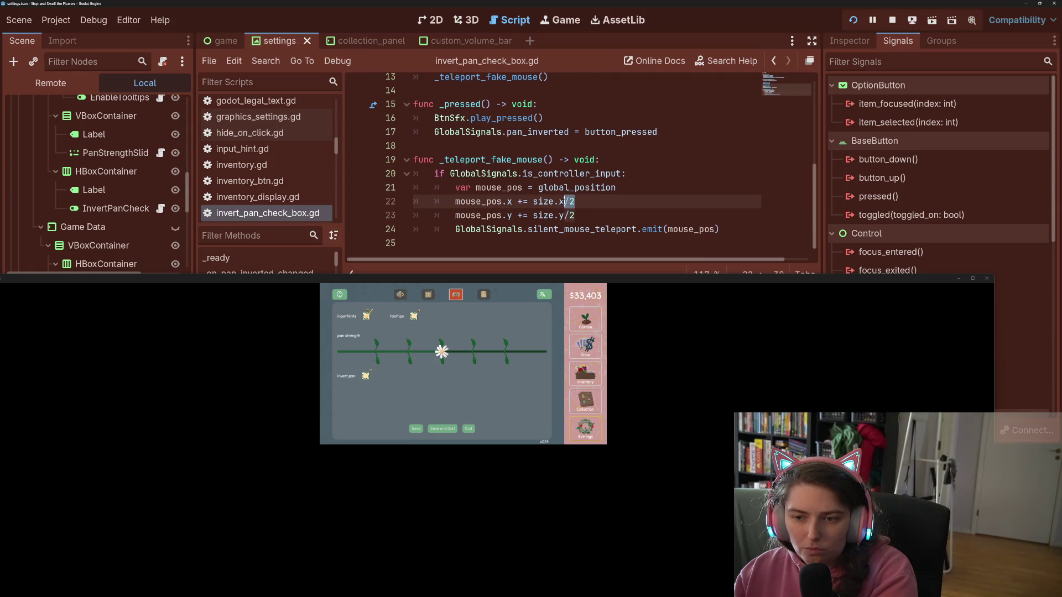
key(ctrl+s)
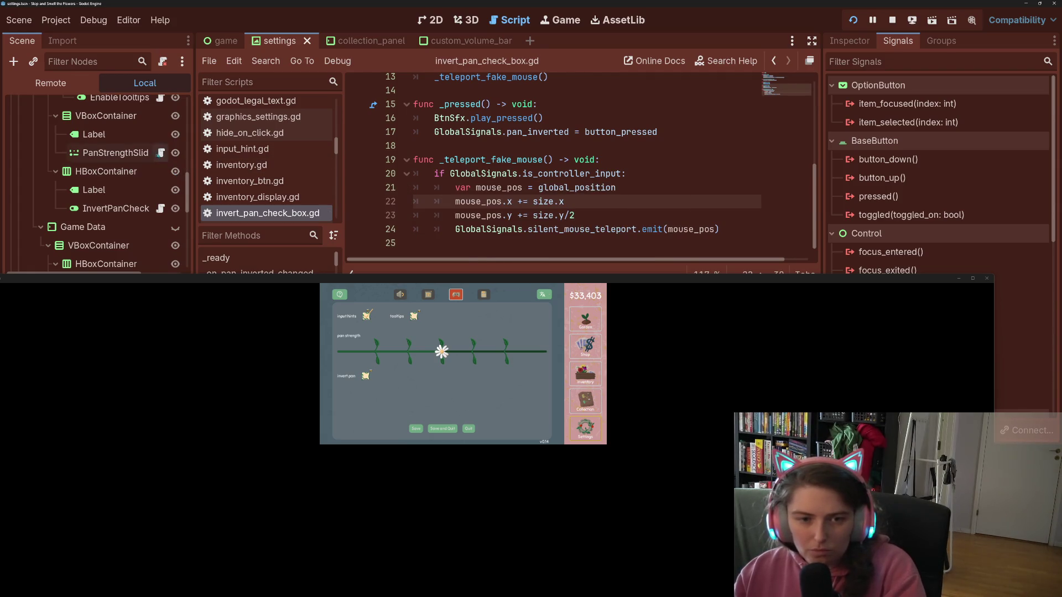
click(160, 153)
click(596, 211)
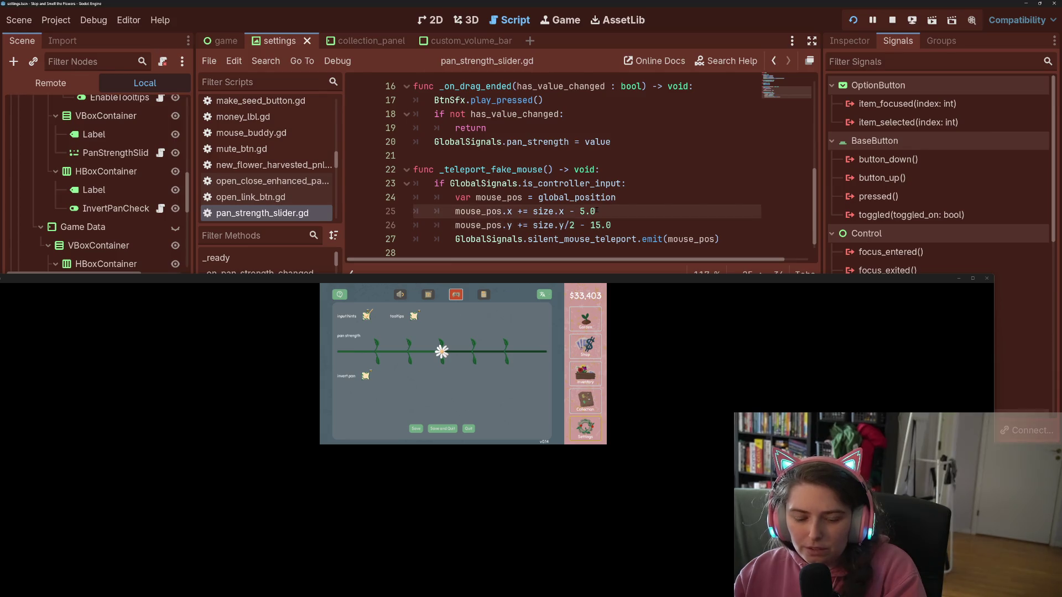
key(ctrl+s)
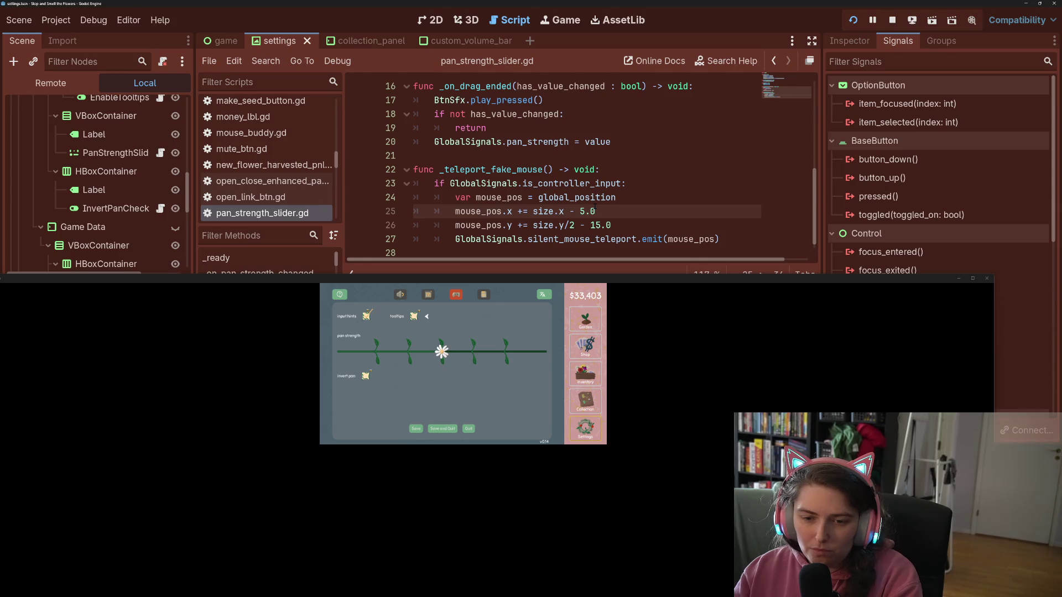
- Test in-game focus, then edit line 26's y offset in pan_strength_slider.gd against invert_pan_check_box.gd
key(Down)
key(Down)
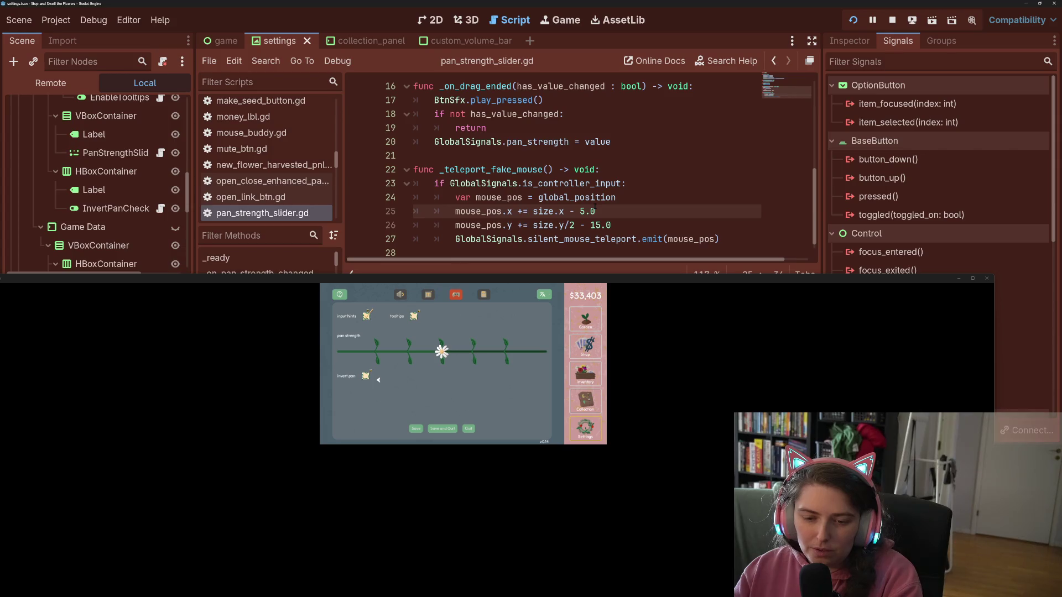
key(Up)
key(Up)
key(Right)
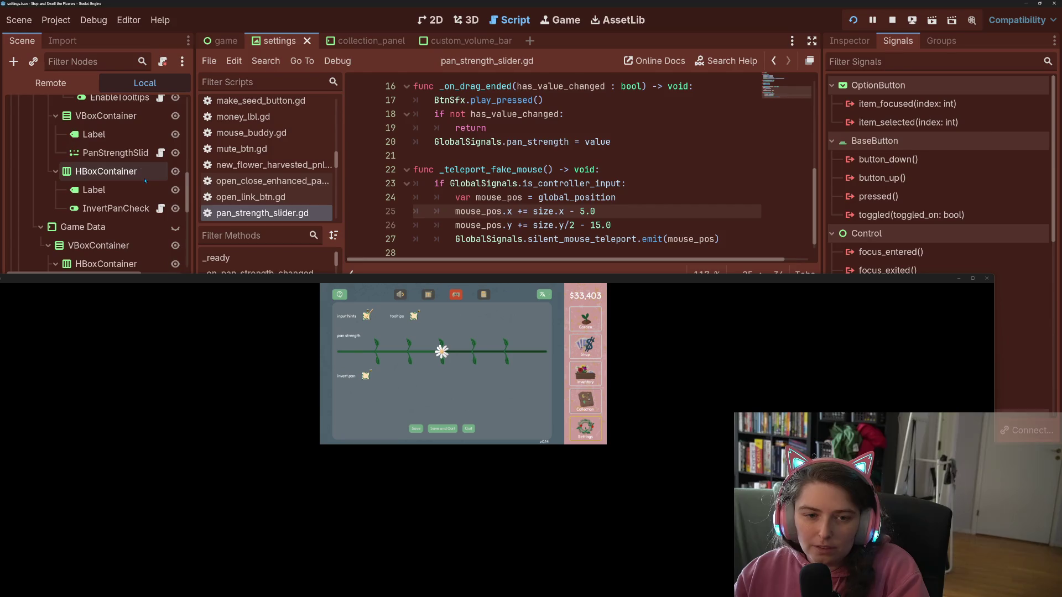
click(160, 208)
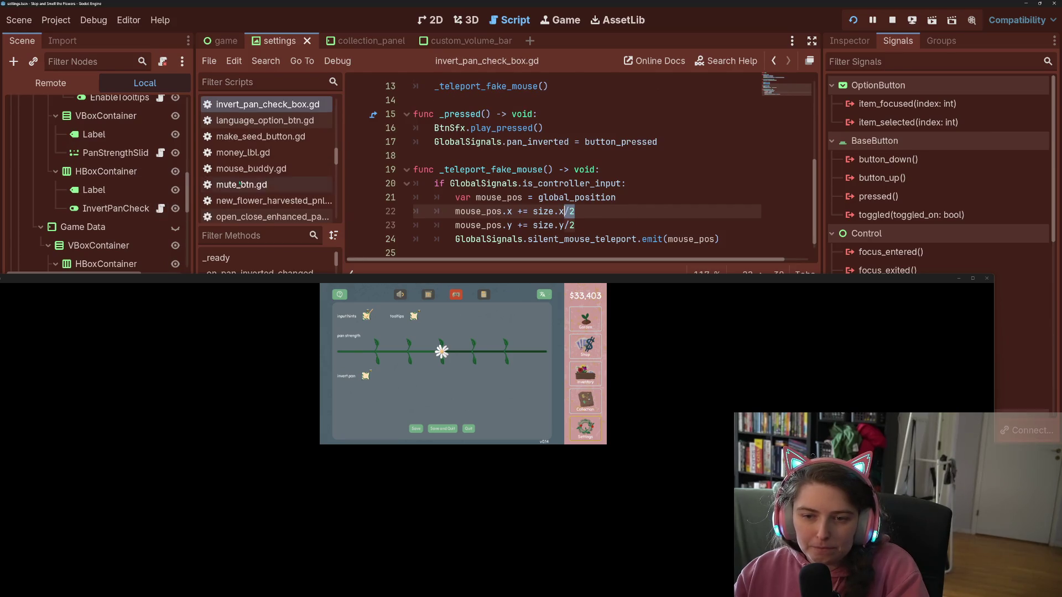
click(160, 152)
click(601, 226)
key(BackSpace)
text(0.0)
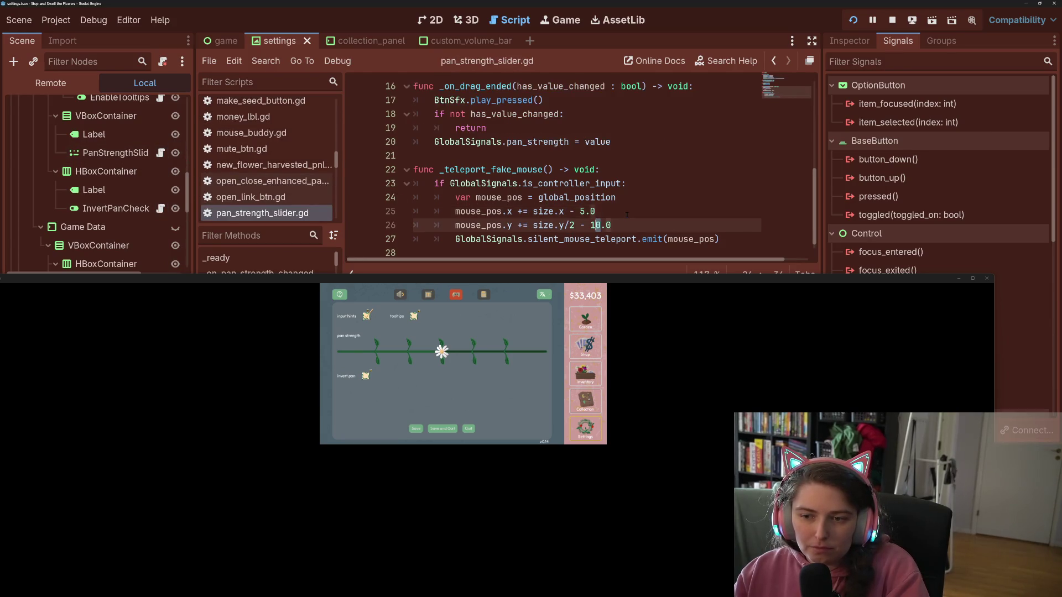
key(BackSpace)
key(BackSpace)
text(5)
text(10)
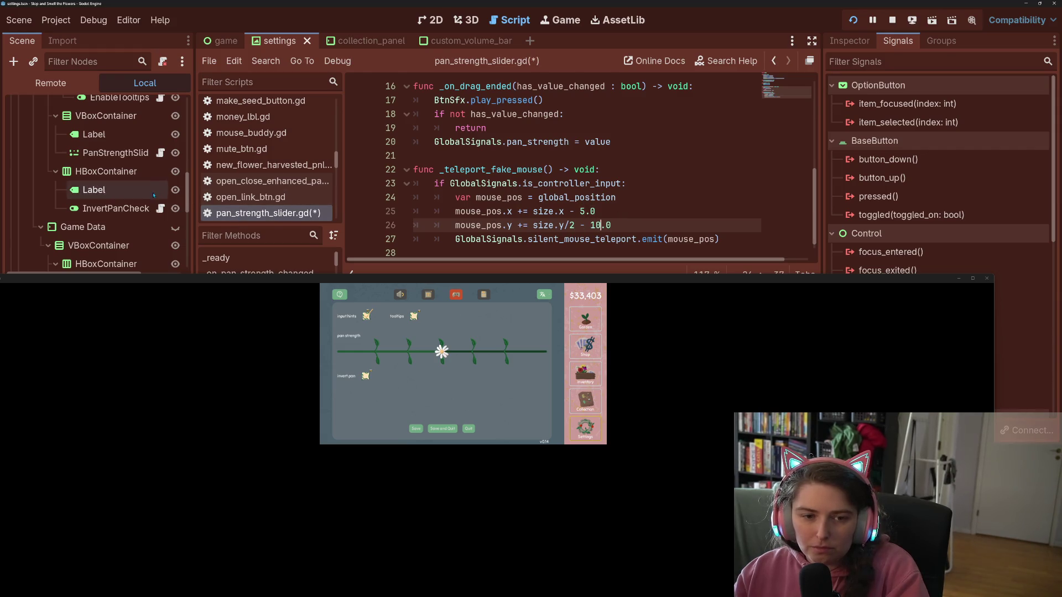
- Append + 15.0 after size.x/2 in invert_pan_check_box.gd and save it
click(160, 208)
click(160, 153)
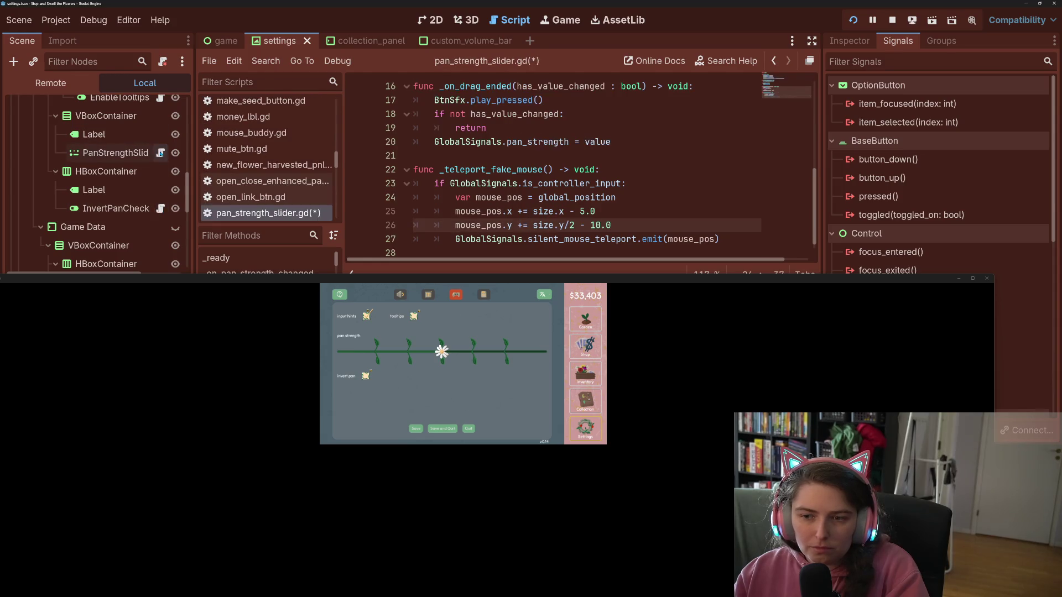
scroll(160, 152, up, 1)
click(161, 140)
click(567, 212)
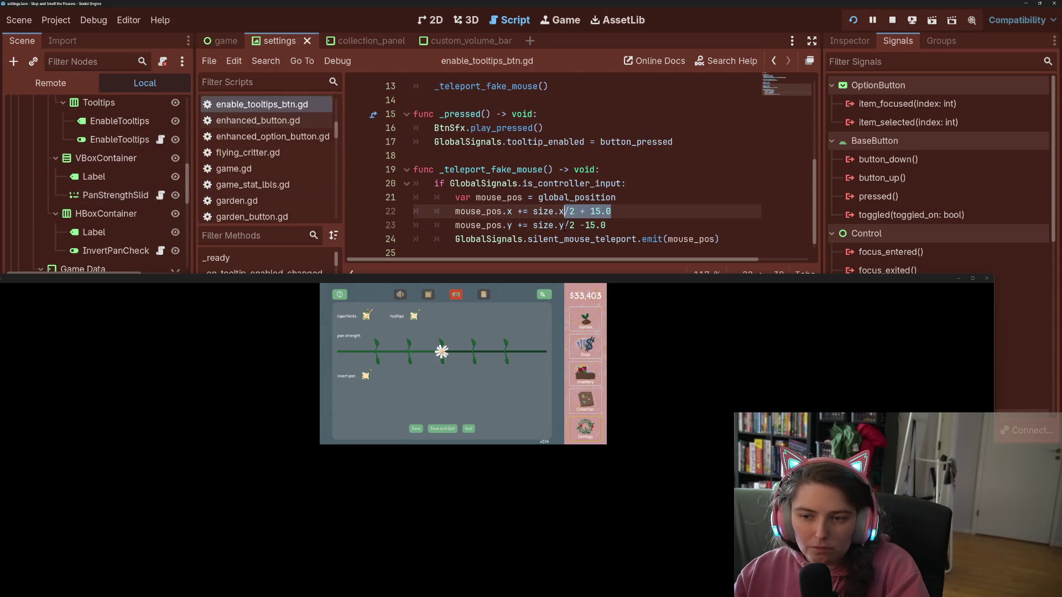
click(161, 250)
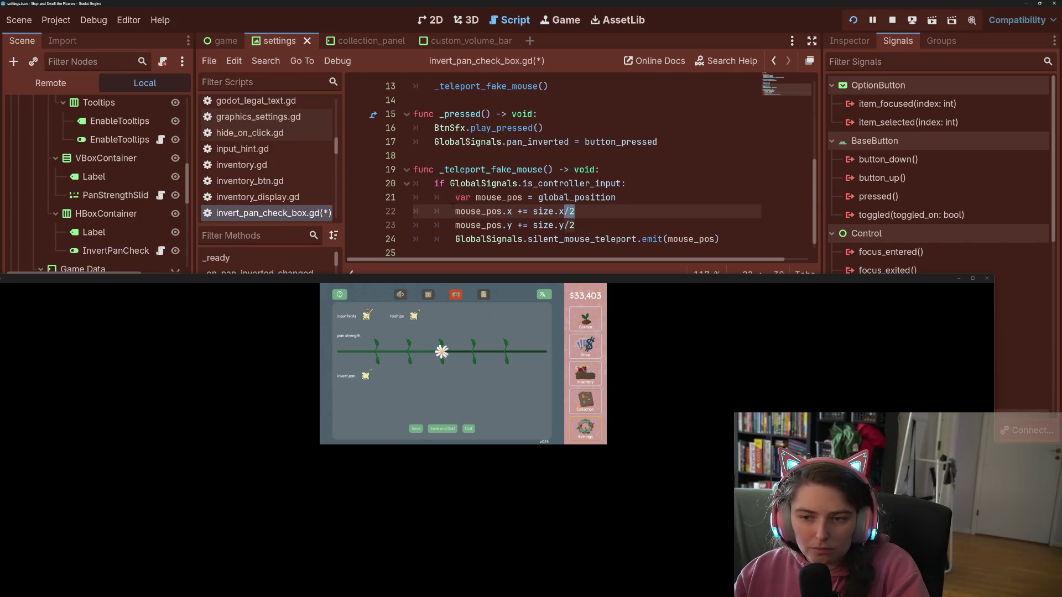
click(582, 212)
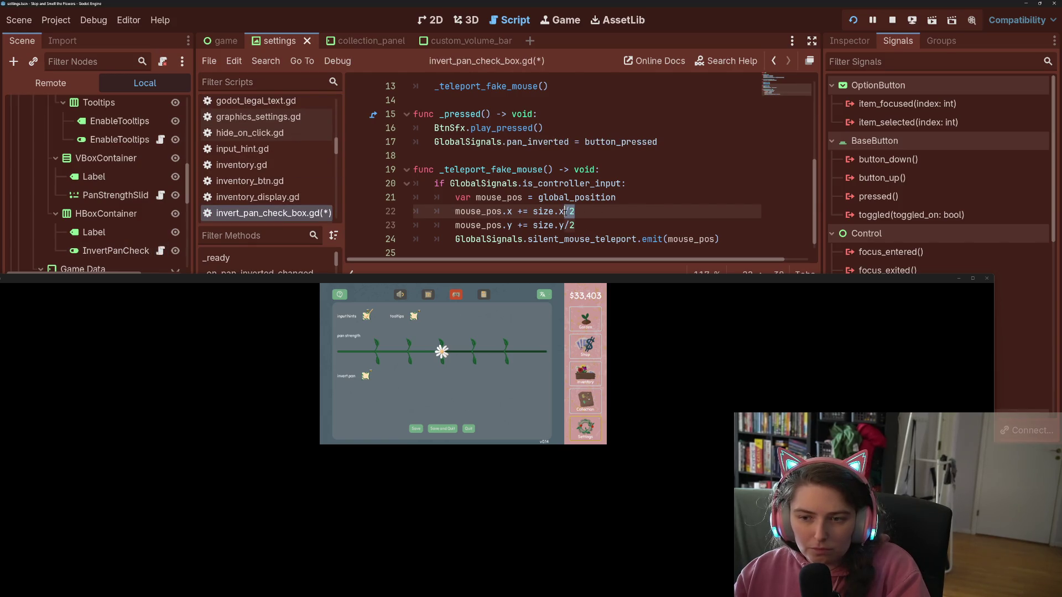
text(+ 15.0)
key(ctrl+s)
- Add /2 + 15.0 to the x offsets in enable_input_hints_option.gd and always_on_top.gd, saving each
scroll(111, 182, up, 3)
click(161, 148)
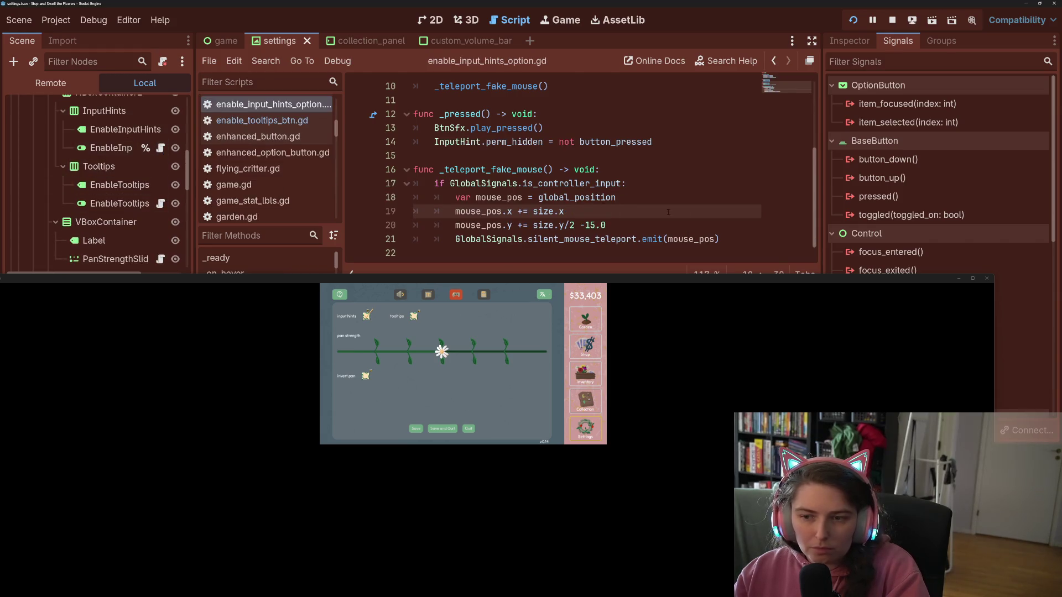
text(/2 + 15.0)
key(ctrl+s)
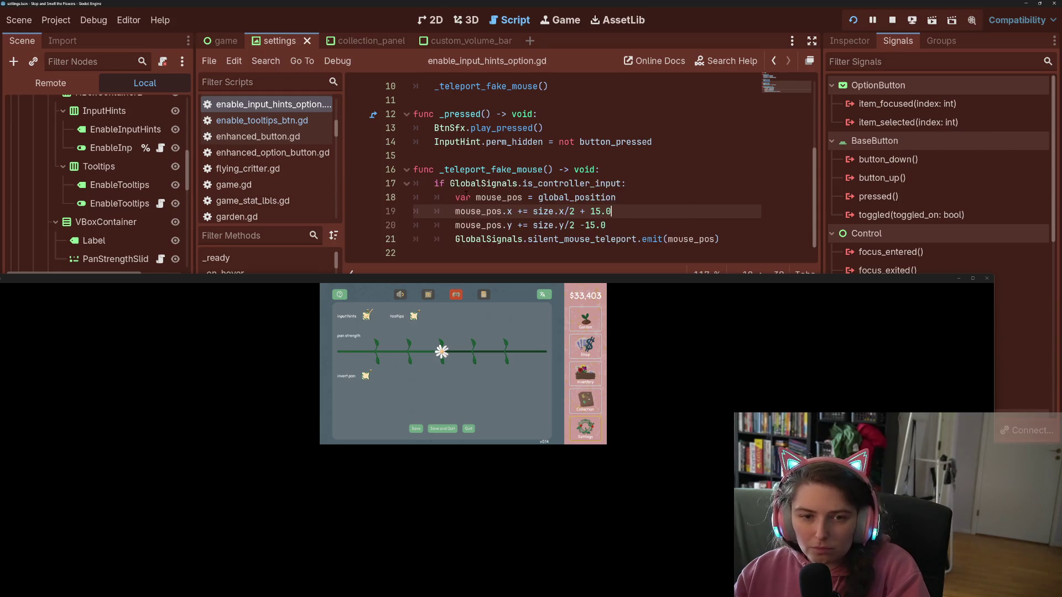
scroll(138, 183, up, 3)
scroll(178, 175, up, 3)
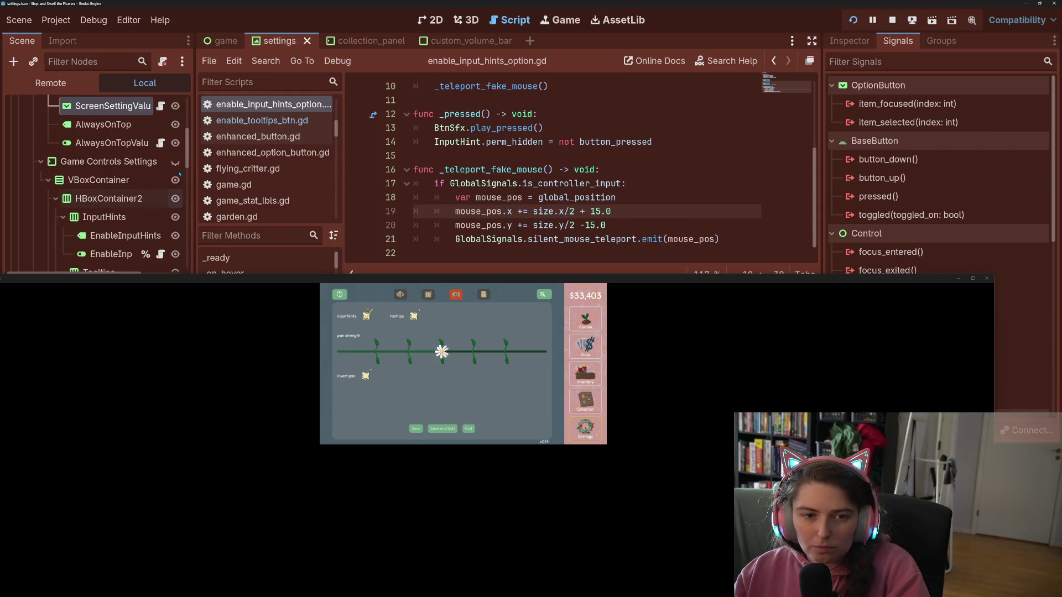
click(160, 143)
text(/2 + 15.0)
key(ctrl+s)
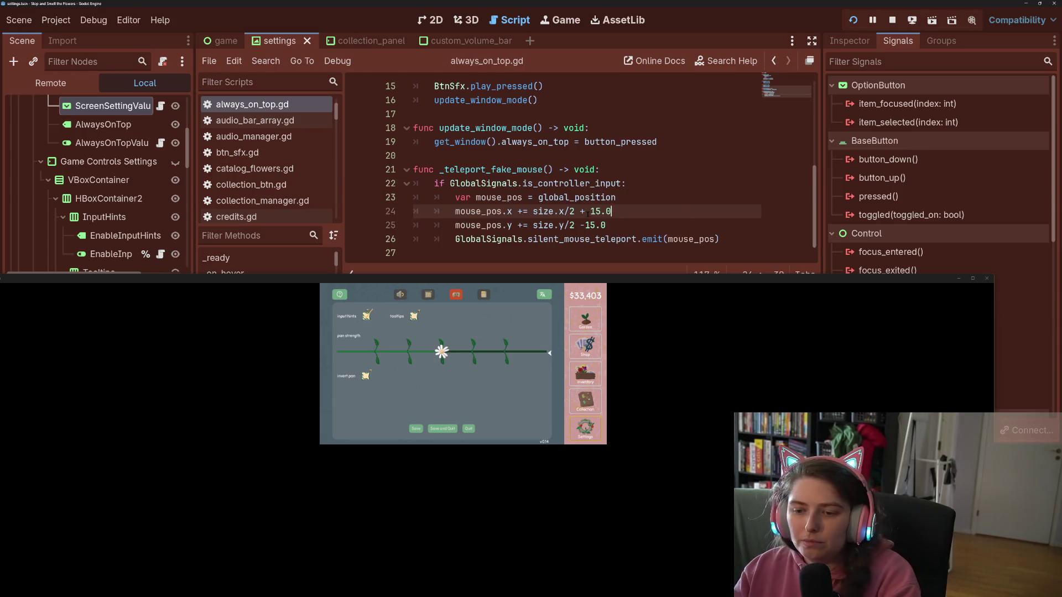
- Test game focus moving between the tooltips, input hints, pan-strength slider and invert pan controls
key(Up)
key(Left)
key(Down)
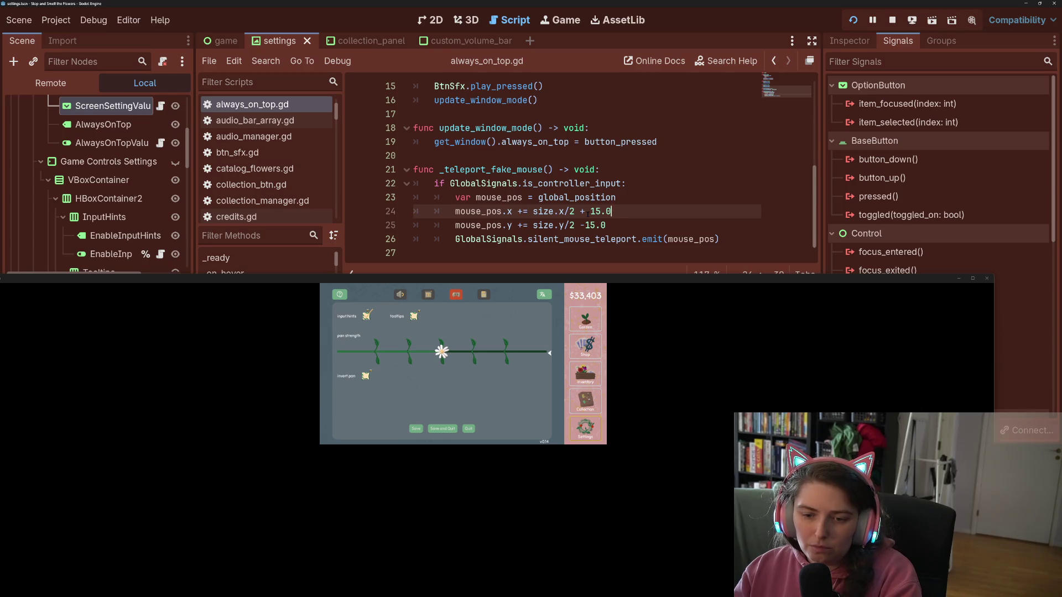
key(Down)
key(Up)
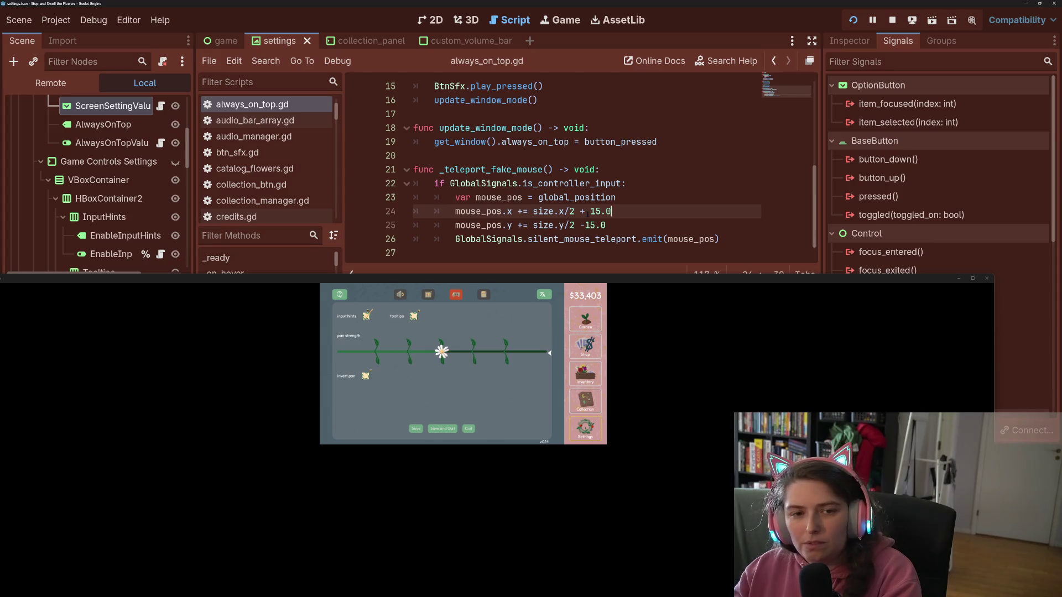
scroll(149, 240, down, 1)
scroll(148, 239, down, 5)
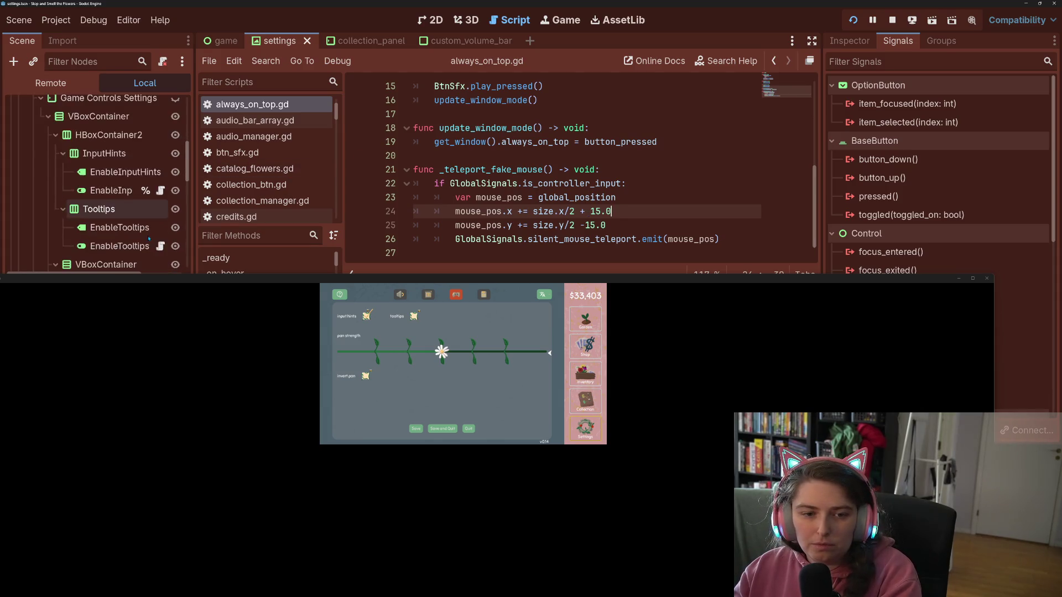
click(161, 239)
- Change pan_strength_slider.gd's y offset to -15.0 and save
click(659, 212)
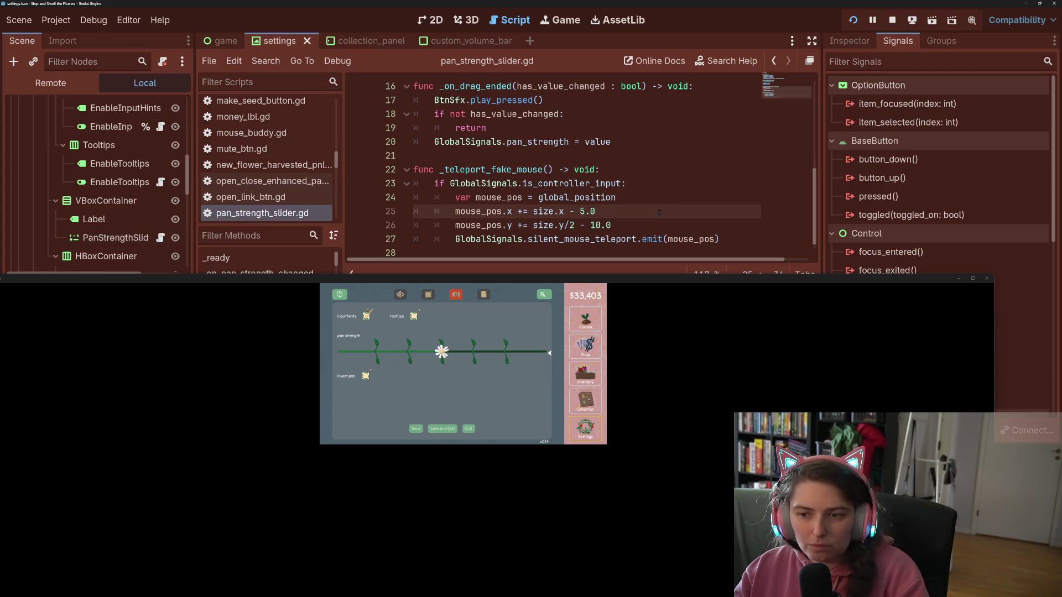
key(Down)
key(Delete)
text(5)
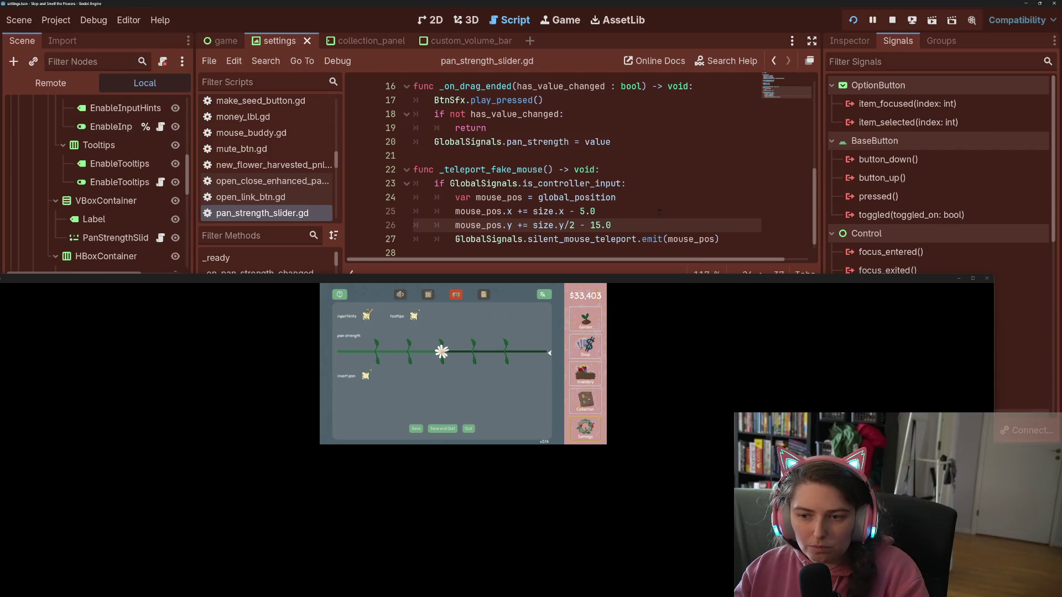
key(ctrl+s)
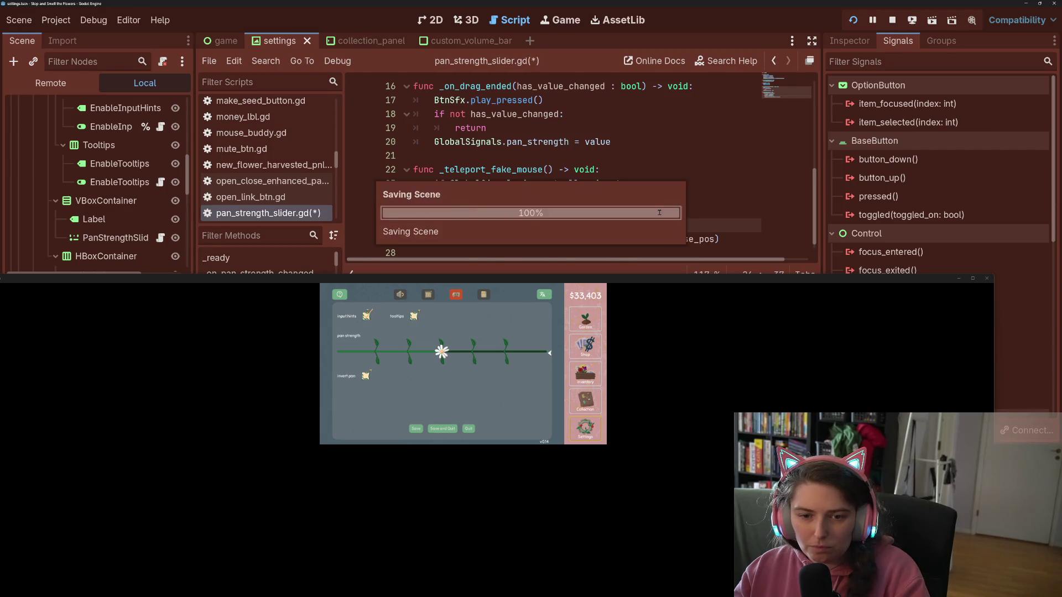
- Append - 10.0 to invert_pan_check_box.gd's y-offset line, save, and compare with the tooltips script
key(Down)
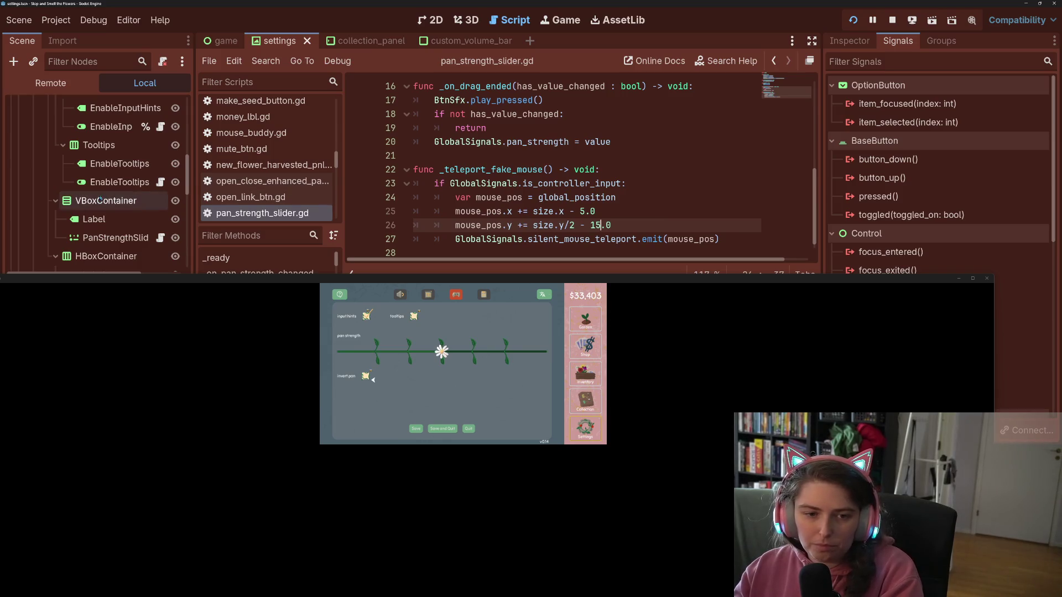
scroll(138, 233, down, 2)
click(160, 250)
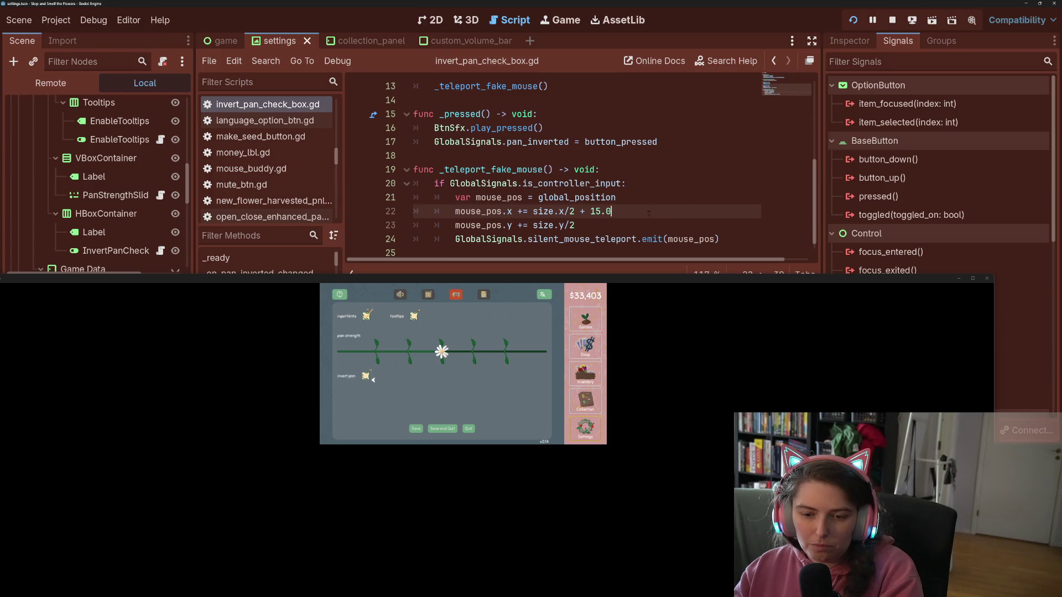
click(616, 224)
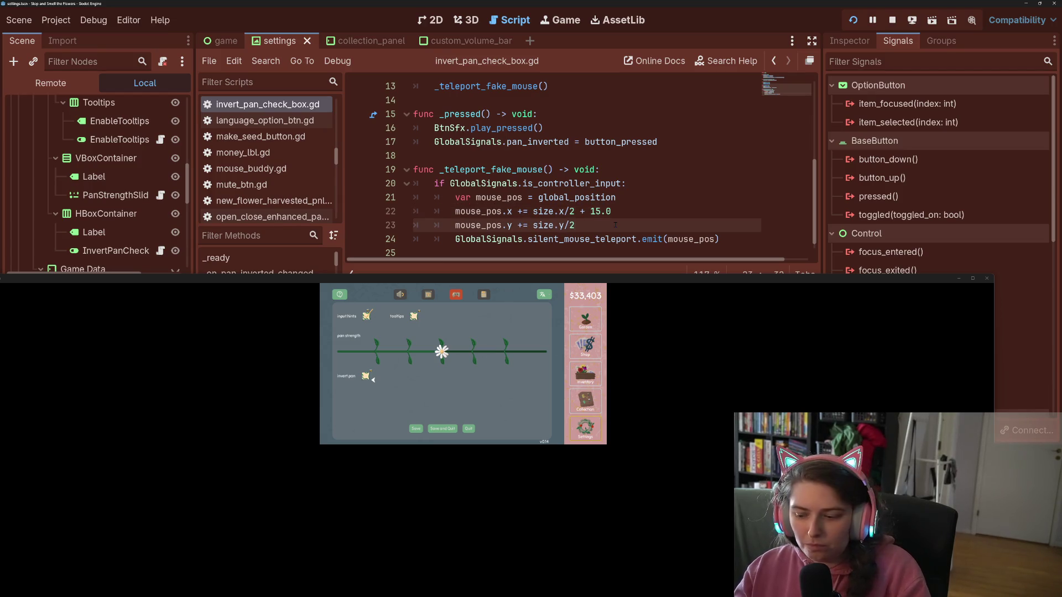
text( - 10.0)
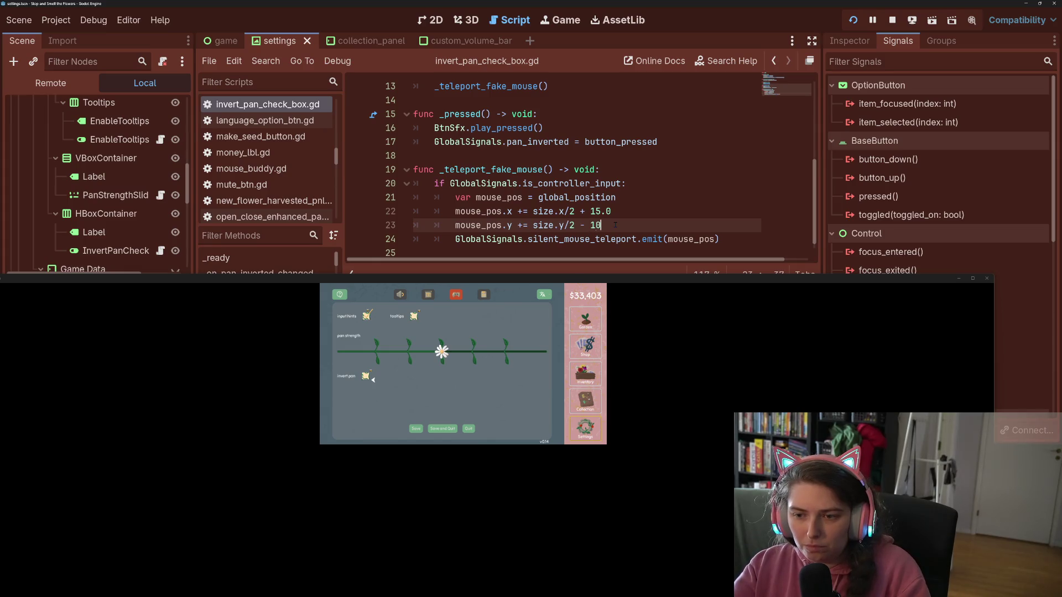
key(ctrl+s)
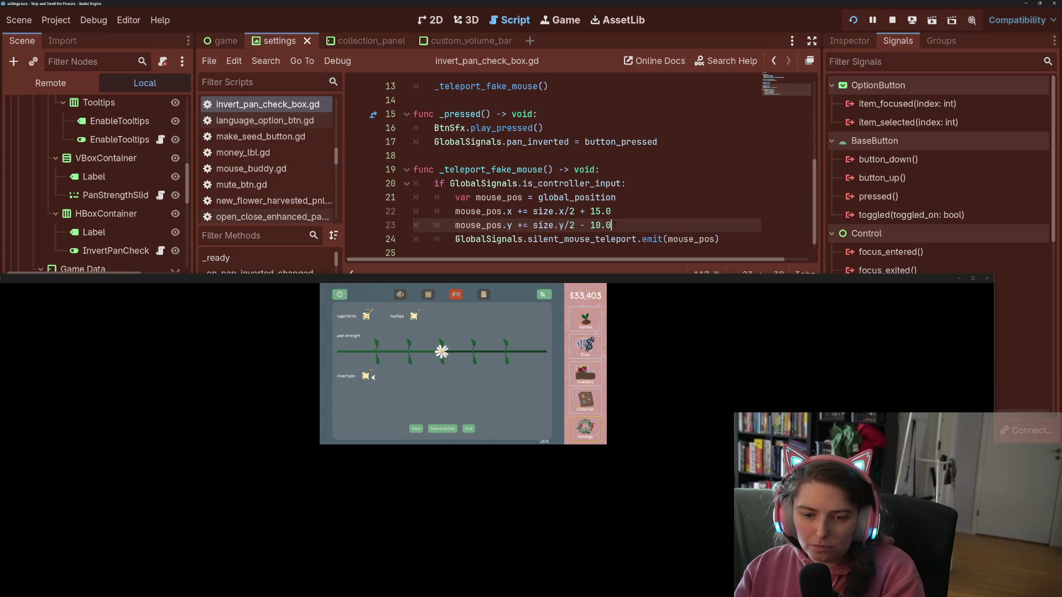
click(161, 140)
drag(608, 225, 575, 225)
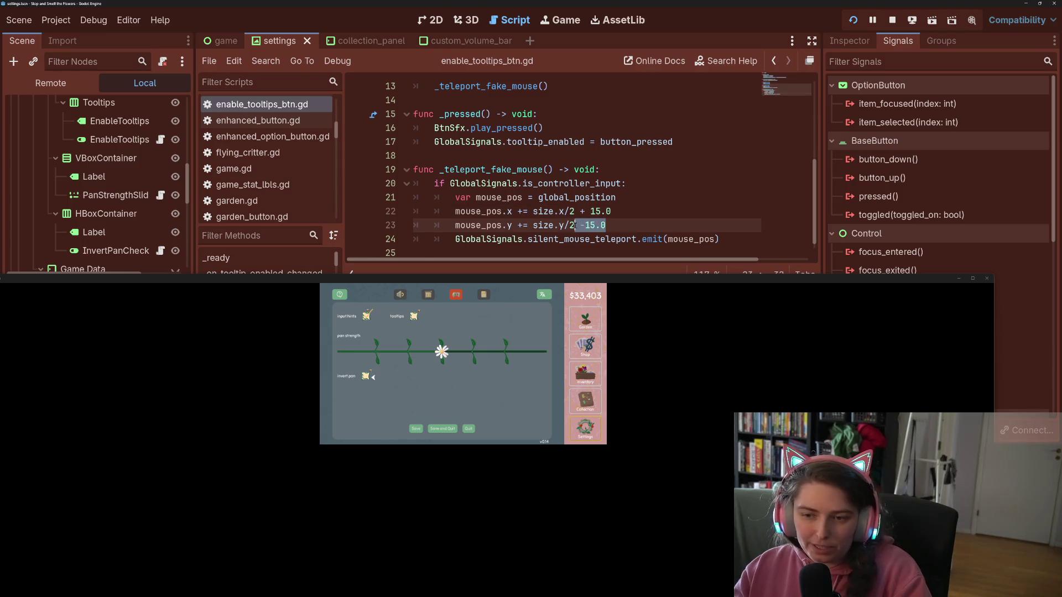
click(161, 251)
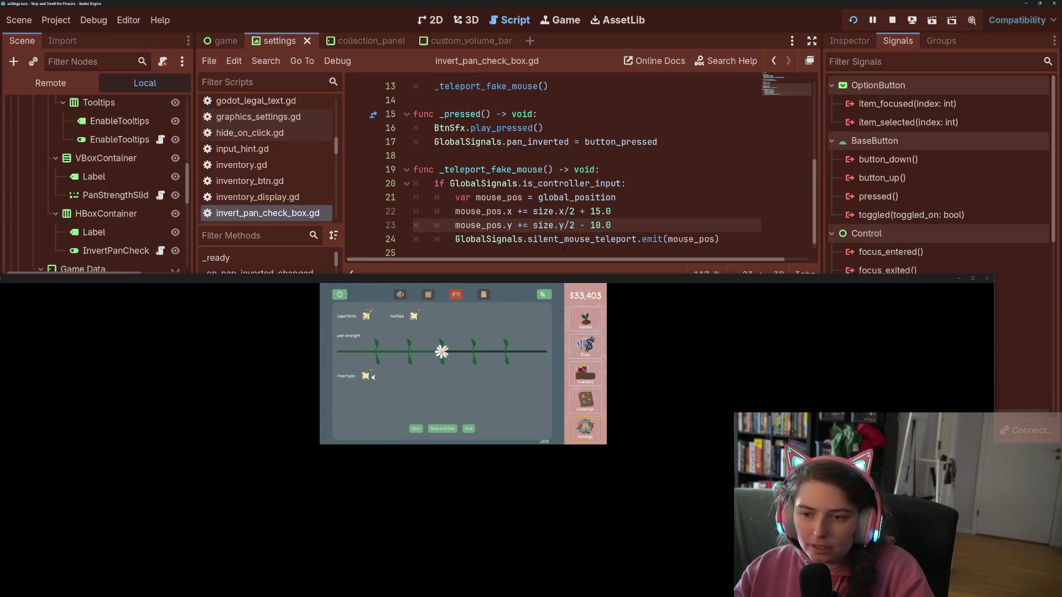
- Replace the - 10.0 on line 23 with -15.0 and save invert_pan_check_box.gd
drag(641, 226, 575, 226)
text(-15.0)
key(ctrl+s)
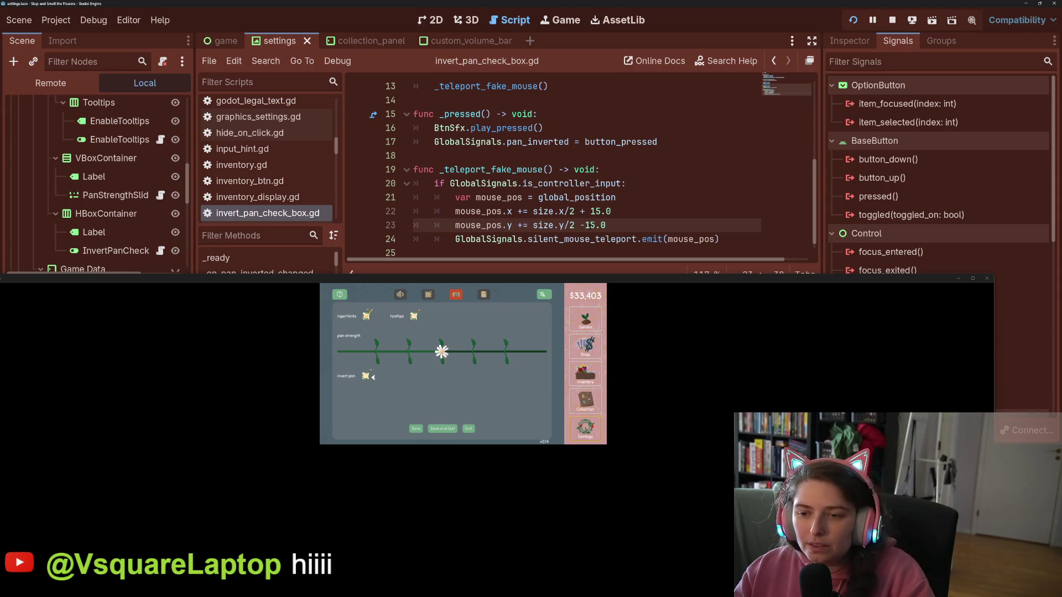
key(ctrl+s)
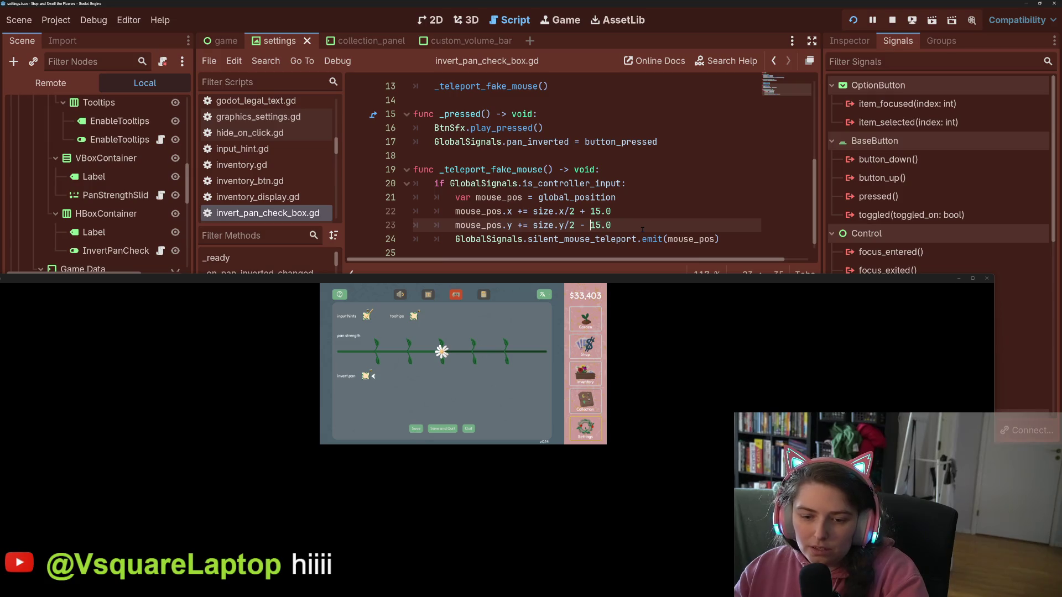
- Navigate the running game with arrow keys from Save/Quit through the sidebar to the graphics tab
key(Right)
key(Right)
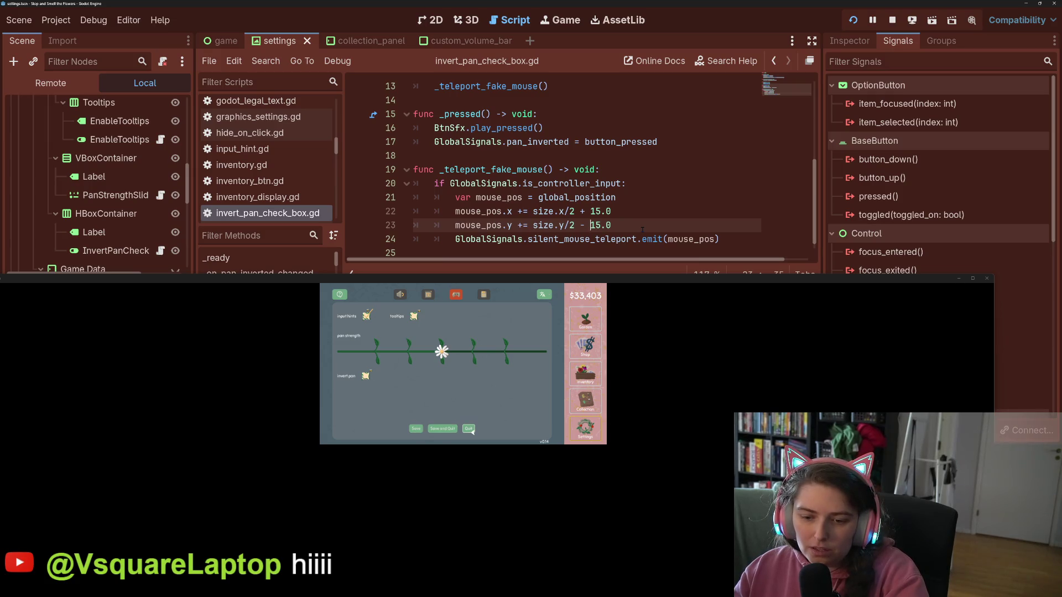
key(Left)
key(Left)
key(Up)
key(Up)
key(Up)
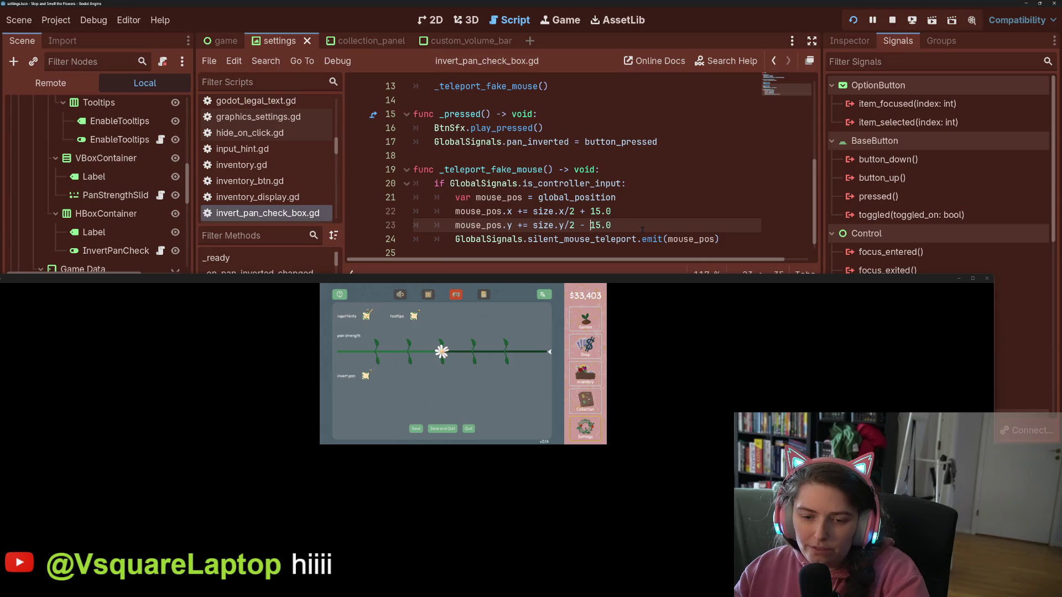
key(Up)
key(Right)
key(Up)
key(Up)
key(Up)
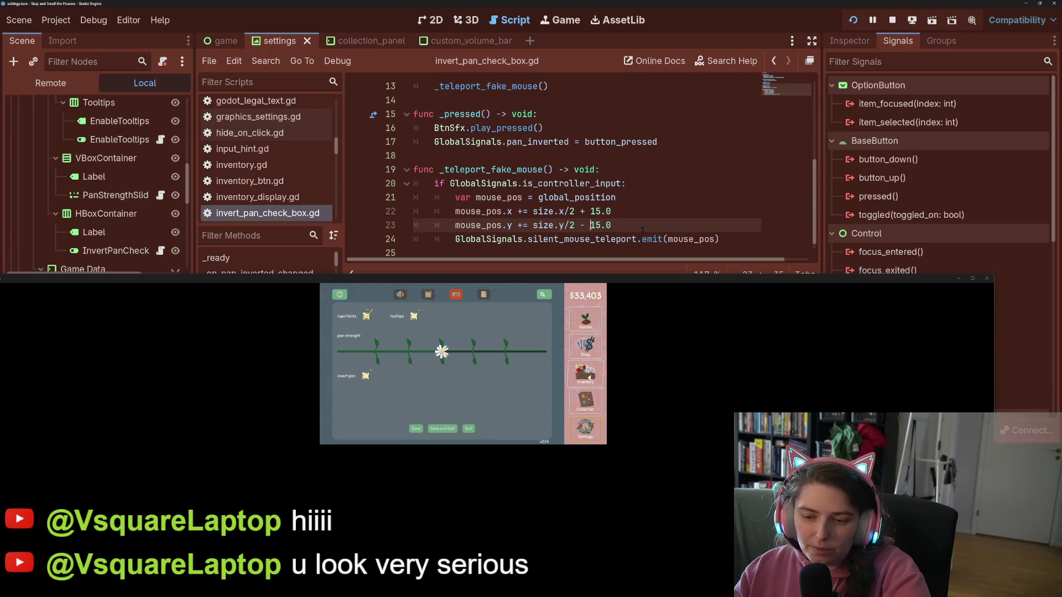
key(Right)
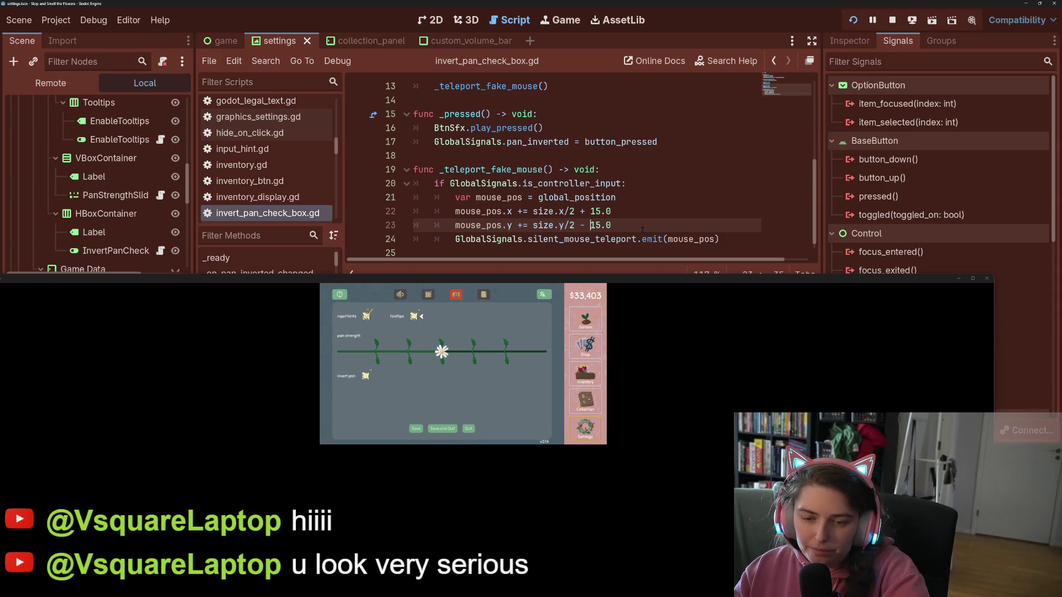
key(Left)
key(Down)
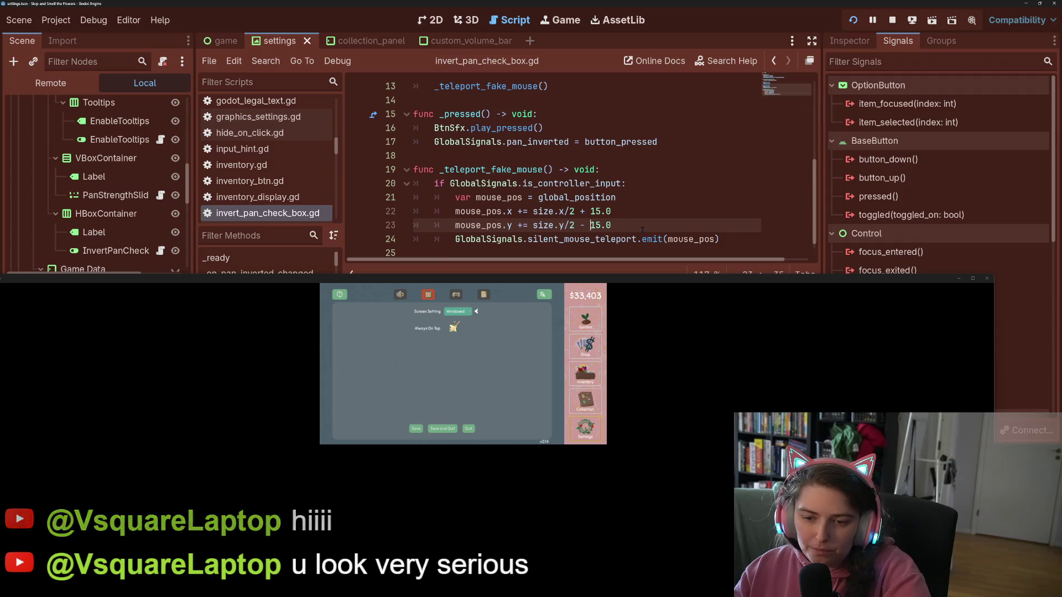
- Switch to the audio tab and move focus between the Master and Music sliders
key(Left)
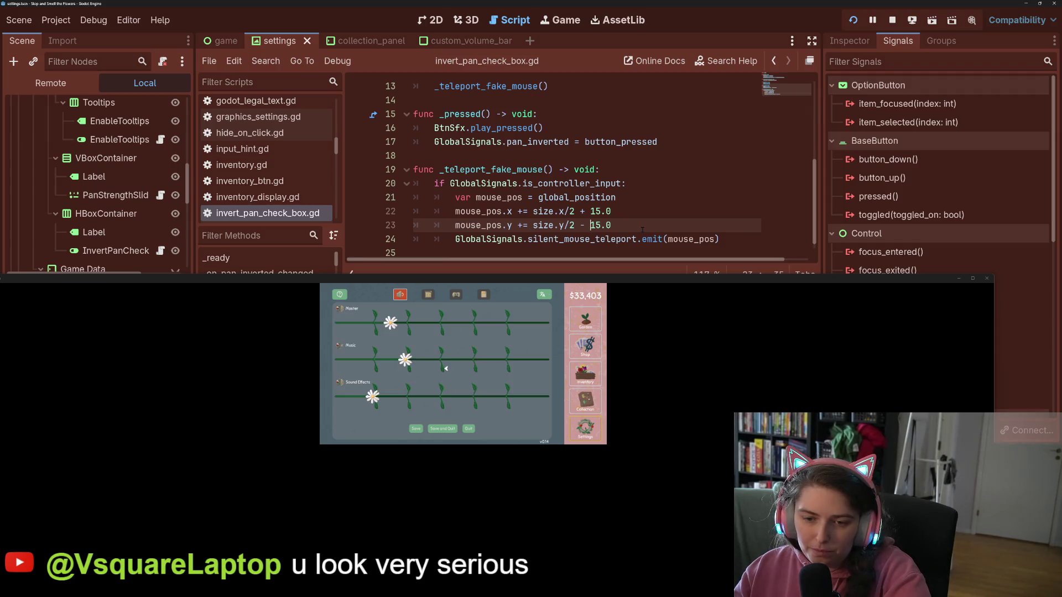
key(Up)
key(Down)
key(Up)
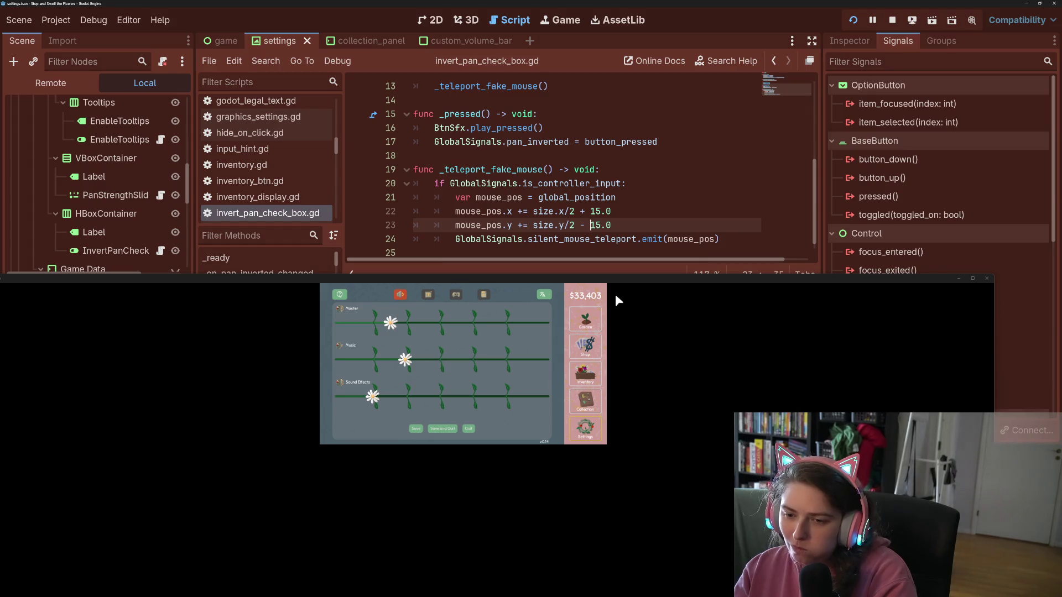
- Save and quit the running game, then open settings.gd
click(469, 429)
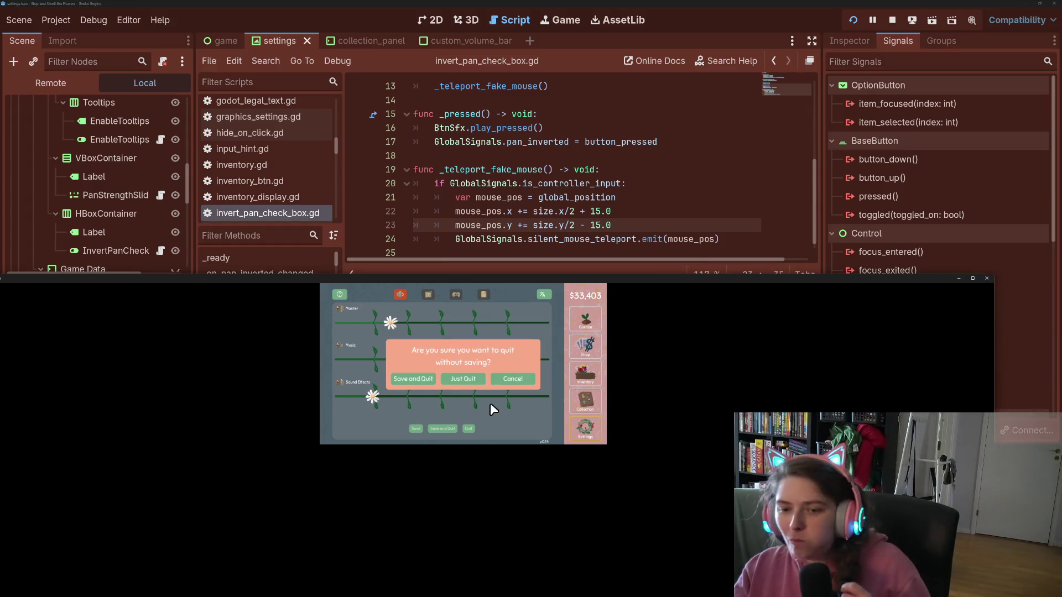
click(420, 379)
scroll(129, 81, up, 10)
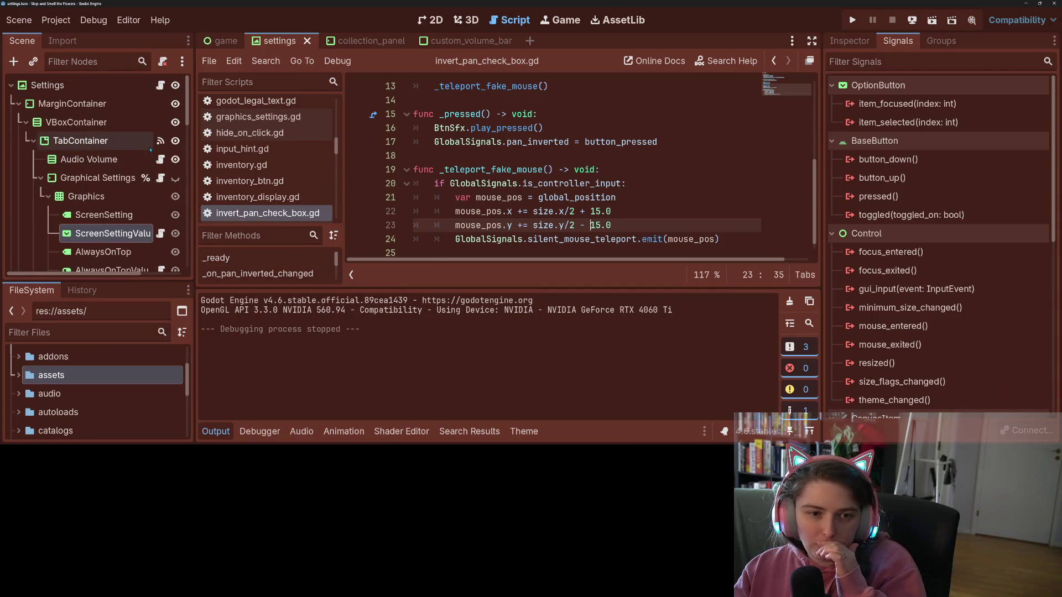
click(161, 85)
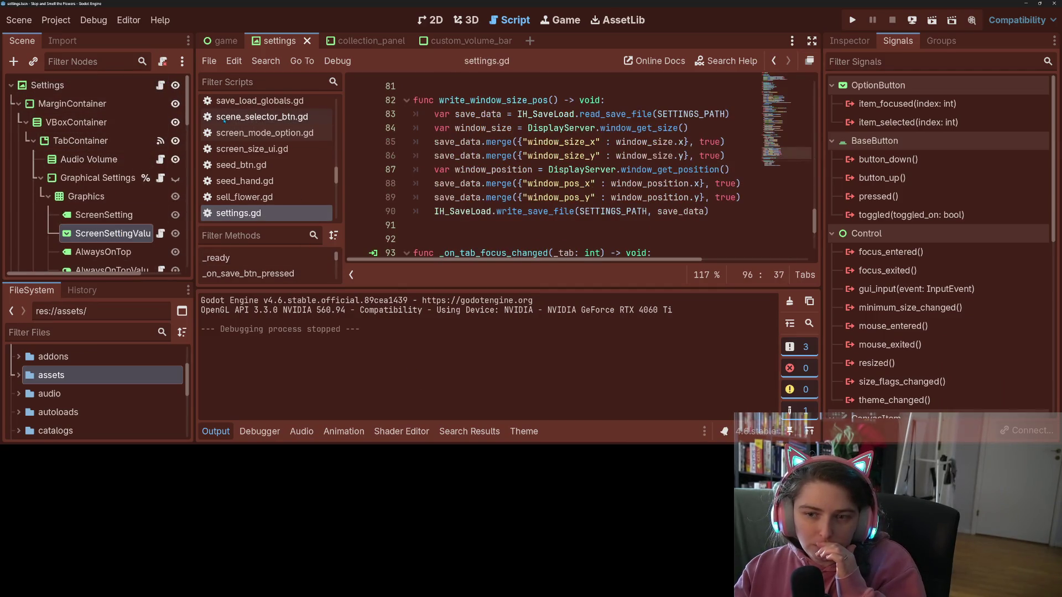
- Merge the _teleport_fake_mouse code into _on_tab_focus_changed by deleting lines 94–96
click(216, 431)
click(518, 266)
click(513, 294)
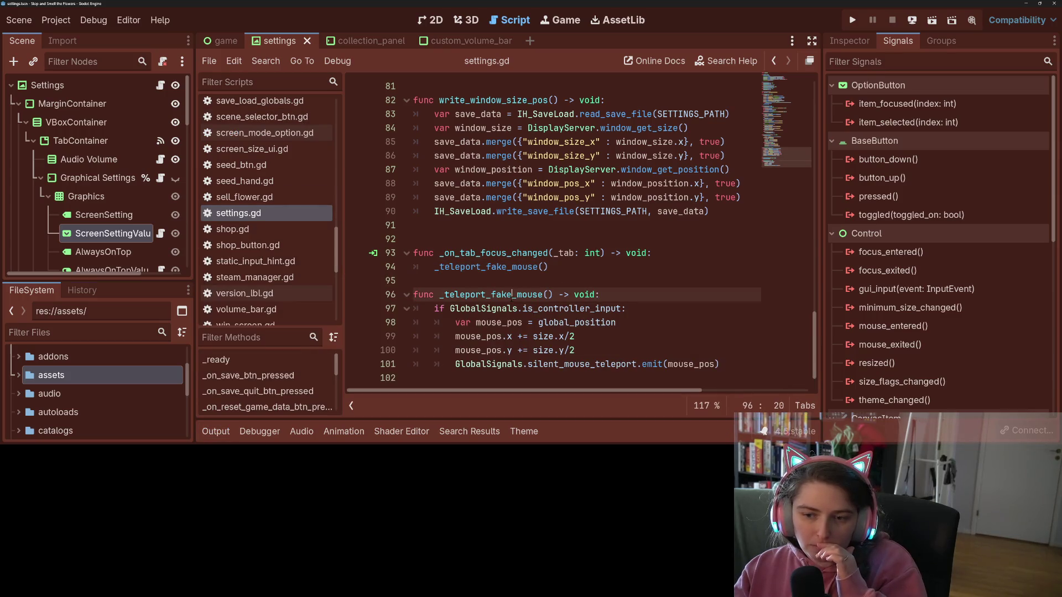
click(597, 323)
click(598, 337)
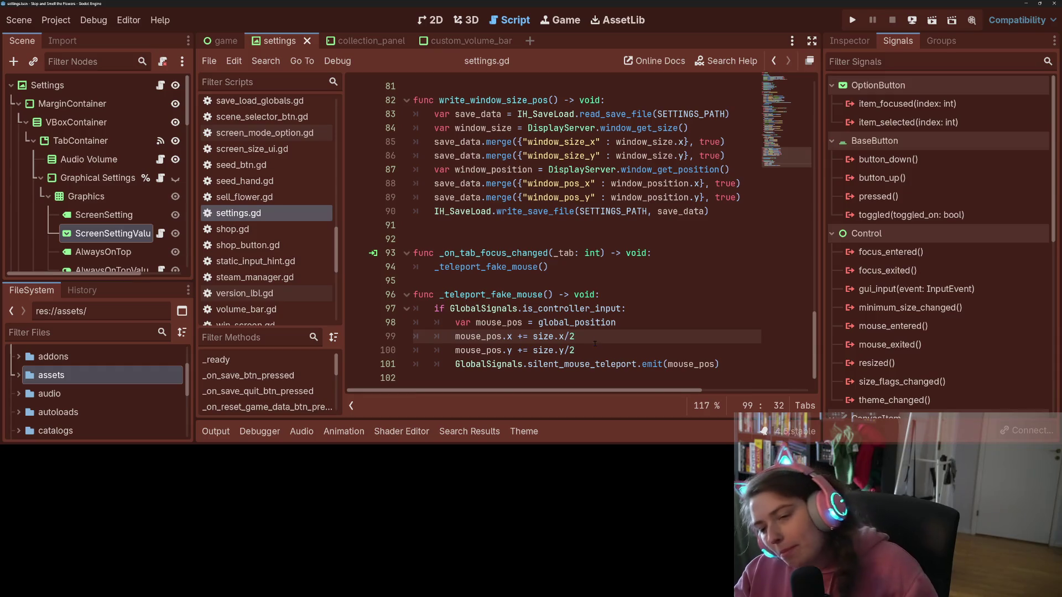
click(587, 348)
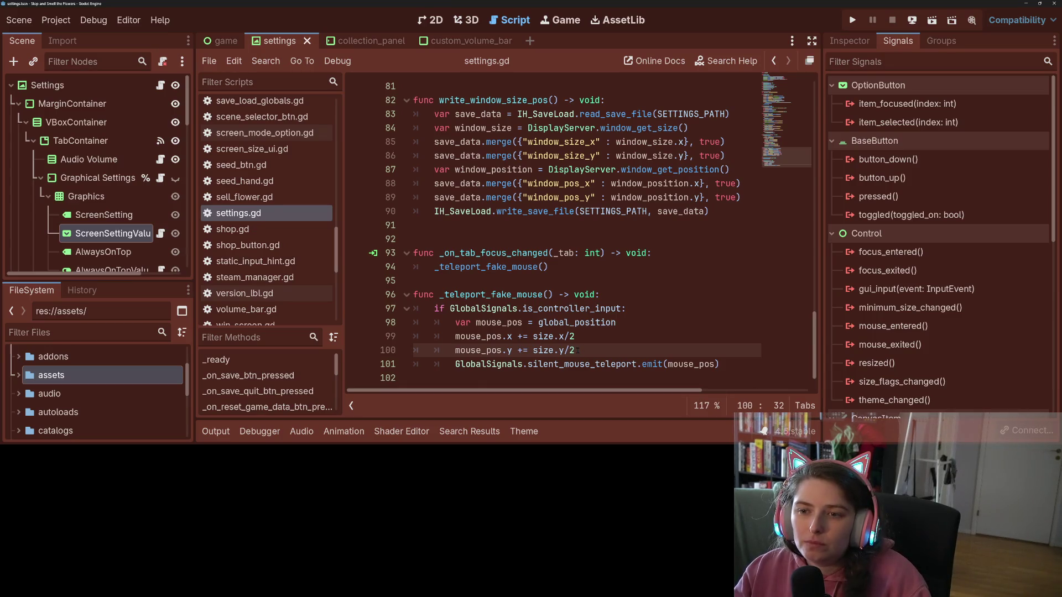
double_click(534, 267)
click(535, 268)
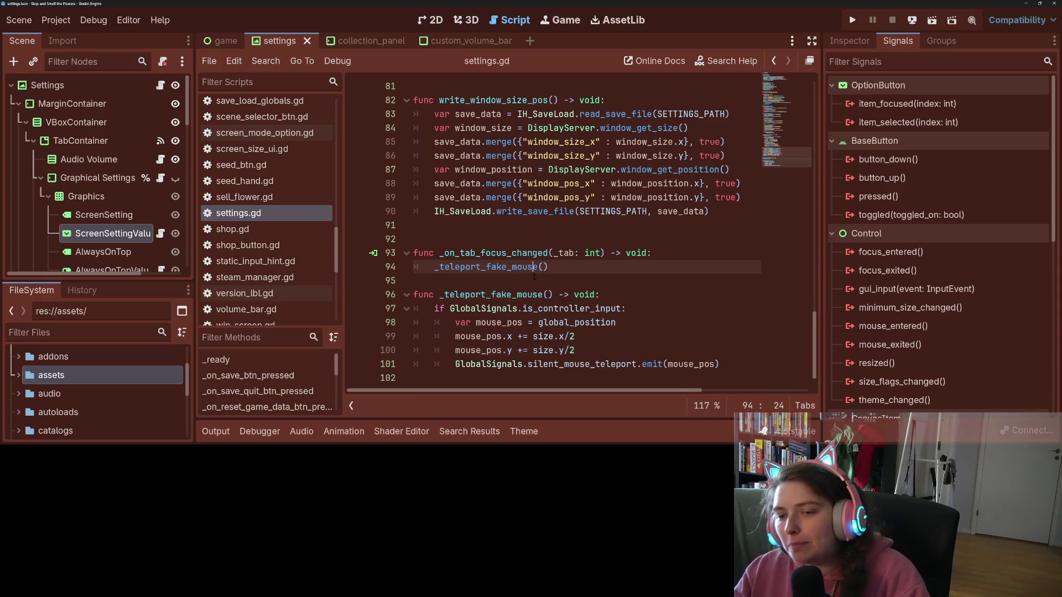
drag(620, 299, 414, 267)
key(BackSpace)
key(BackSpace)
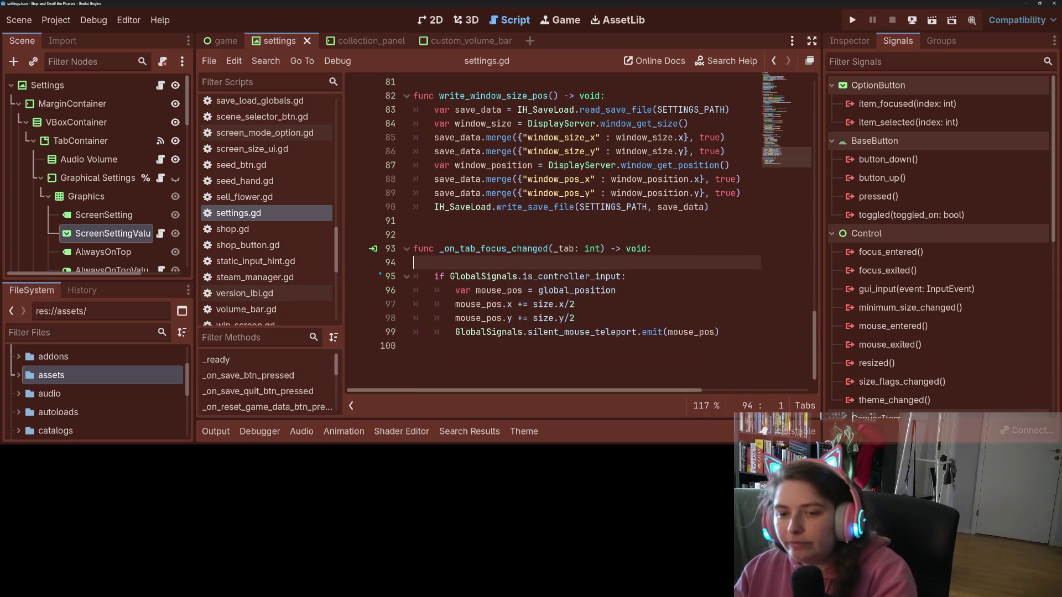
click(693, 287)
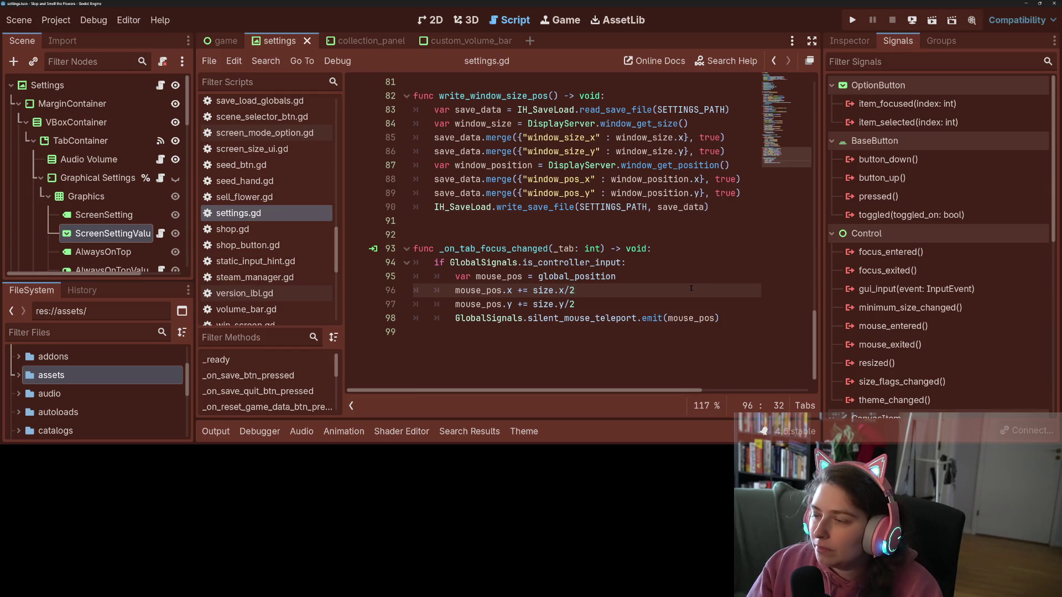
- Replace the mouse position calculation with Vector2(-10.0, -10.0) and save settings.gd
click(517, 290)
drag(518, 290, 594, 292)
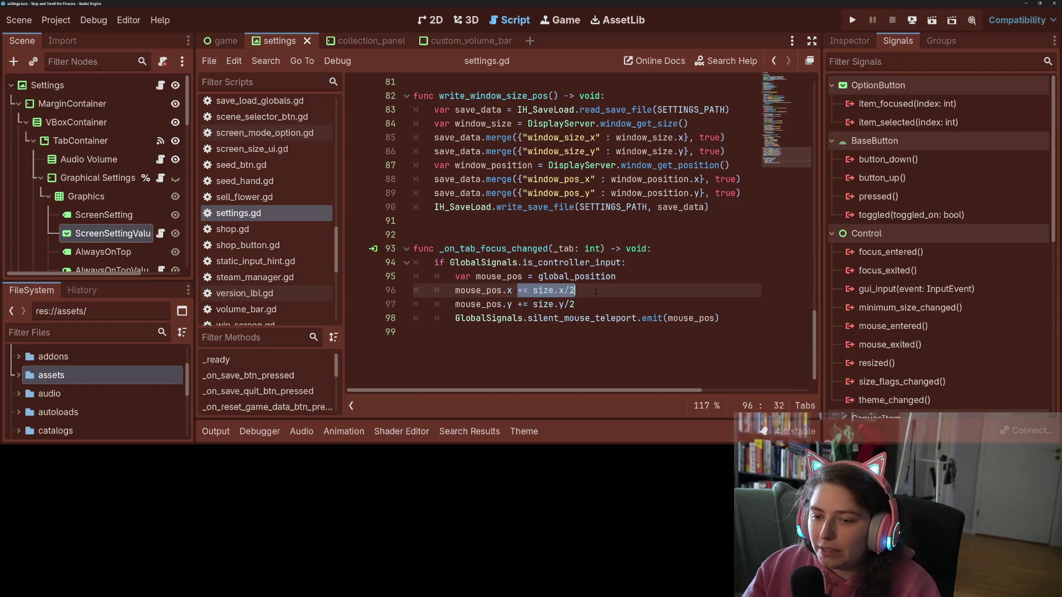
click(603, 292)
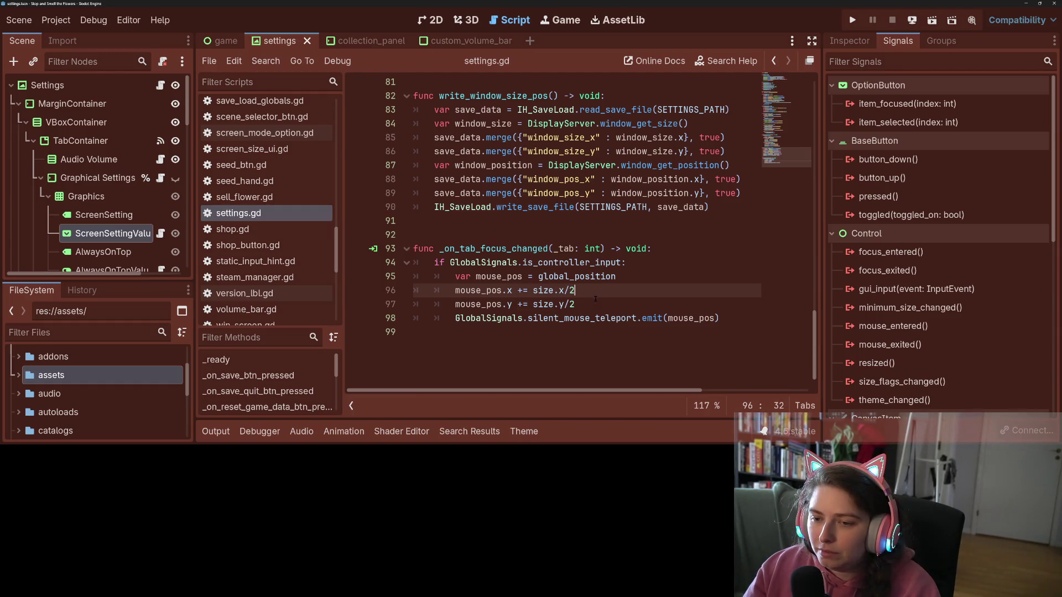
click(578, 304)
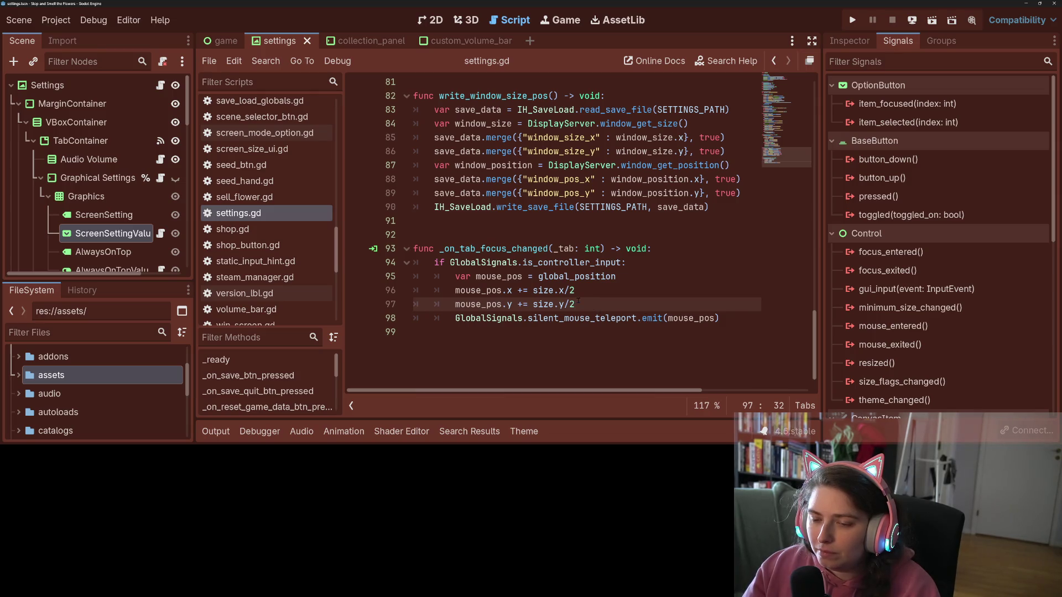
drag(579, 305, 541, 276)
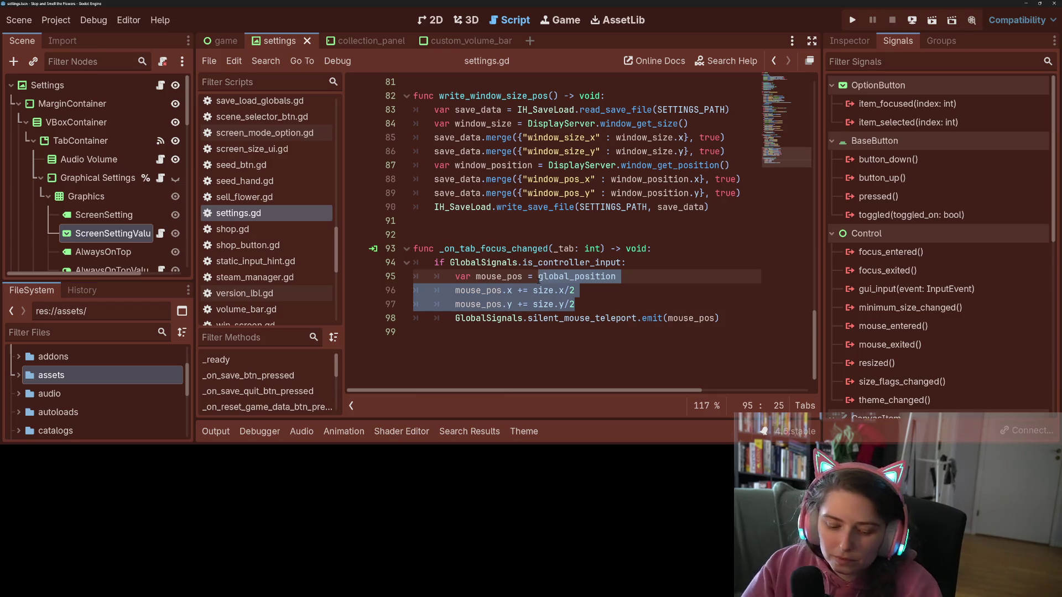
text(Ve)
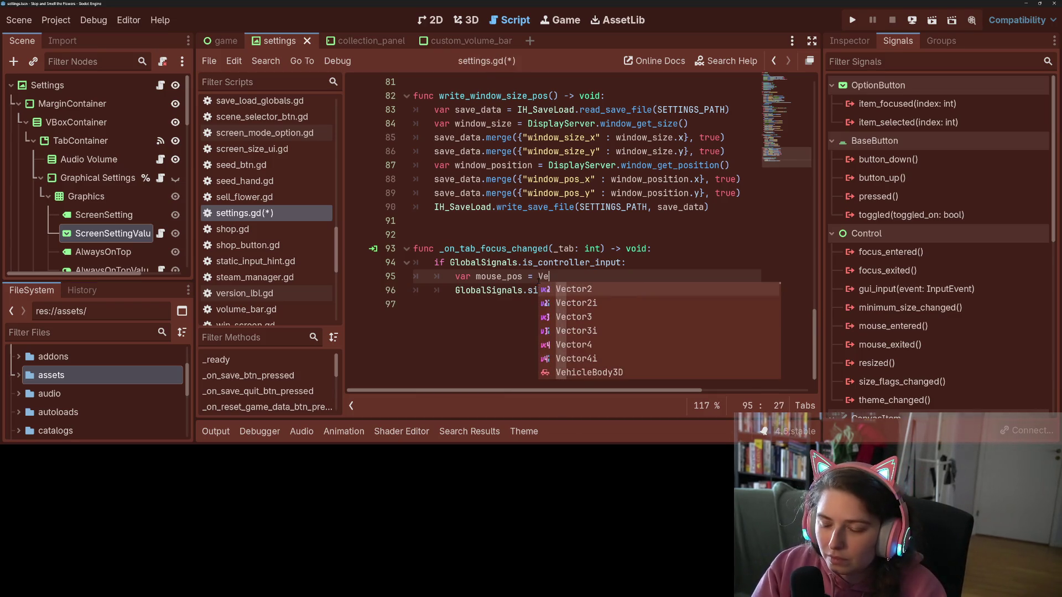
key(Return)
text((-)
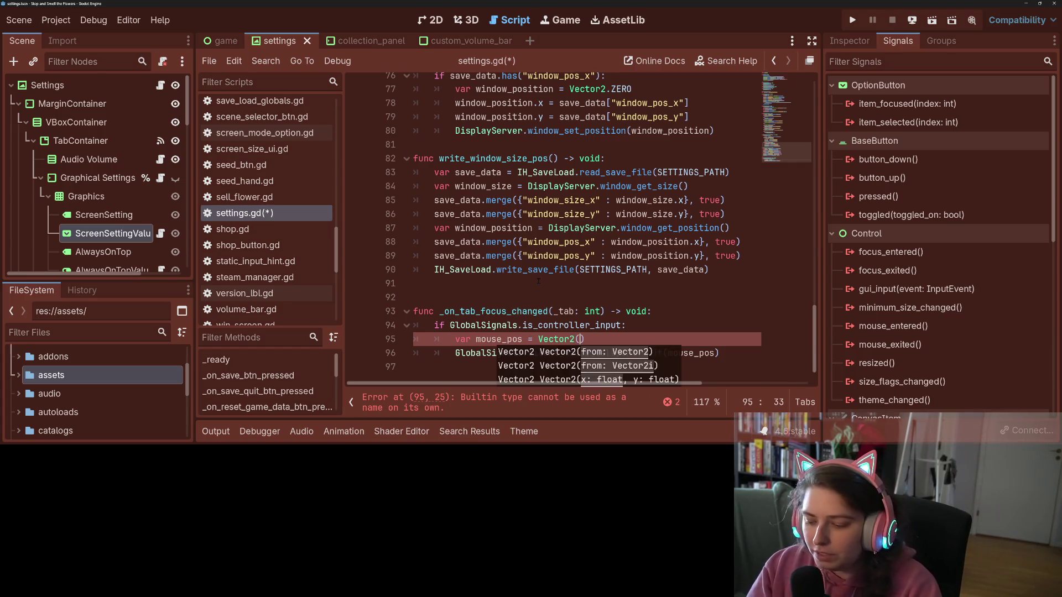
text(10.0)
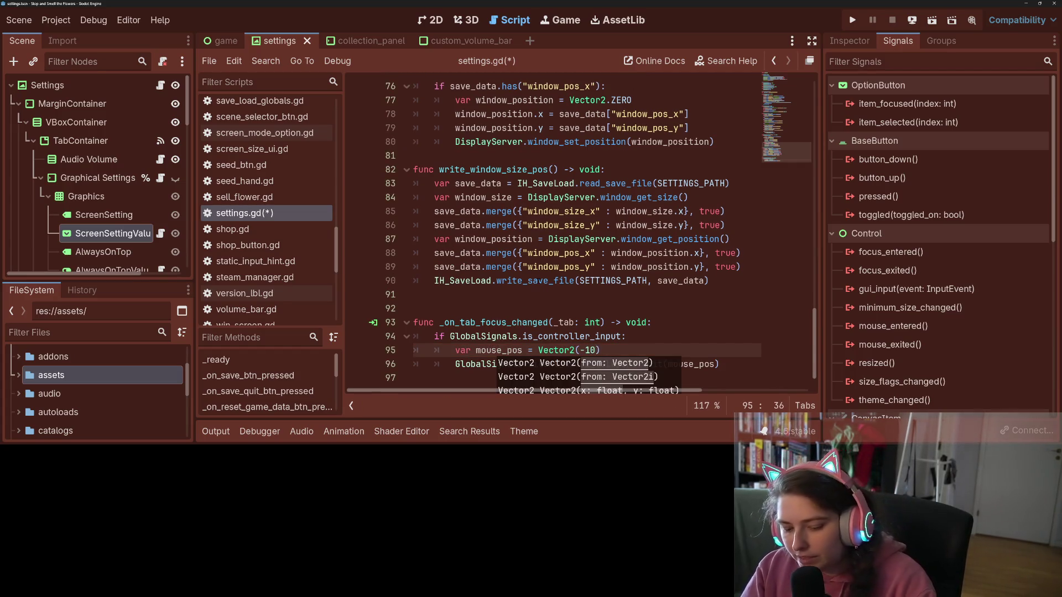
text(, -10.0)
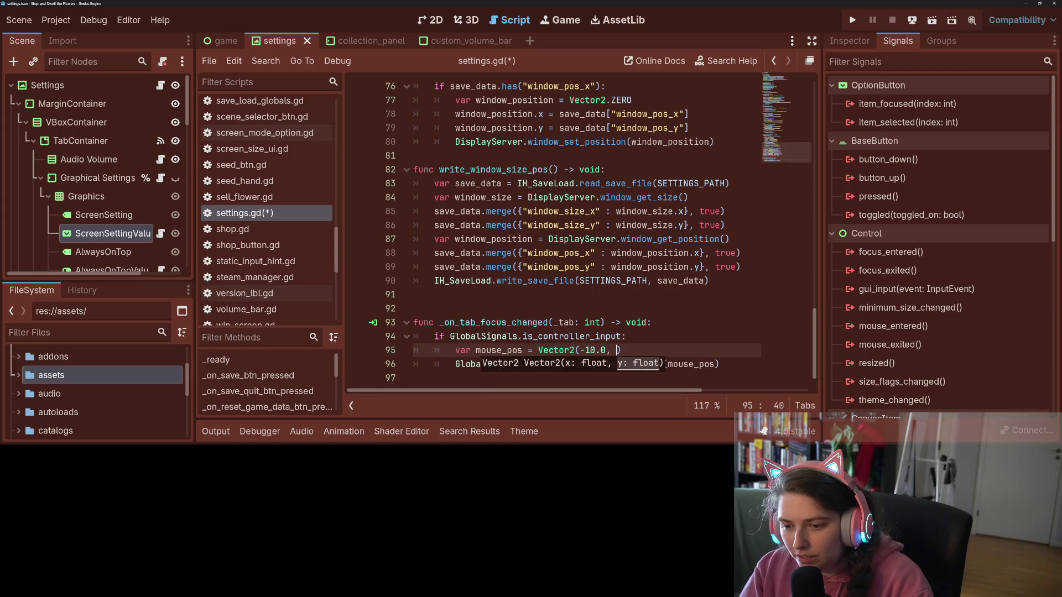
key(ctrl+s)
- Run the project and open the game's settings panel
click(542, 293)
click(585, 323)
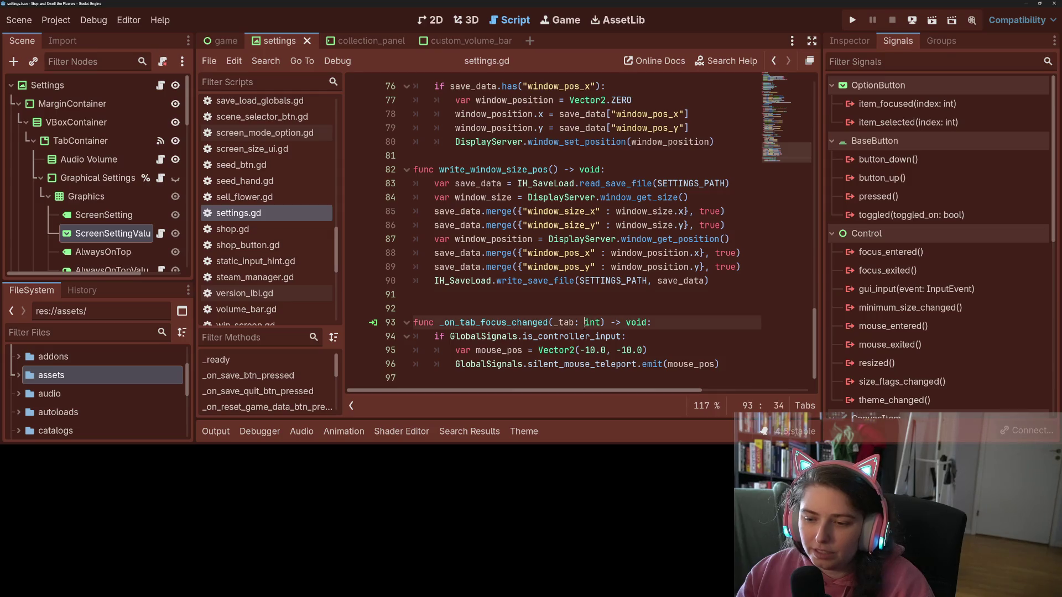
click(853, 20)
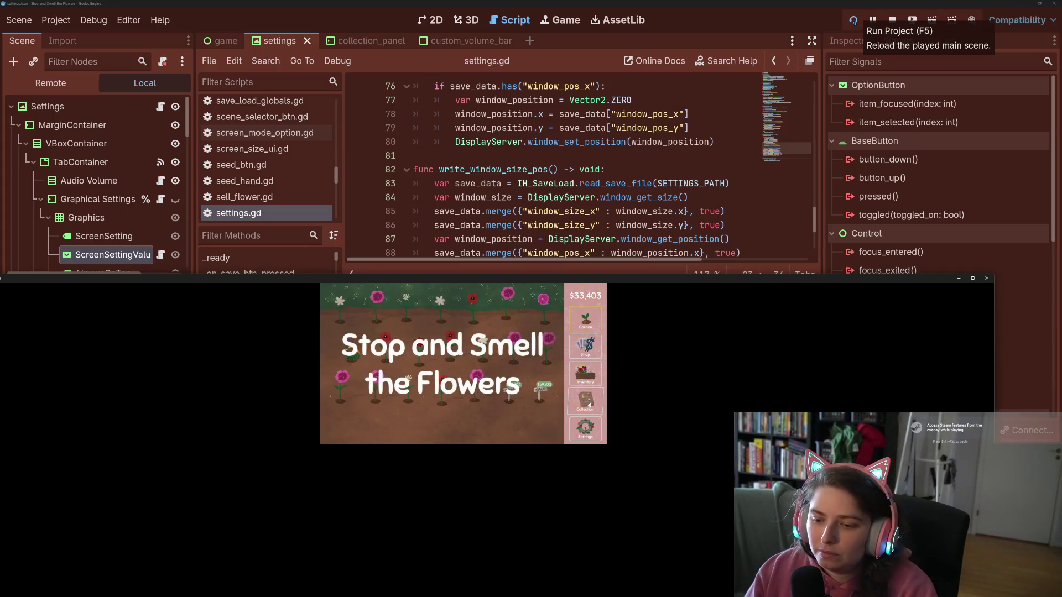
click(586, 427)
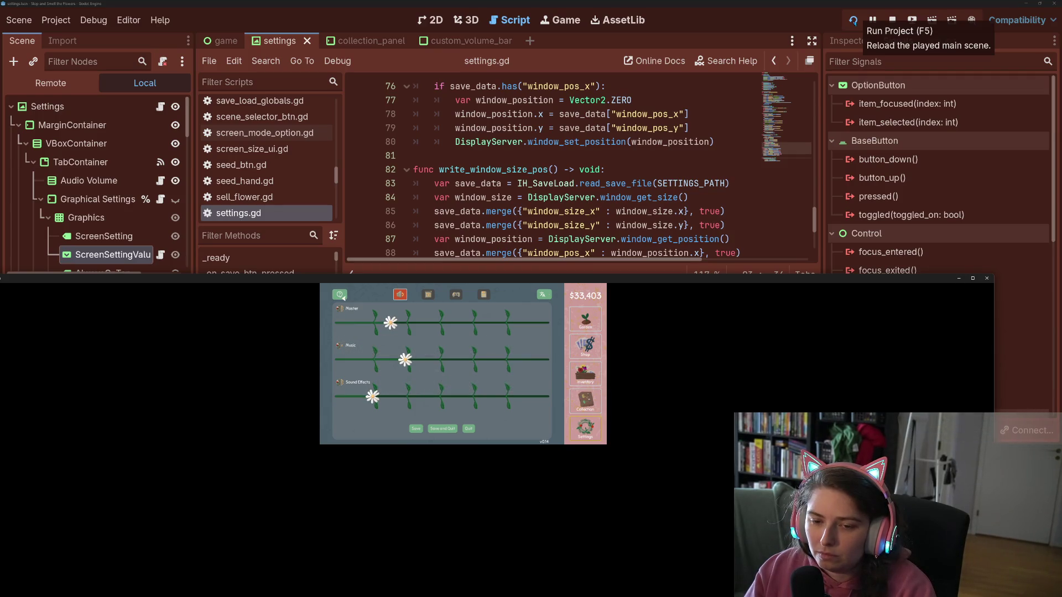
- Cycle through the game's settings tabs with Right and Left, ending on controls
key(Right)
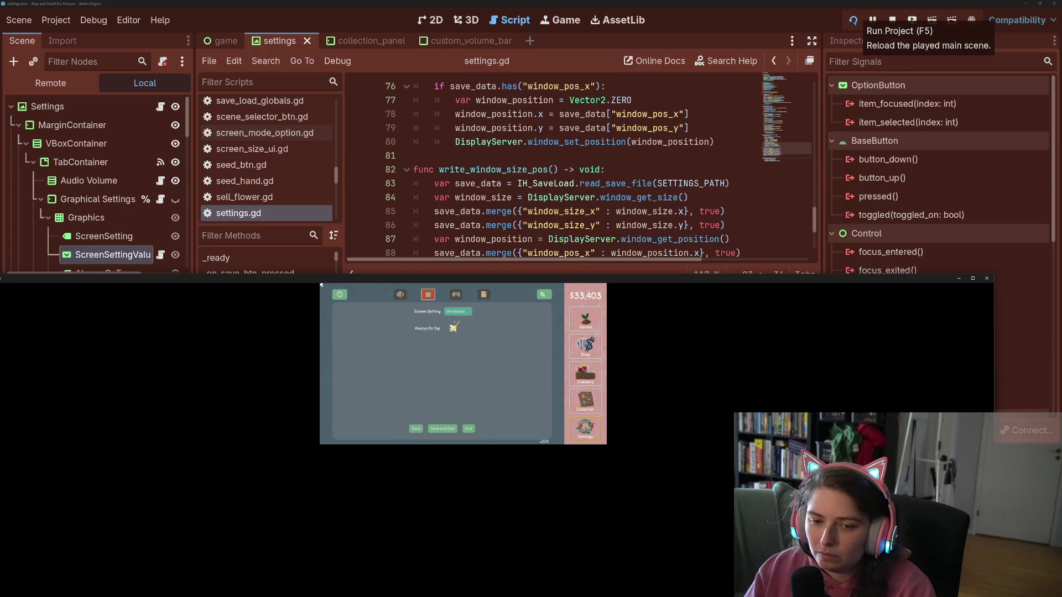
key(Right)
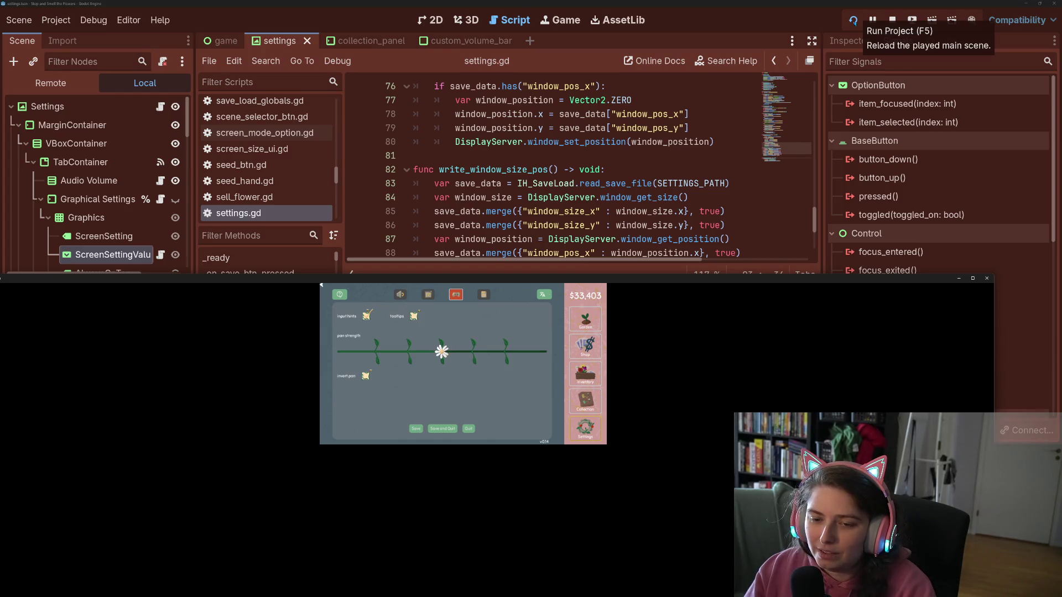
key(Right)
key(Left)
key(Left)
key(Left)
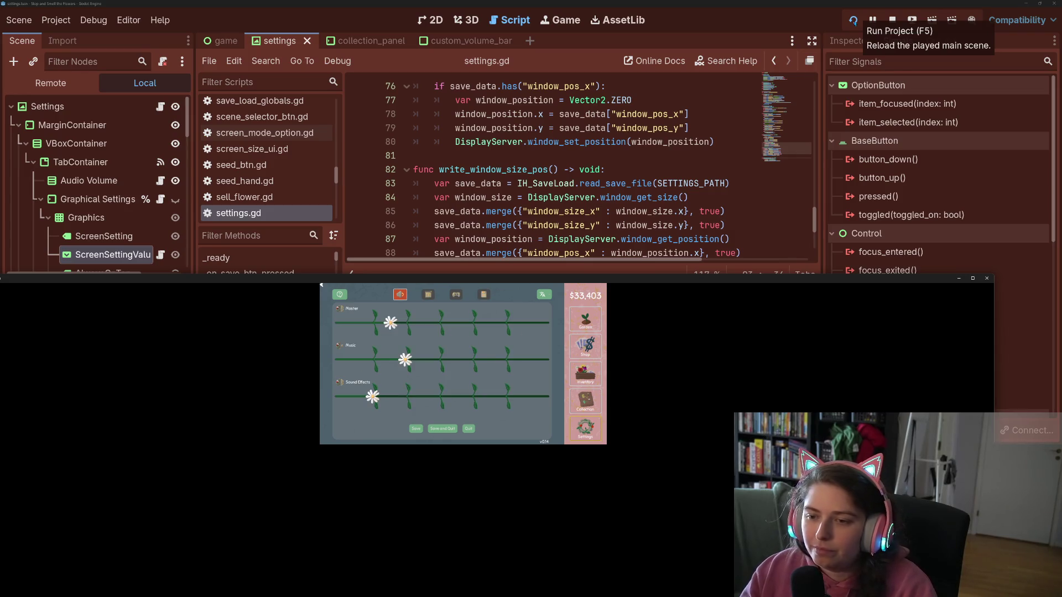
- Close the game choosing Just Quit, then select the TabContainer node
click(987, 278)
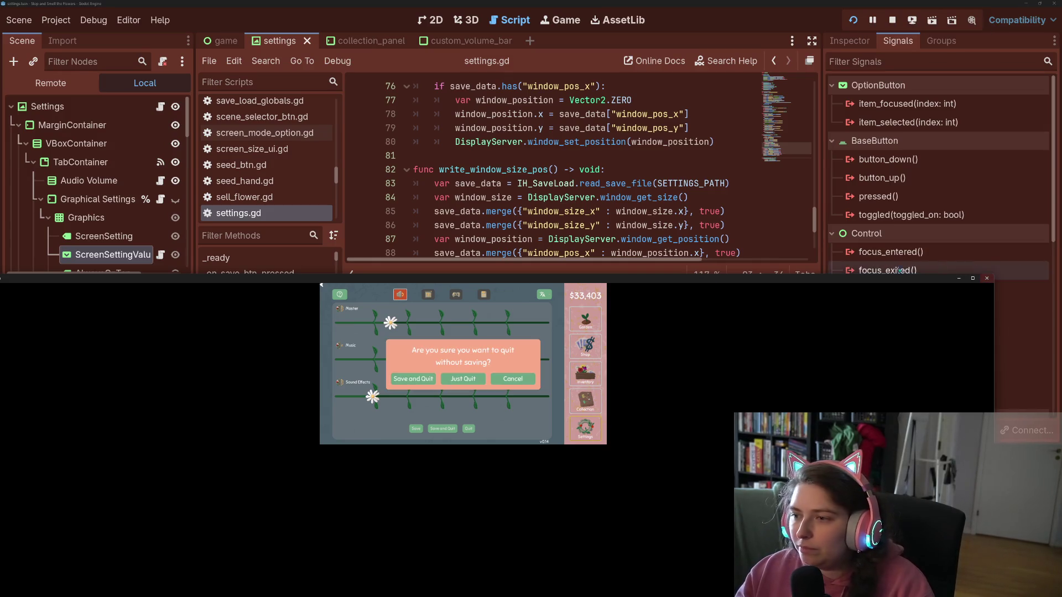
click(463, 380)
click(83, 140)
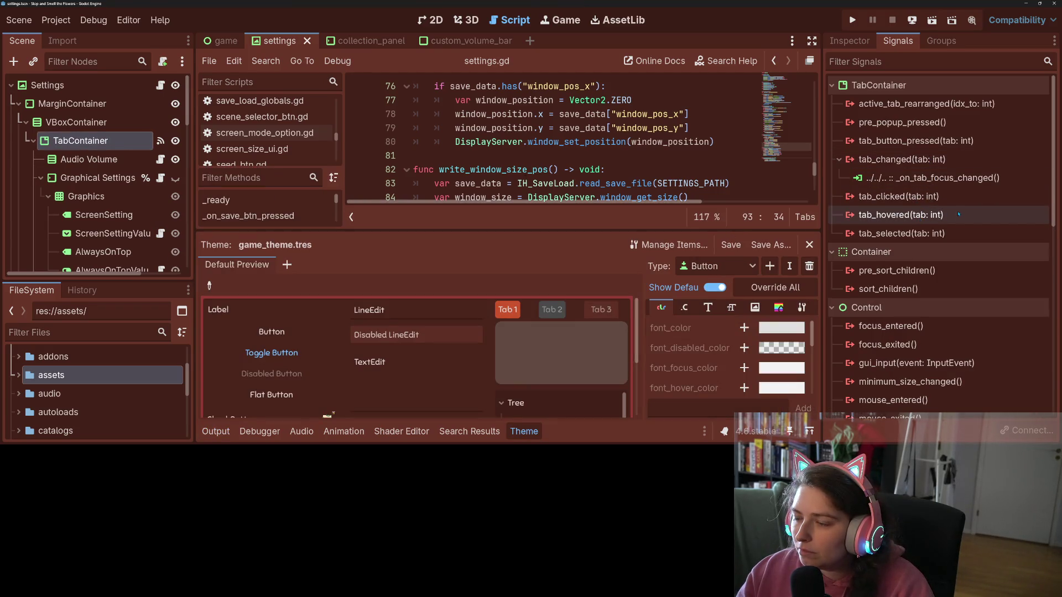
- Connect focus_entered() to a new _on_tab_container_focus_entered method
scroll(930, 293, down, 2)
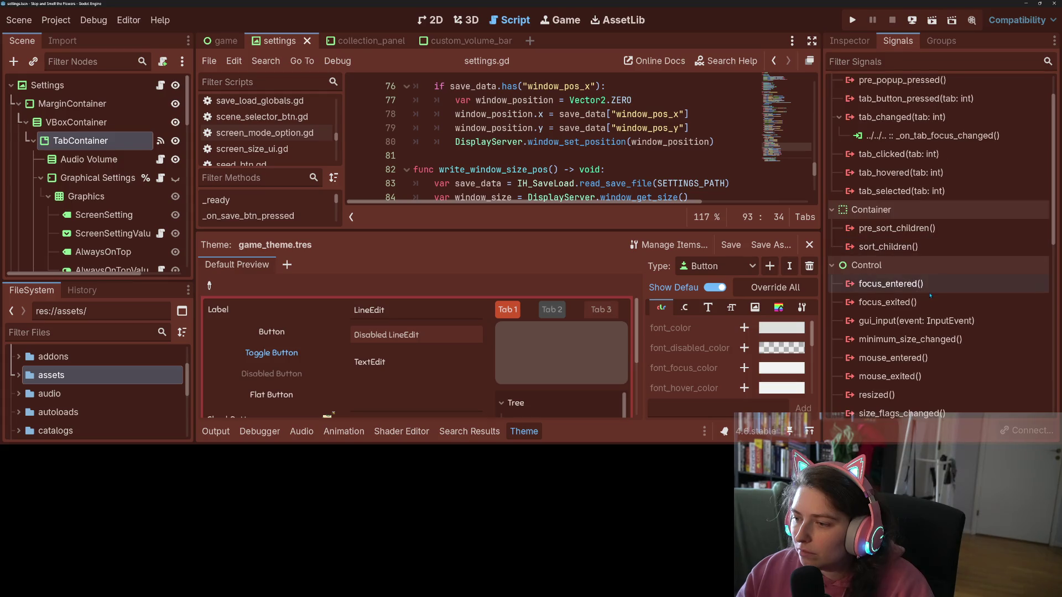
click(931, 293)
right_click(932, 287)
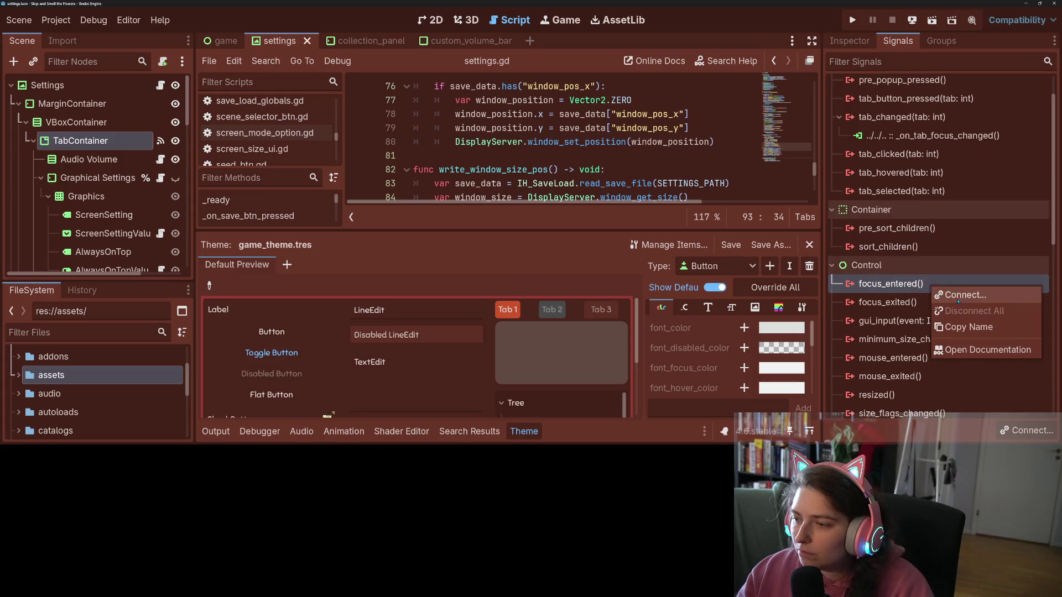
click(958, 299)
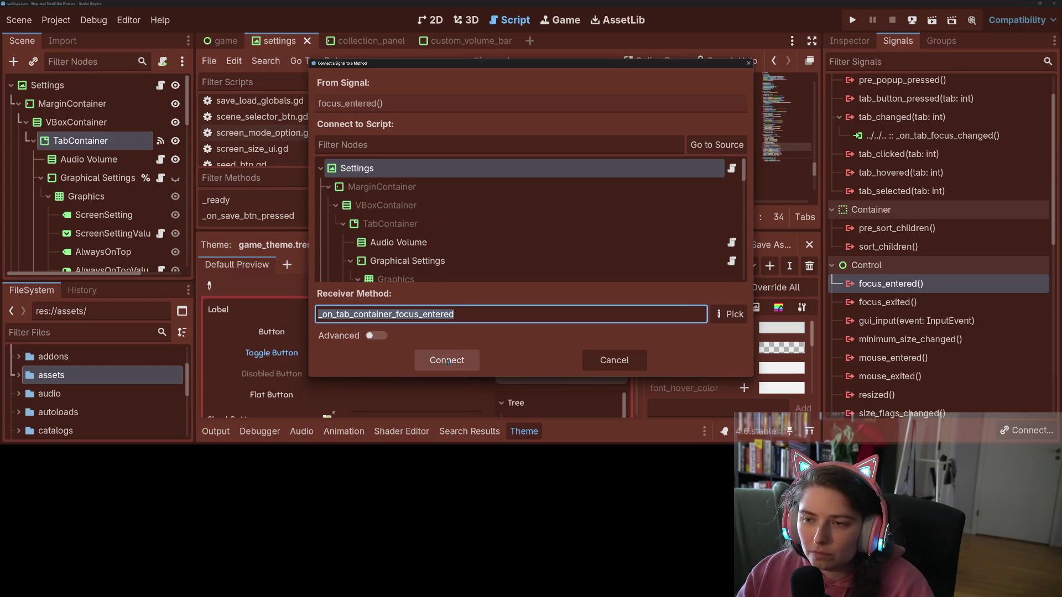
click(447, 360)
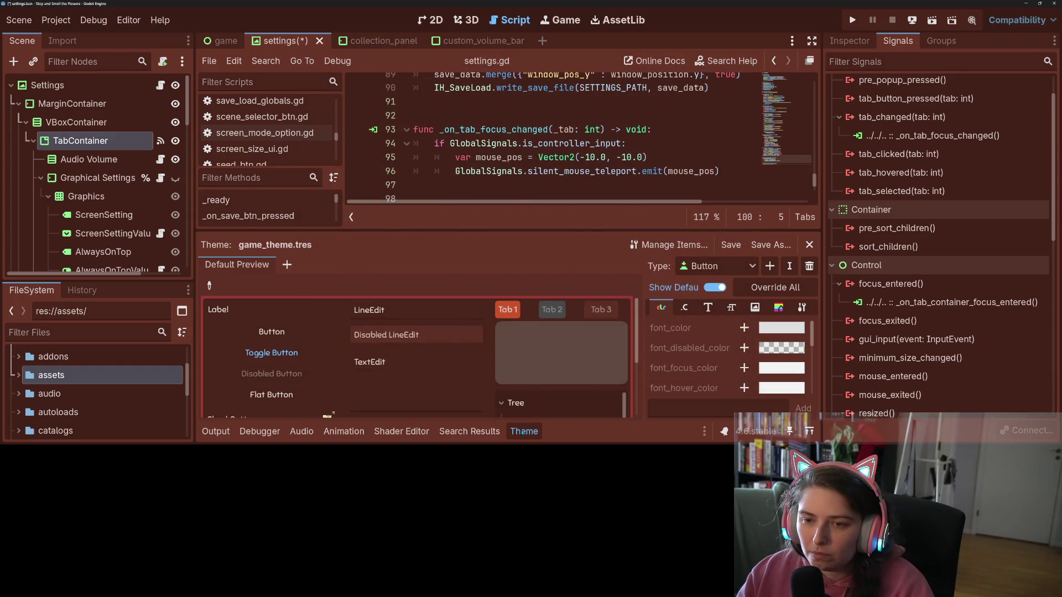
- Close the theme editor and inspect the new function on line 99 and line 95's x value
click(523, 432)
click(516, 345)
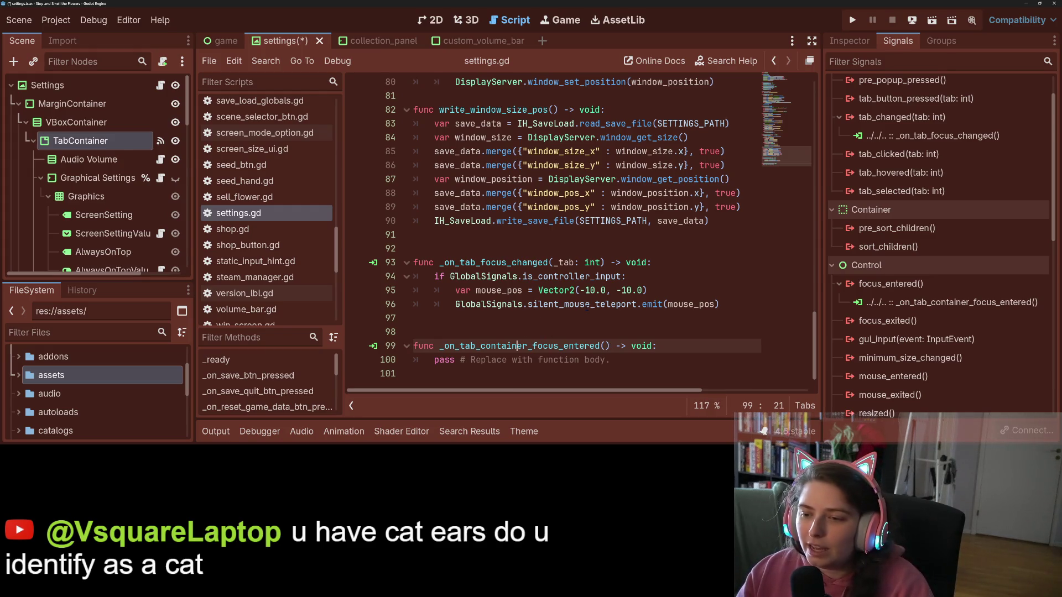
click(596, 290)
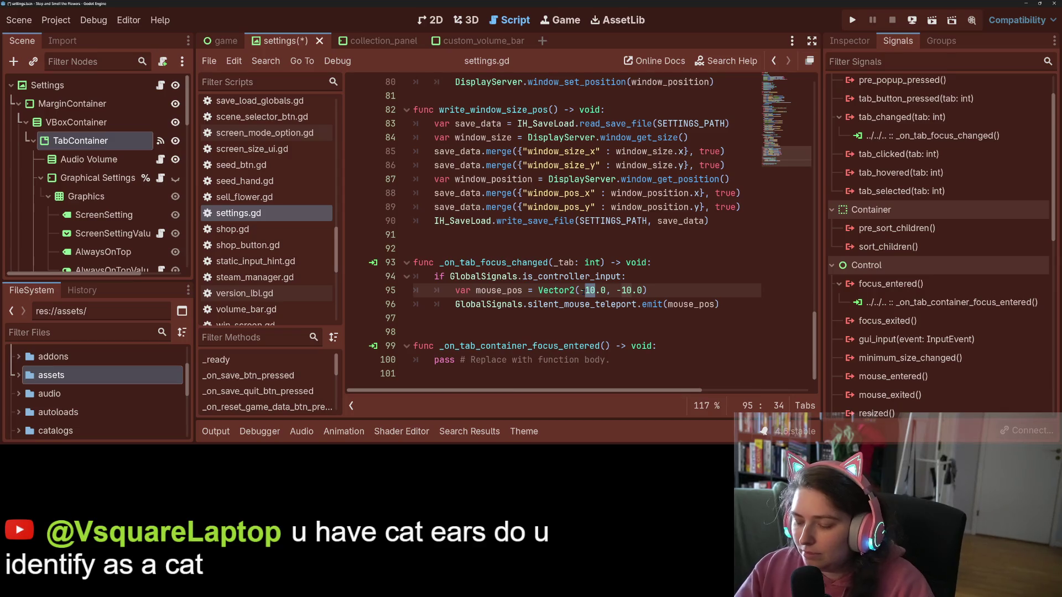
- Change the fake cursor's offscreen x offset to -100 and save the script
key(BackSpace)
key(BackSpace)
text(100)
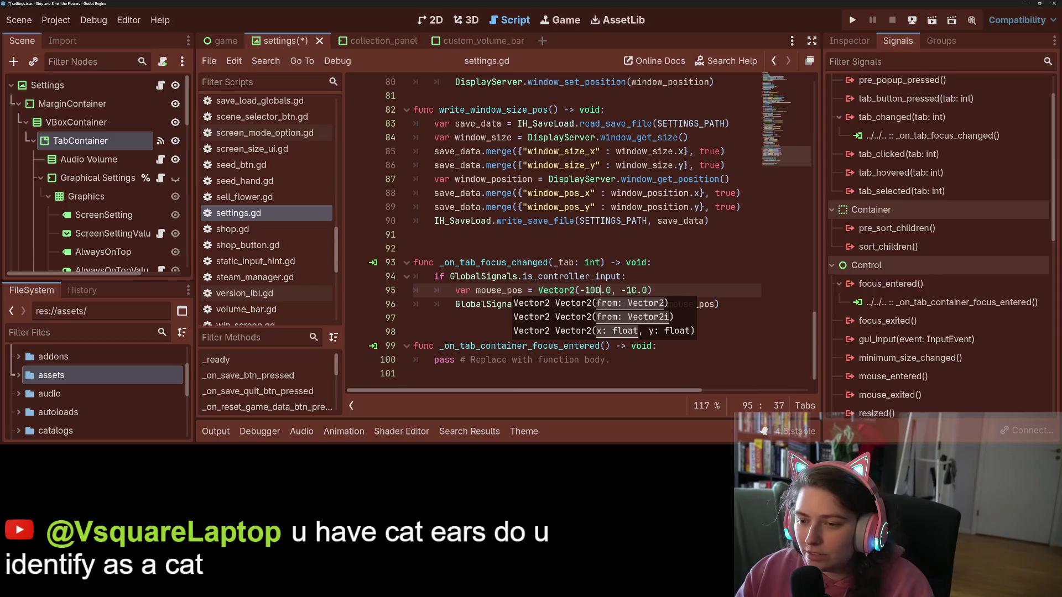
click(637, 290)
key(ctrl+s)
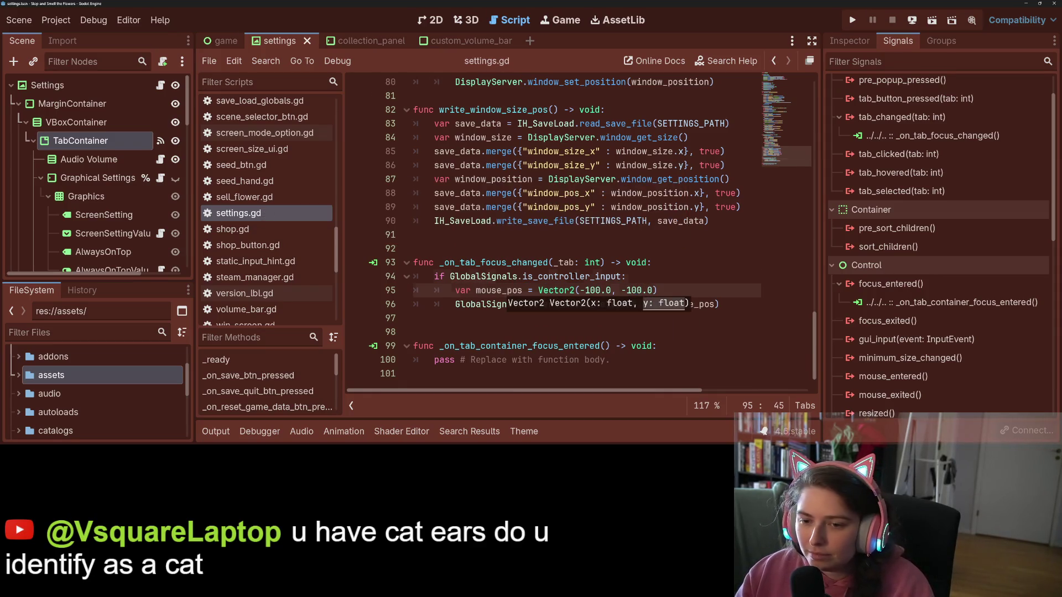
click(575, 276)
- Add a new function 'func _hide_mouse() -> void:' below the tab-focus handler
click(531, 331)
click(579, 346)
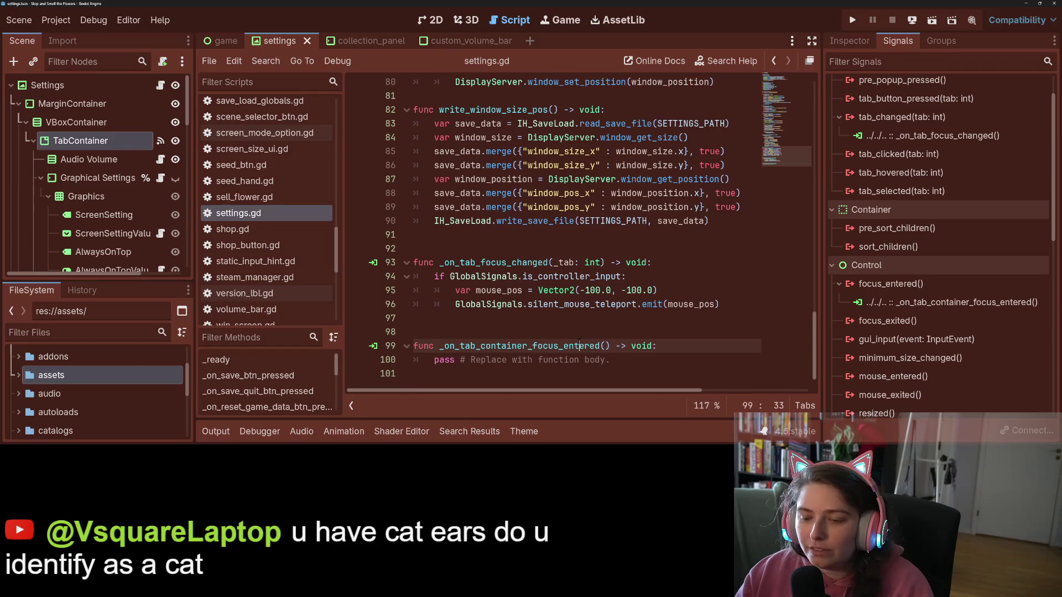
click(685, 267)
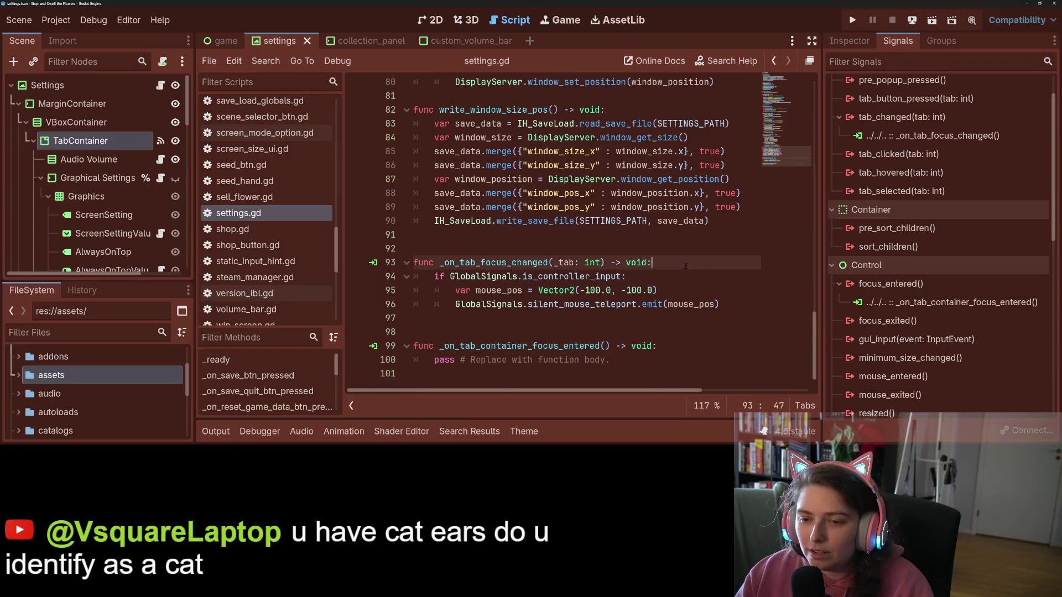
key(Return)
key(Return)
key(BackSpace)
text(func _u)
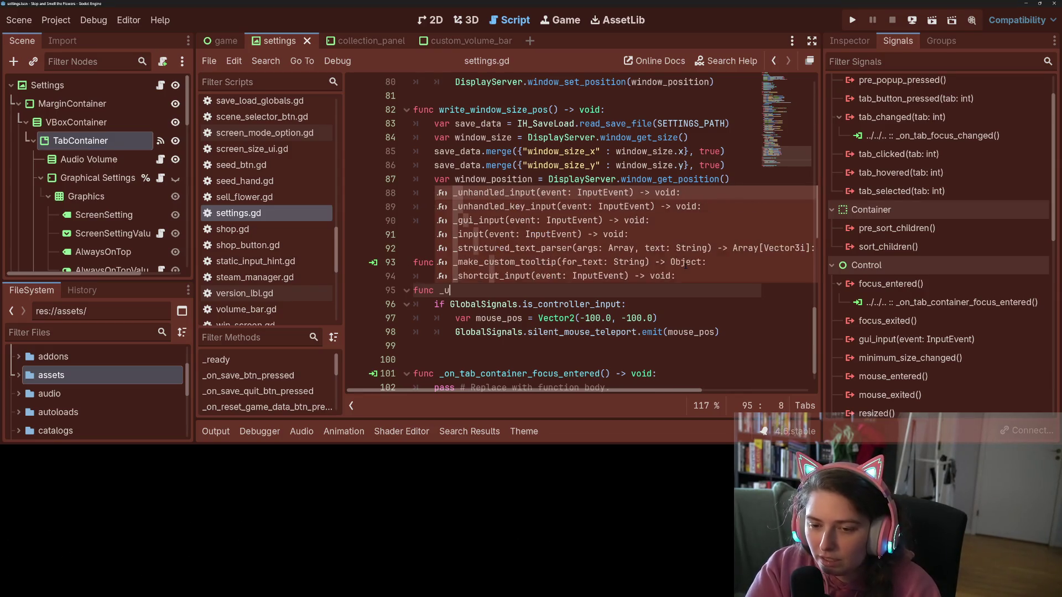
key(BackSpace)
text(hide_mouse)
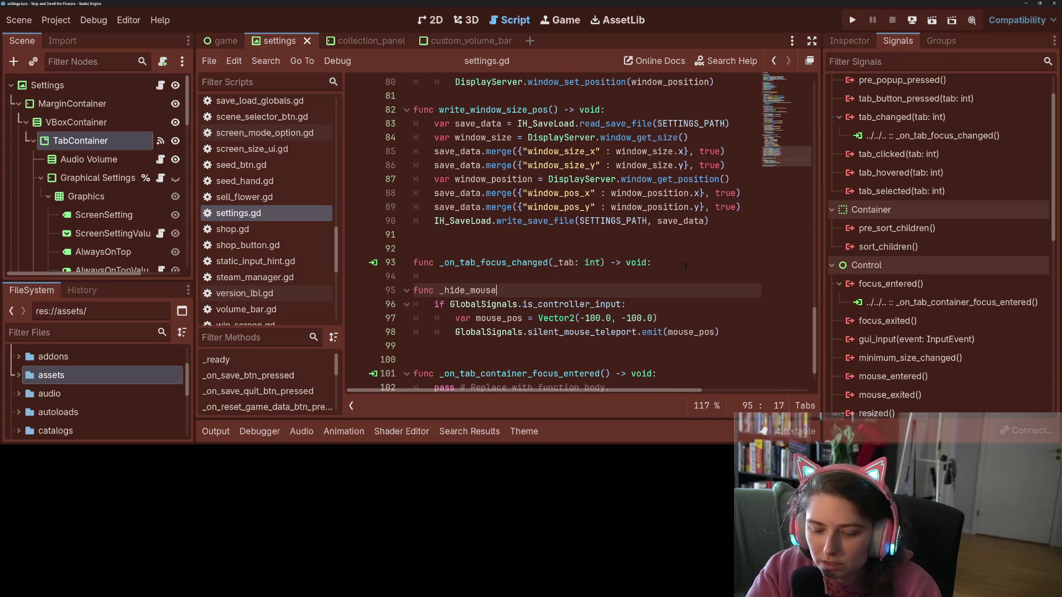
text(() -)
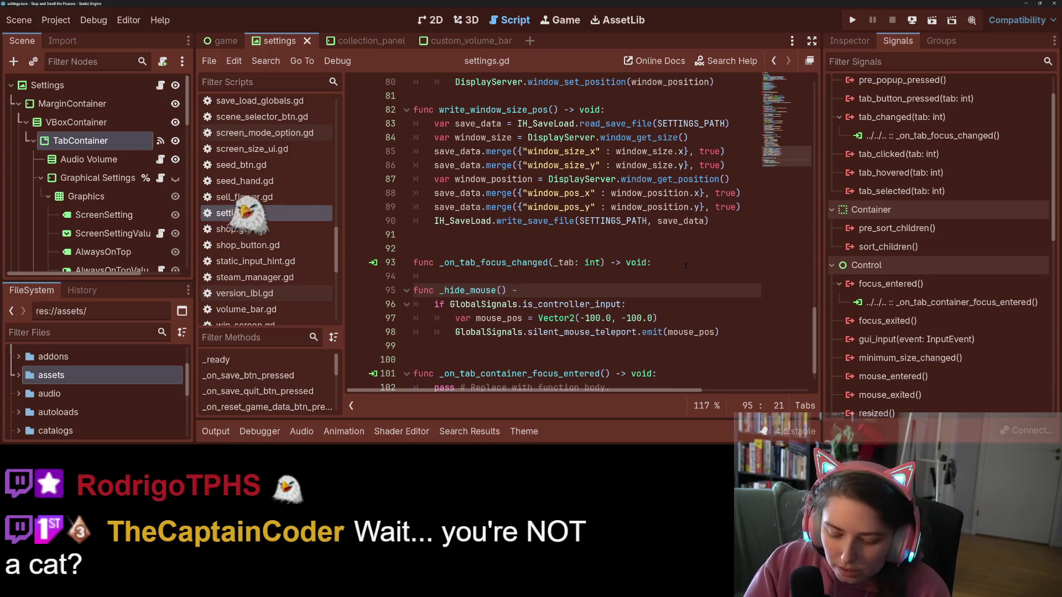
text(> void:)
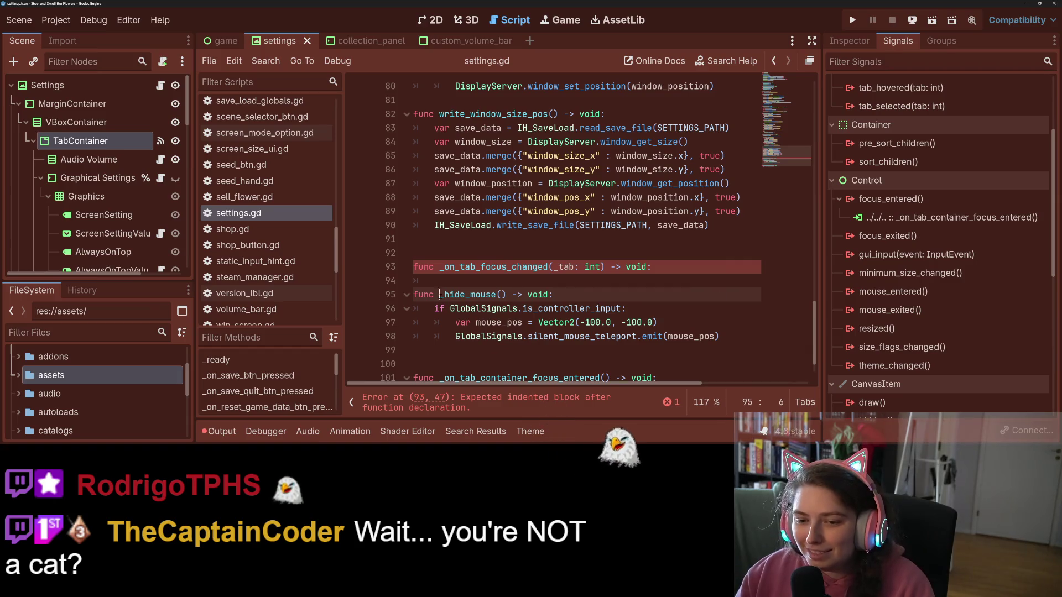
- Make the _on_tab_focus_changed body call _hide_mouse()
drag(440, 295, 492, 295)
key(ctrl+c)
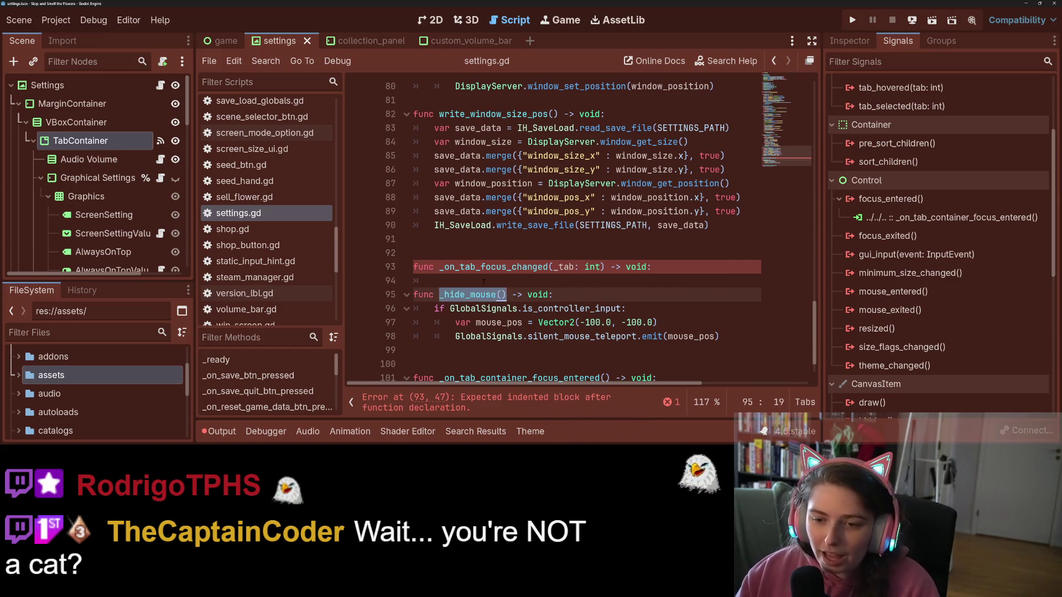
click(484, 281)
key(ctrl+v)
text(())
key(Return)
key(BackSpace)
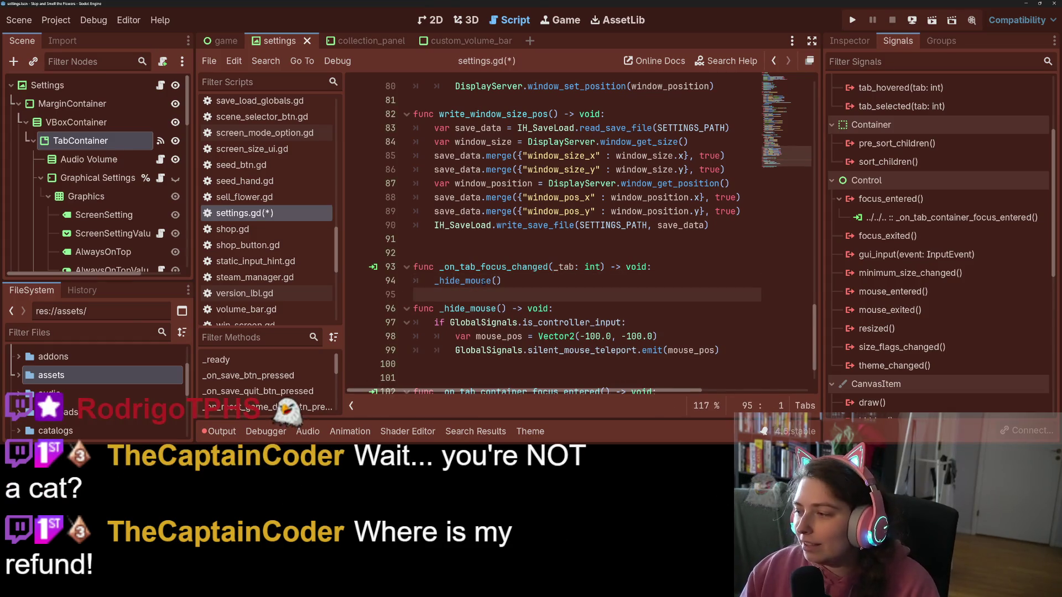
- Replace the pass placeholder in the focus_entered handler with _hide_mouse() and save
scroll(495, 301, down, 1)
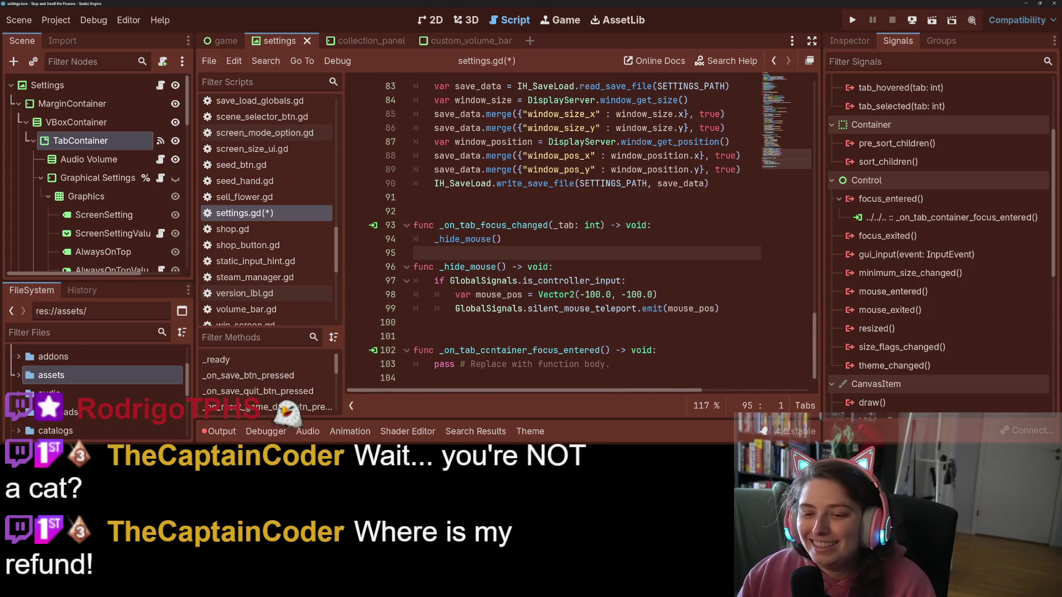
drag(434, 364, 674, 369)
key(ctrl+v)
key(ctrl+s)
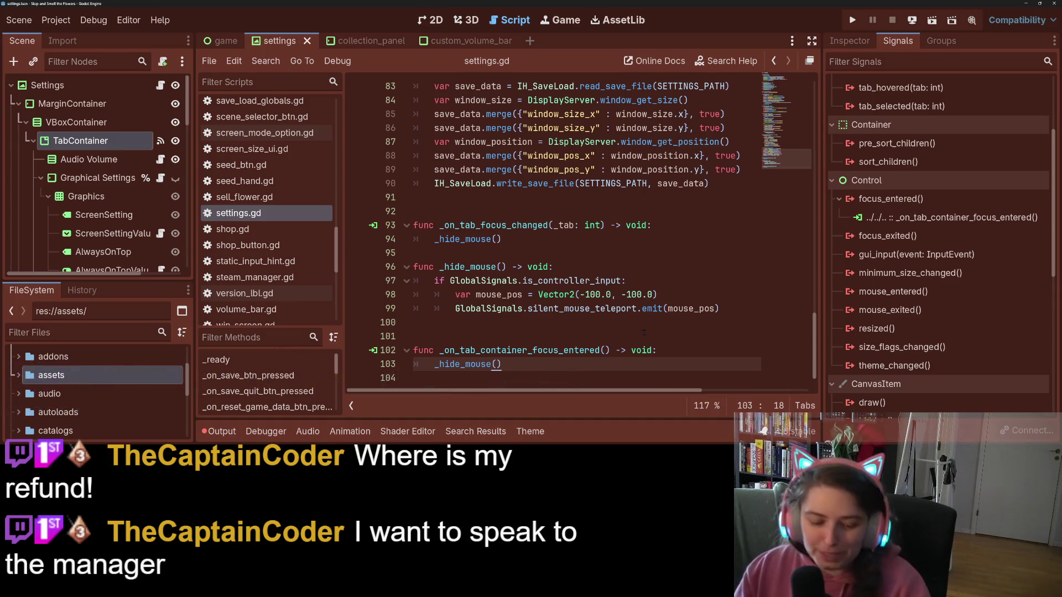
- Remove the extra blank line after _hide_mouse, save, and run the game
click(550, 319)
key(BackSpace)
key(ctrl+s)
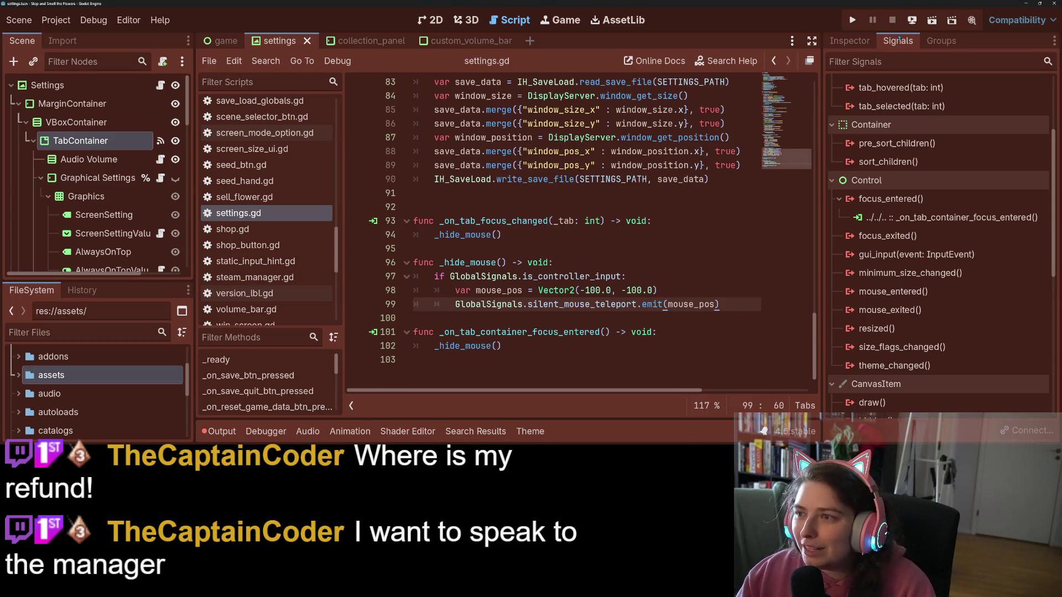
click(852, 20)
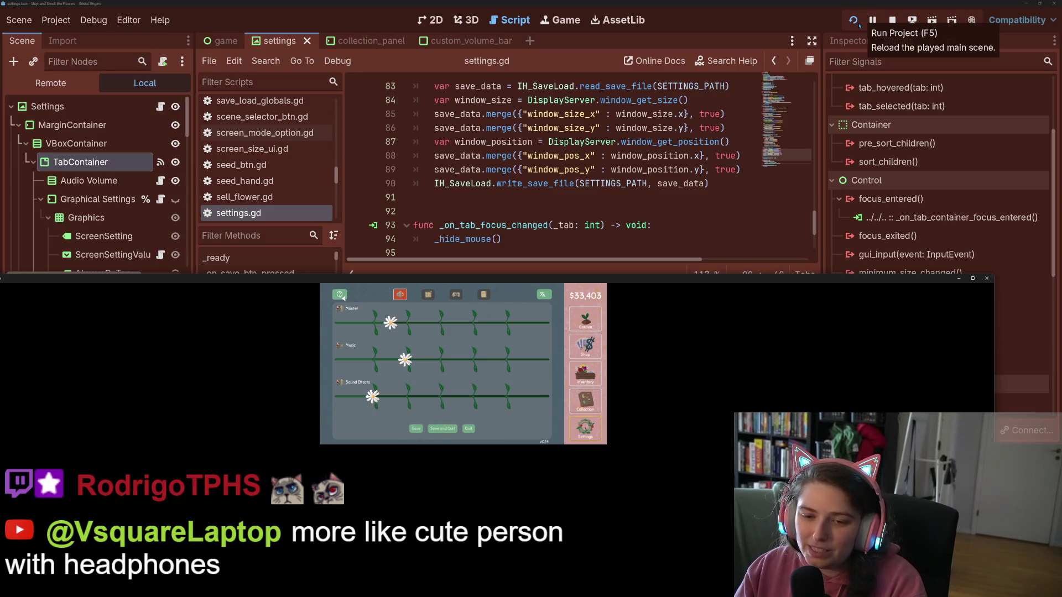
- Close the game with Just Quit and scroll the Signals dock up to the TabContainer signals
click(987, 279)
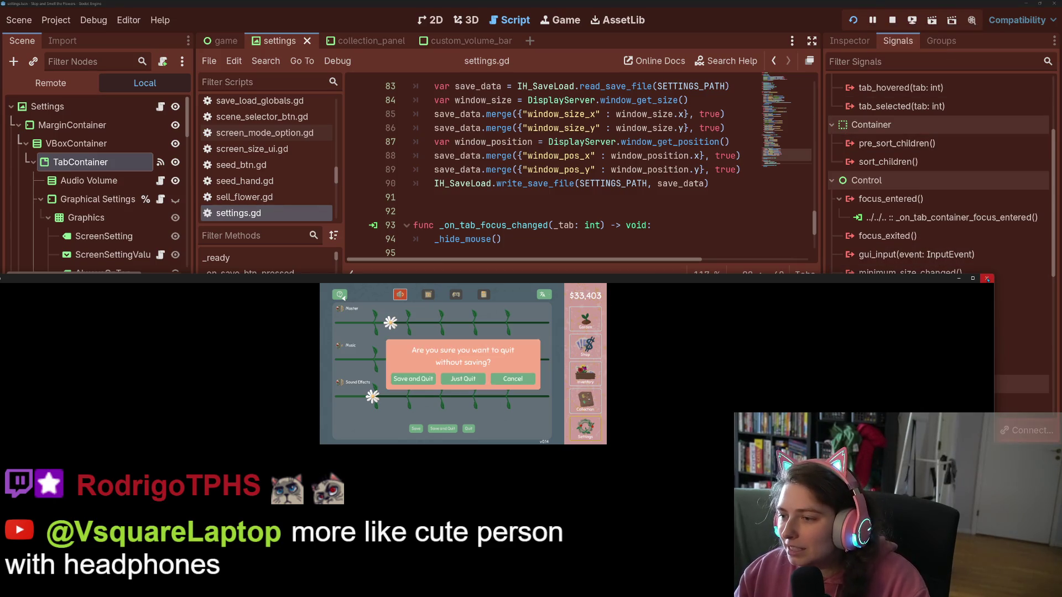
click(473, 379)
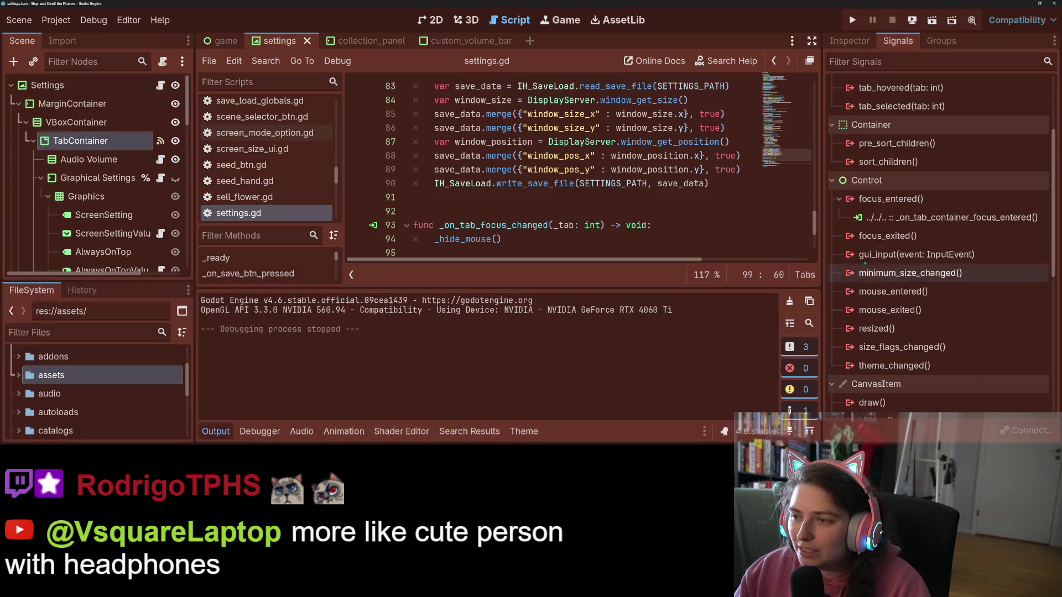
scroll(917, 366, up, 3)
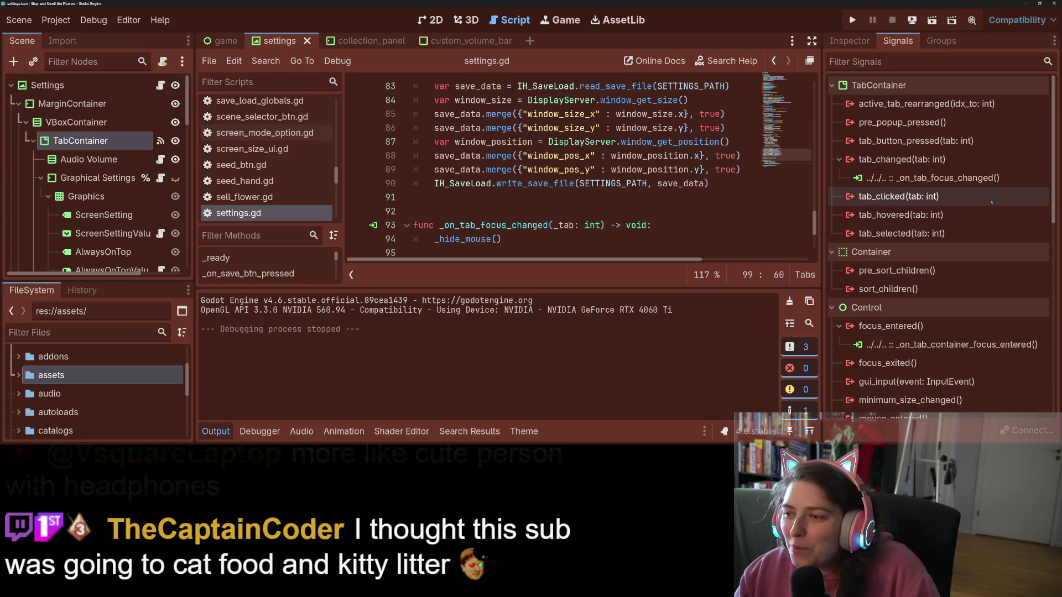
mouse_move(952, 220)
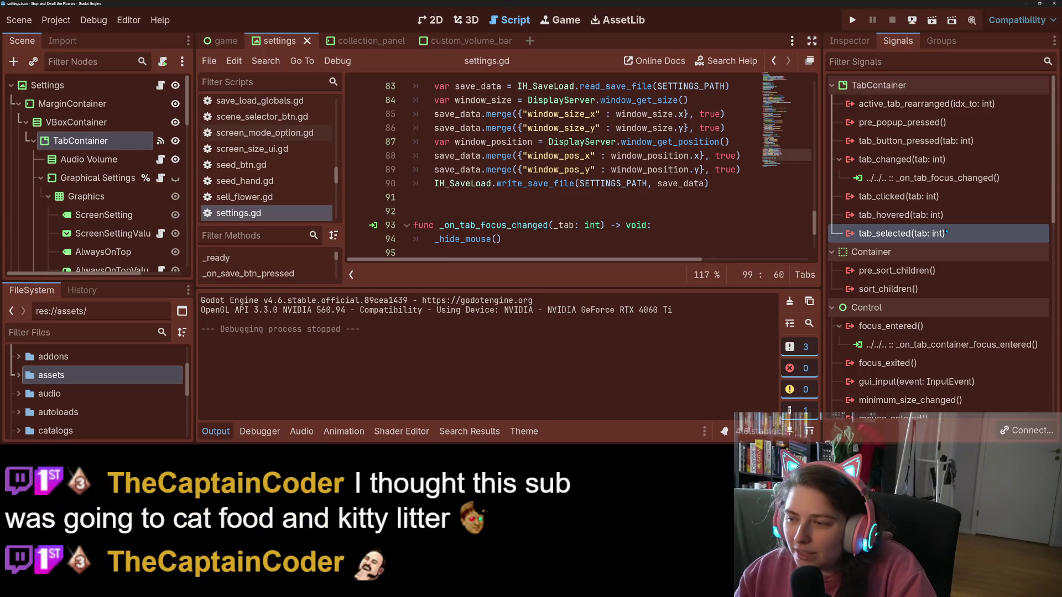
- Connect tab_selected to a default-named handler that calls _hide_mouse(), with its parameter renamed _tab
right_click(946, 233)
click(955, 238)
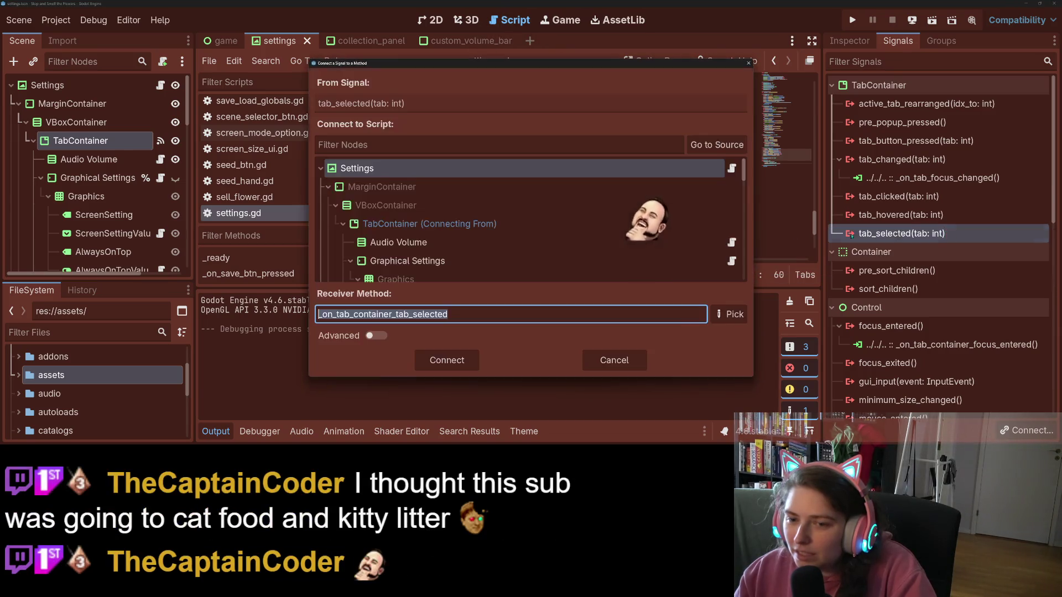
key(Return)
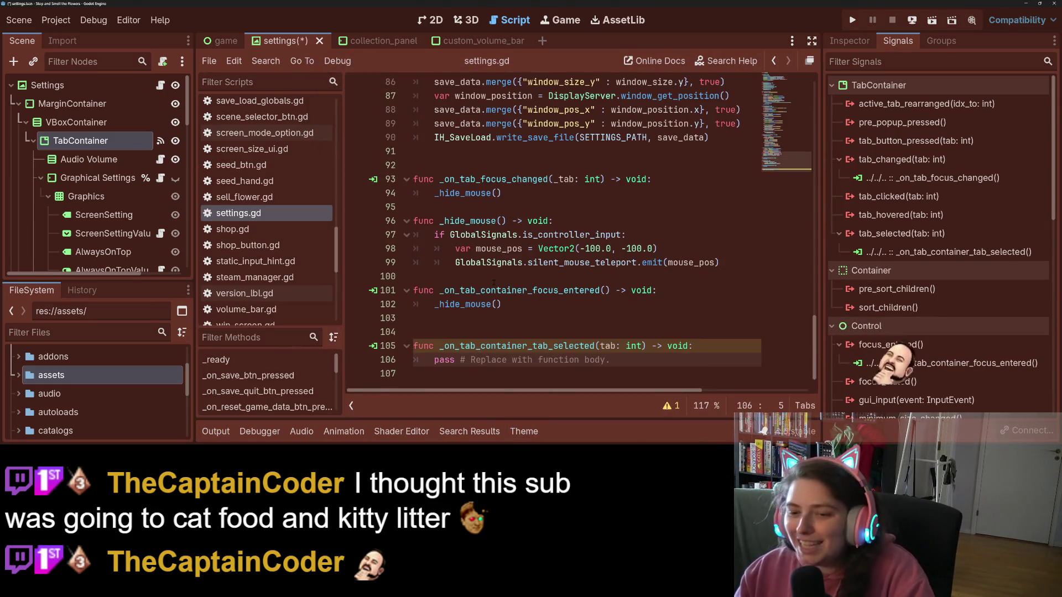
drag(501, 309, 433, 310)
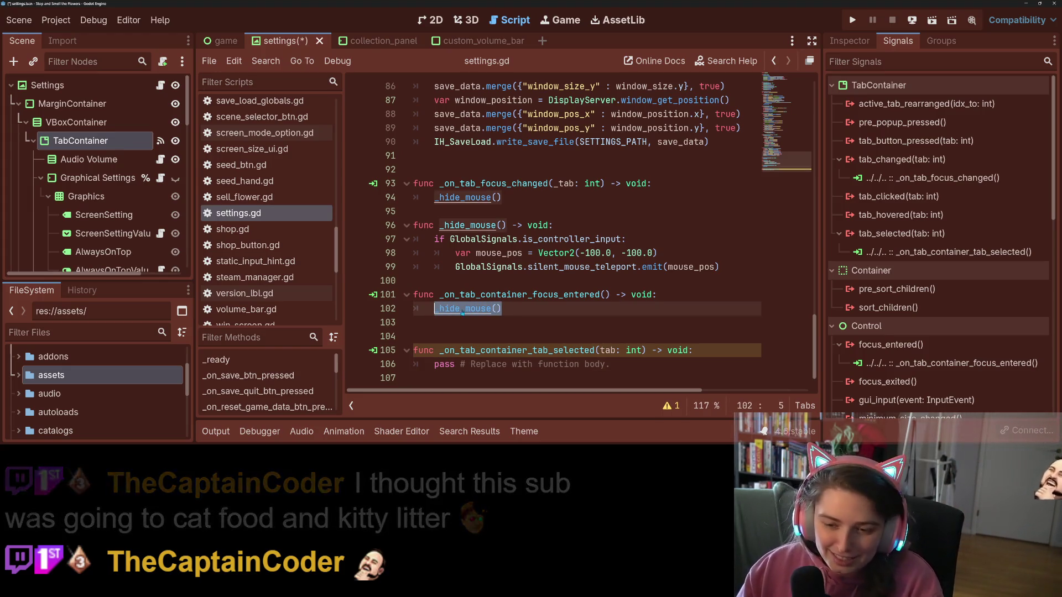
drag(435, 364, 612, 364)
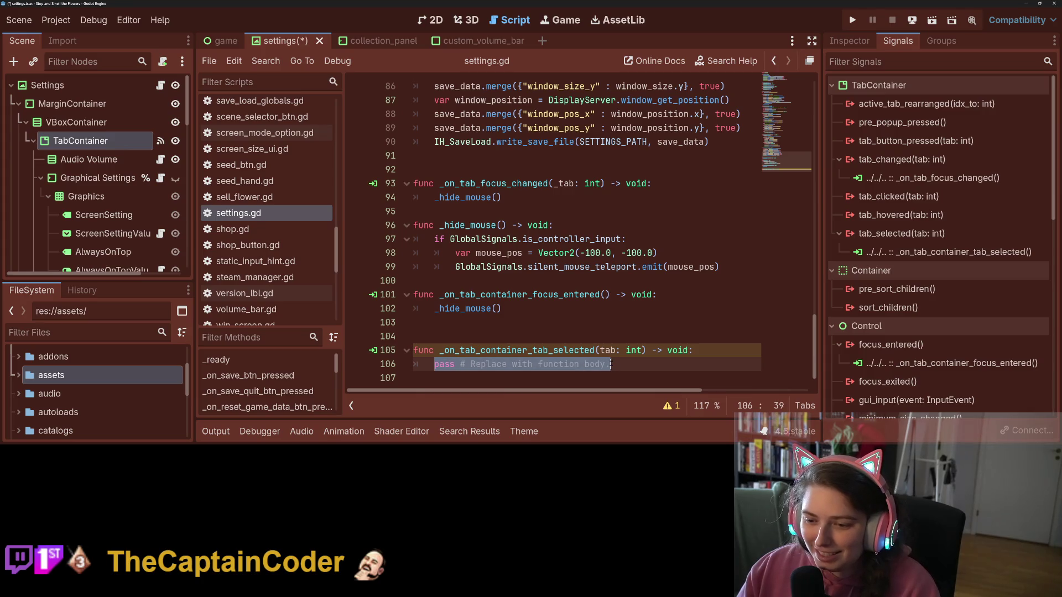
key(ctrl+v)
click(600, 351)
text(_)
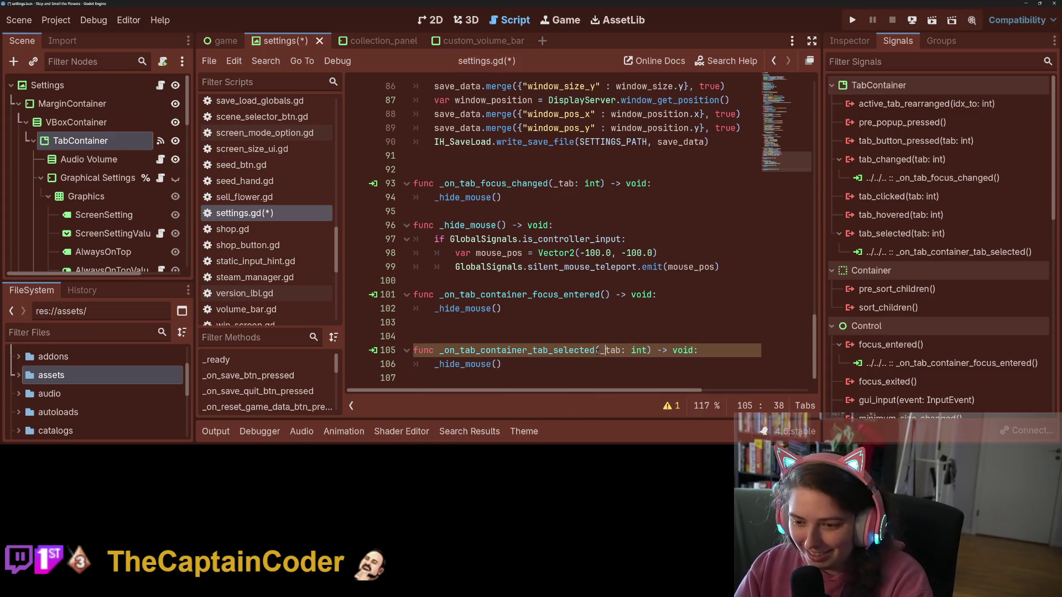
- Delete the old focus_entered handler and disconnect its signal, then save and run the game
key(Up)
key(BackSpace)
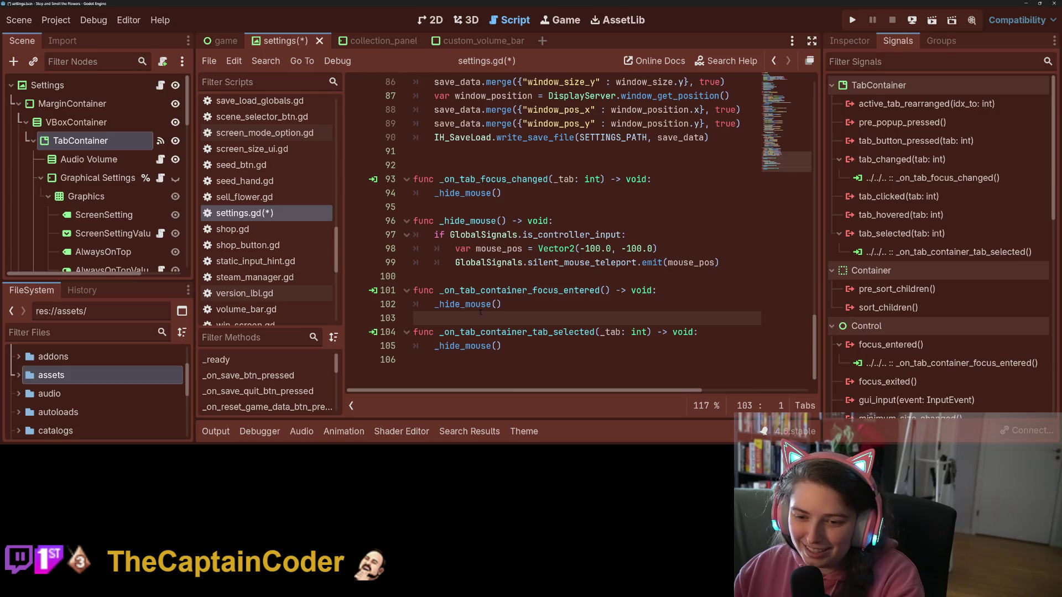
key(shift+Up)
key(shift+Up)
key(BackSpace)
key(BackSpace)
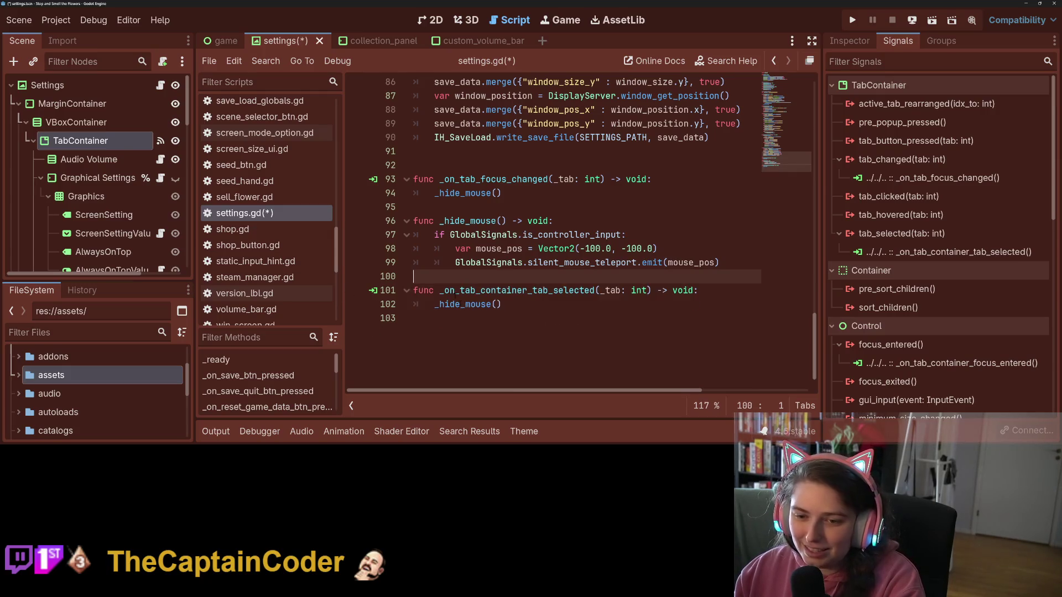
right_click(910, 363)
click(950, 400)
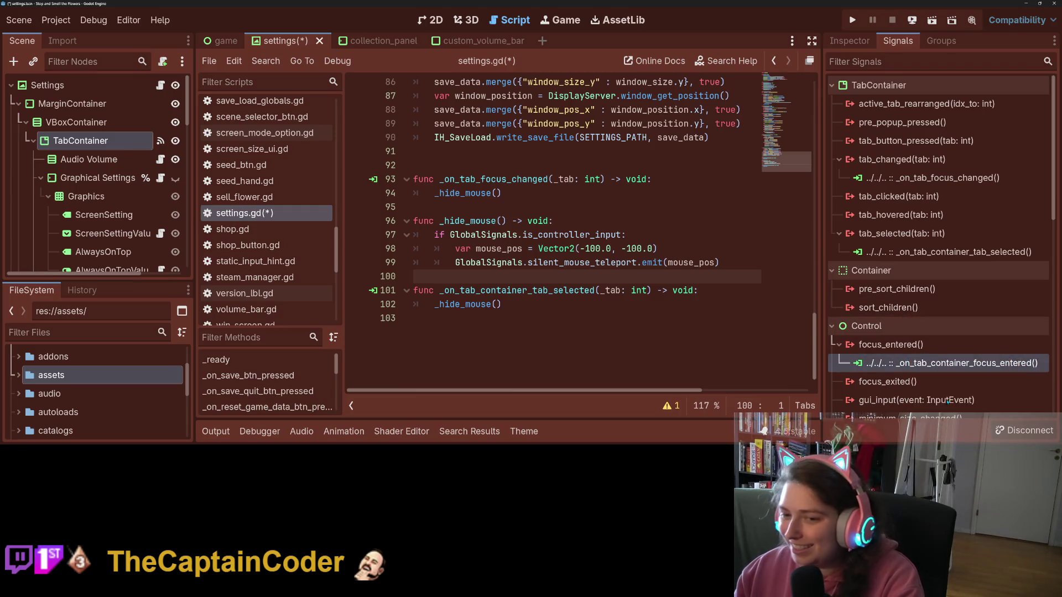
click(688, 320)
key(ctrl+s)
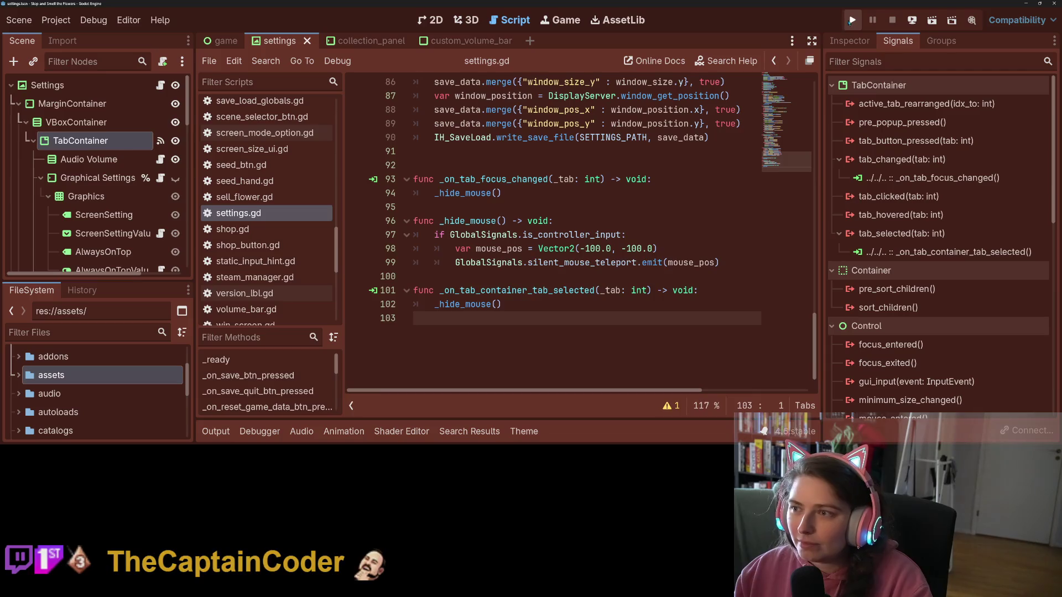
click(852, 19)
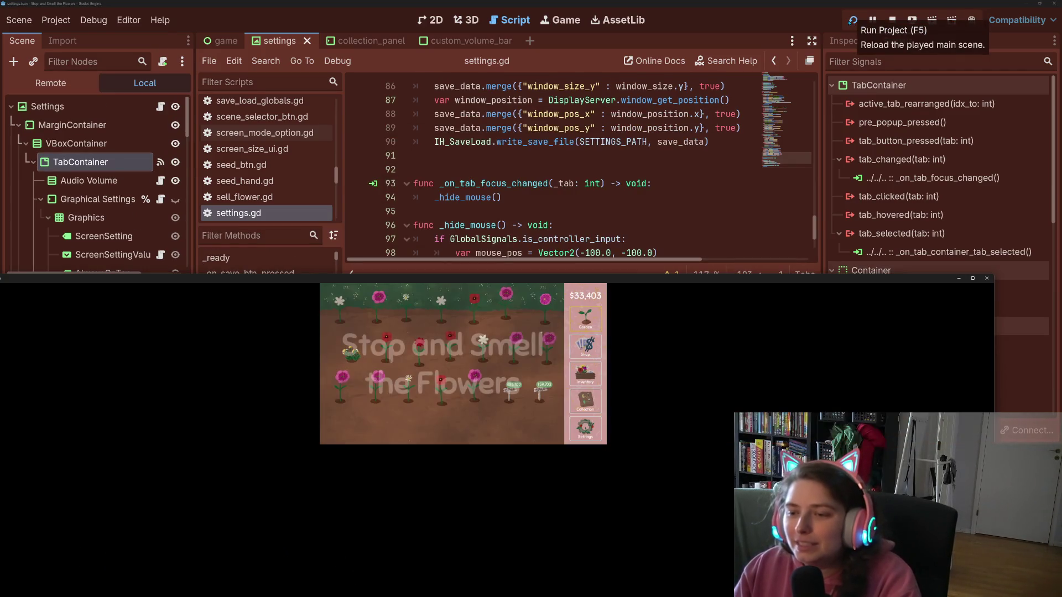
- Open Settings in-game, switch between the Audio, Graphics and controller tabs, then Just Quit
key(Down)
key(Down)
key(Down)
key(Return)
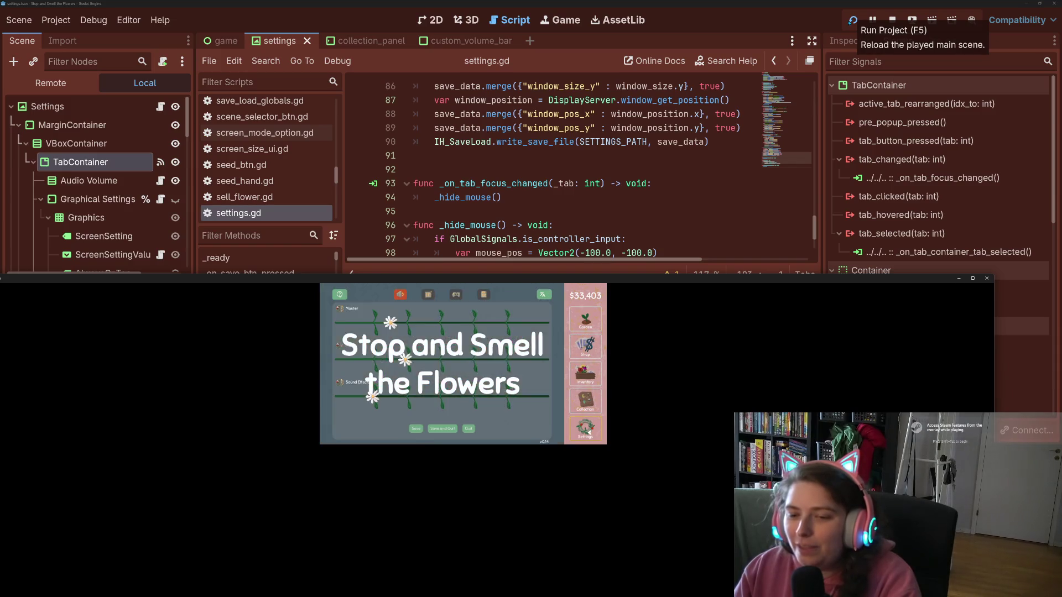
key(Left)
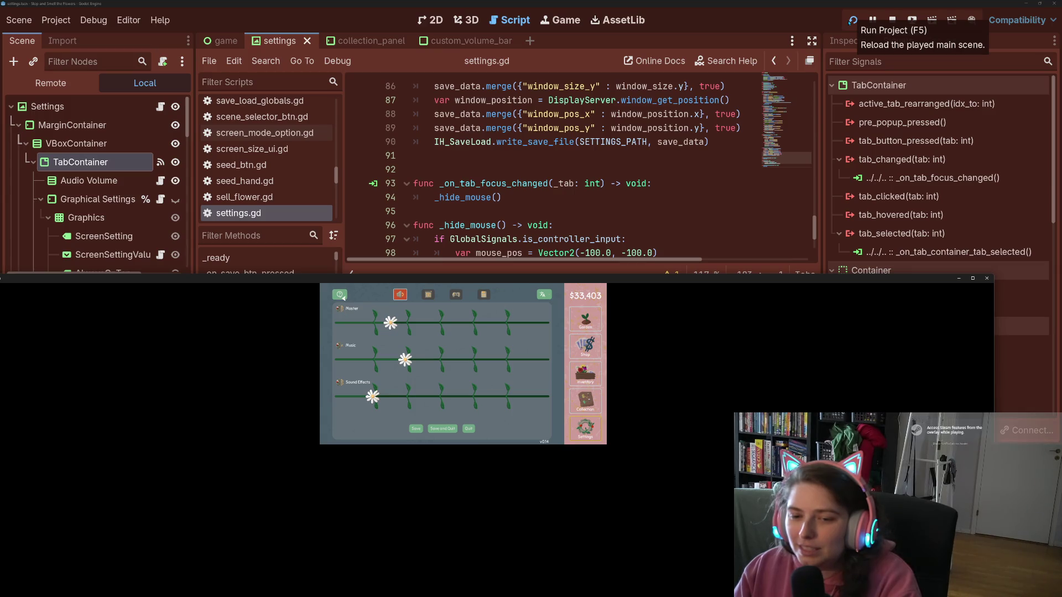
key(Right)
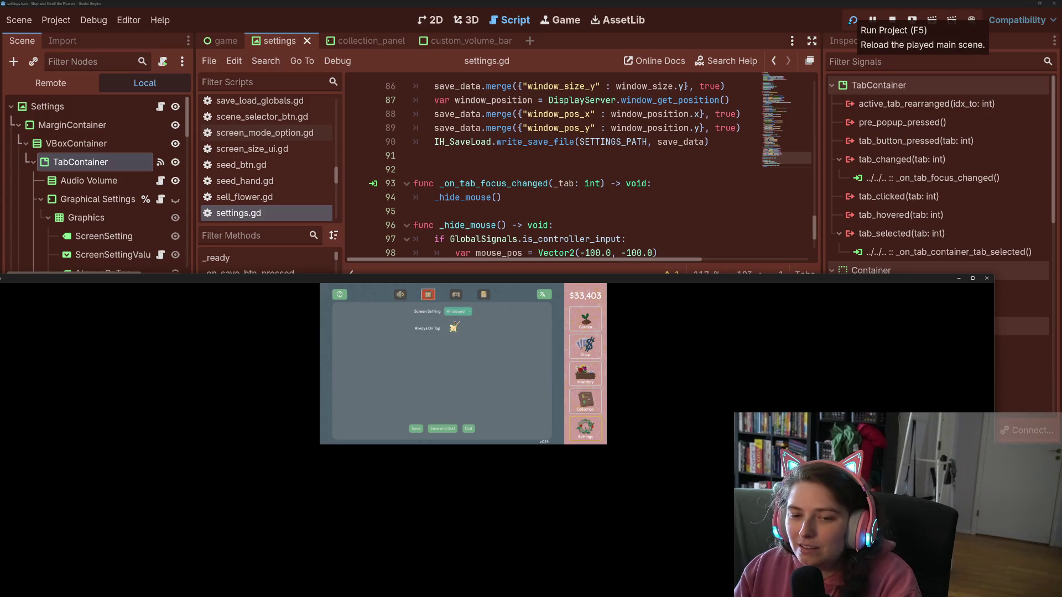
key(Left)
key(Right)
key(Right)
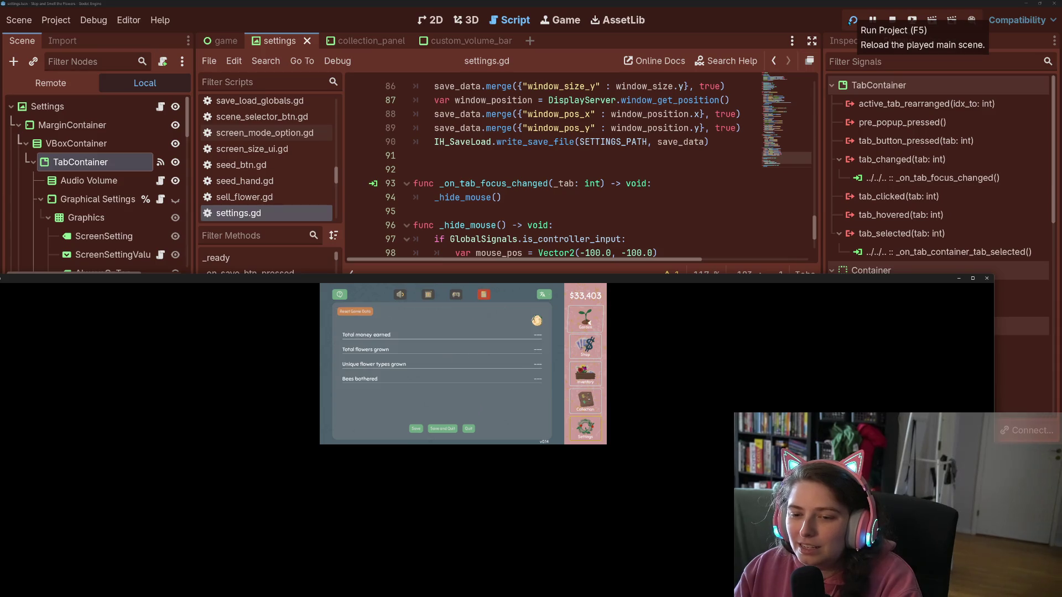
key(Right)
key(Right)
key(Right)
key(Right)
key(Left)
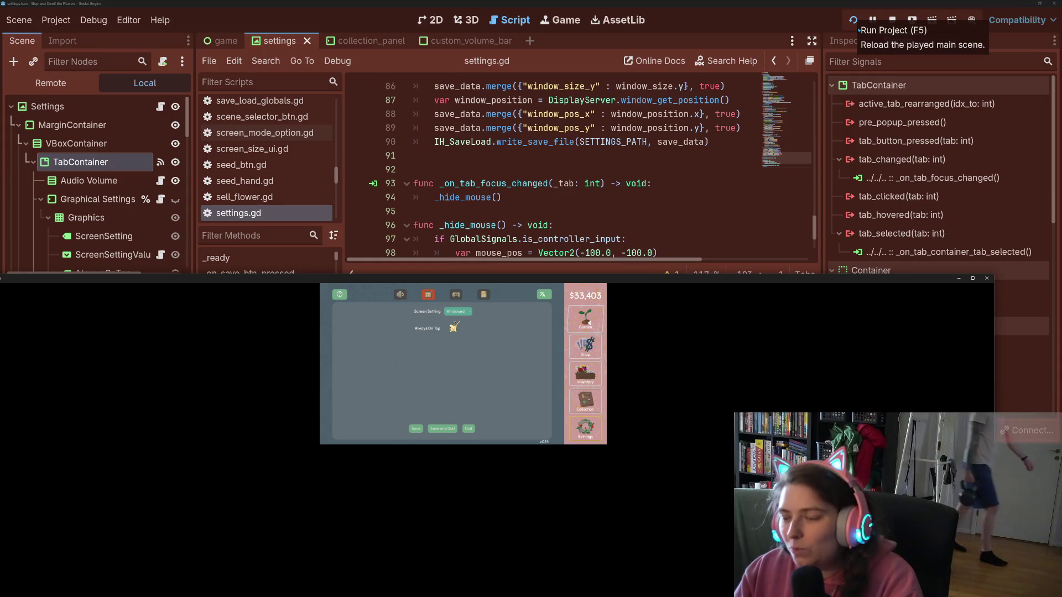
click(987, 278)
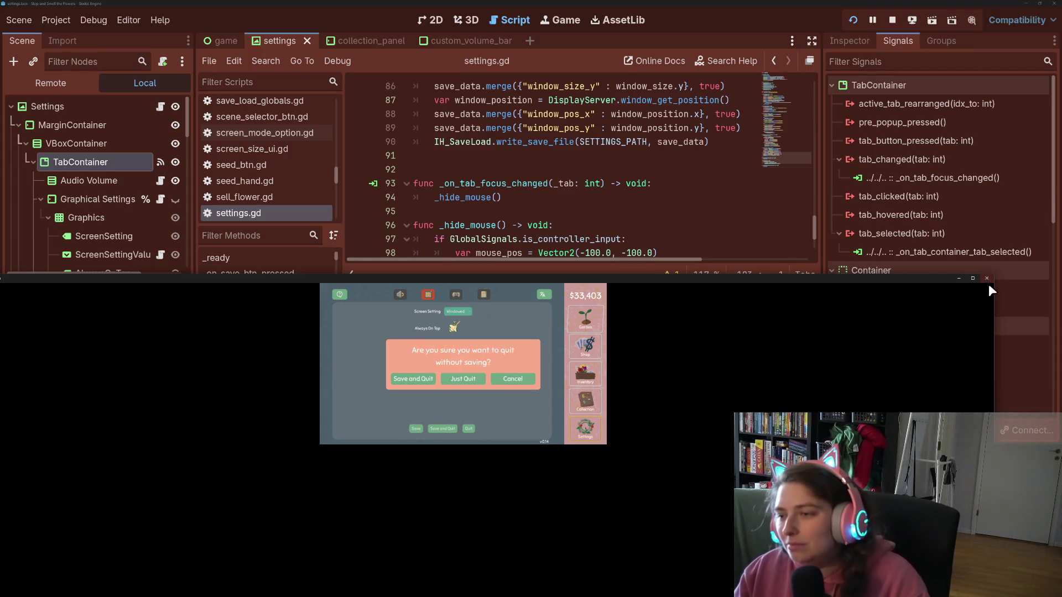
click(469, 384)
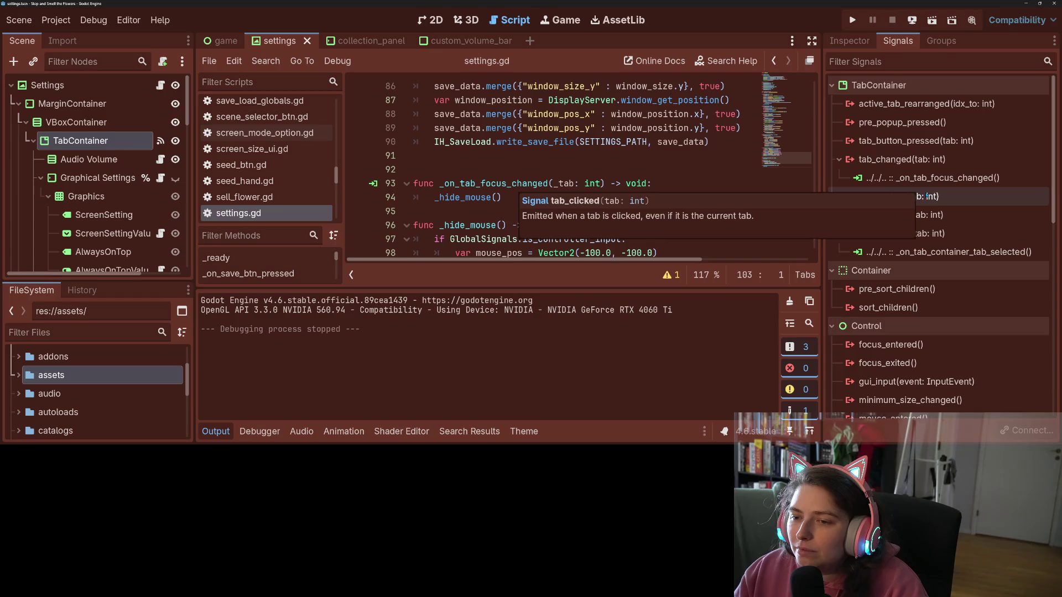
- Scroll through the TabContainer's signal list, then switch to the Inspector to view its properties
scroll(888, 273, down, 3)
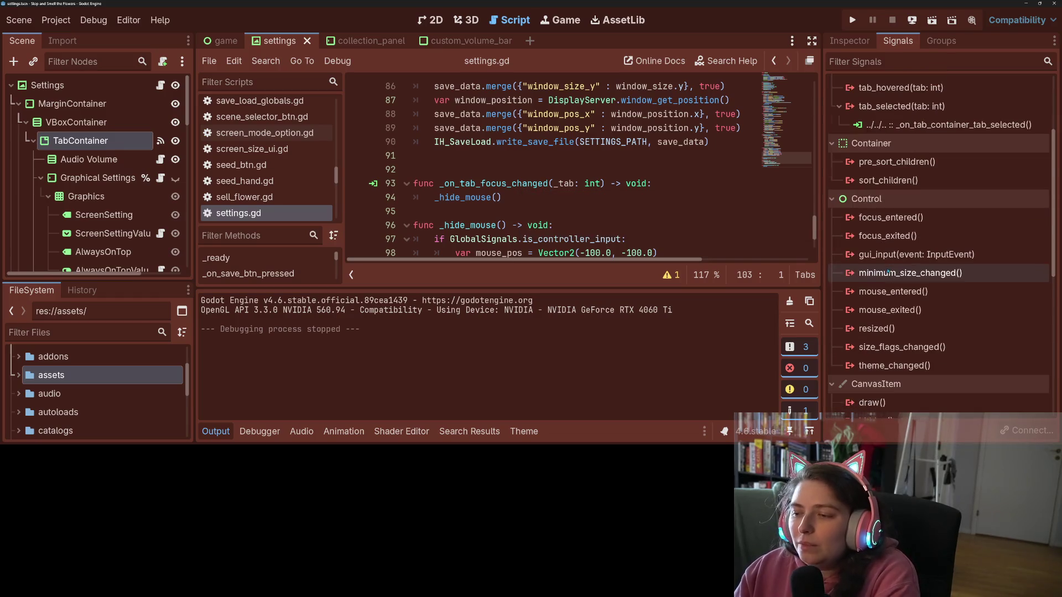
scroll(888, 273, down, 3)
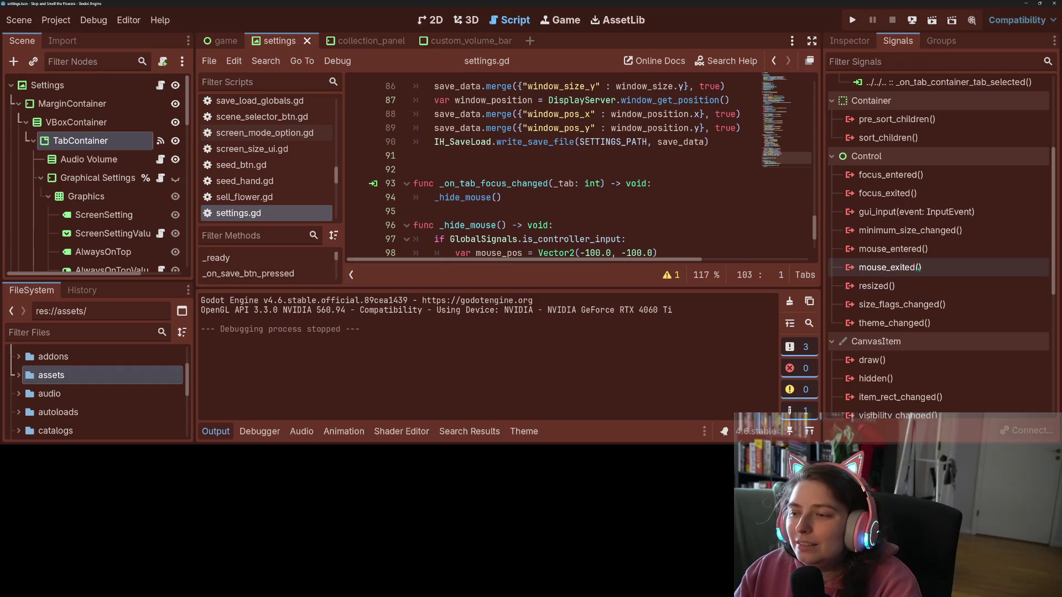
mouse_move(905, 250)
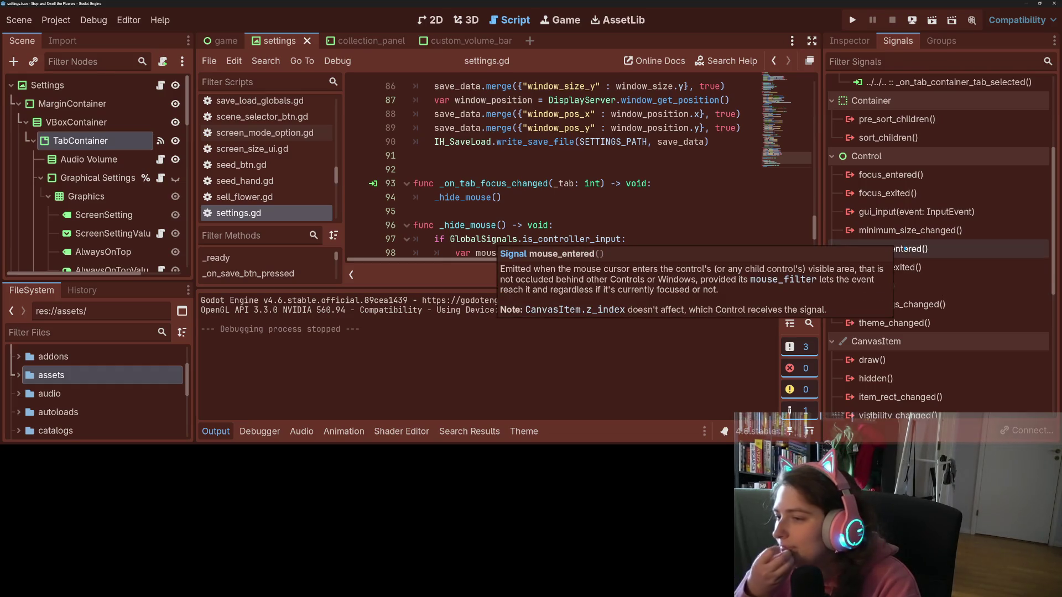
scroll(909, 252, down, 5)
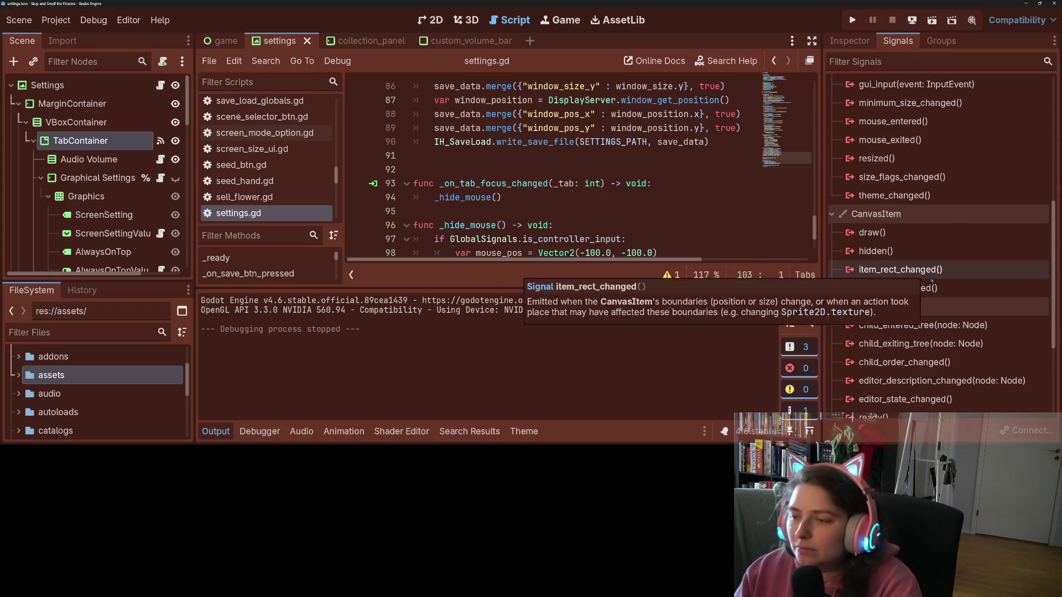
scroll(940, 253, down, 4)
scroll(974, 255, up, 15)
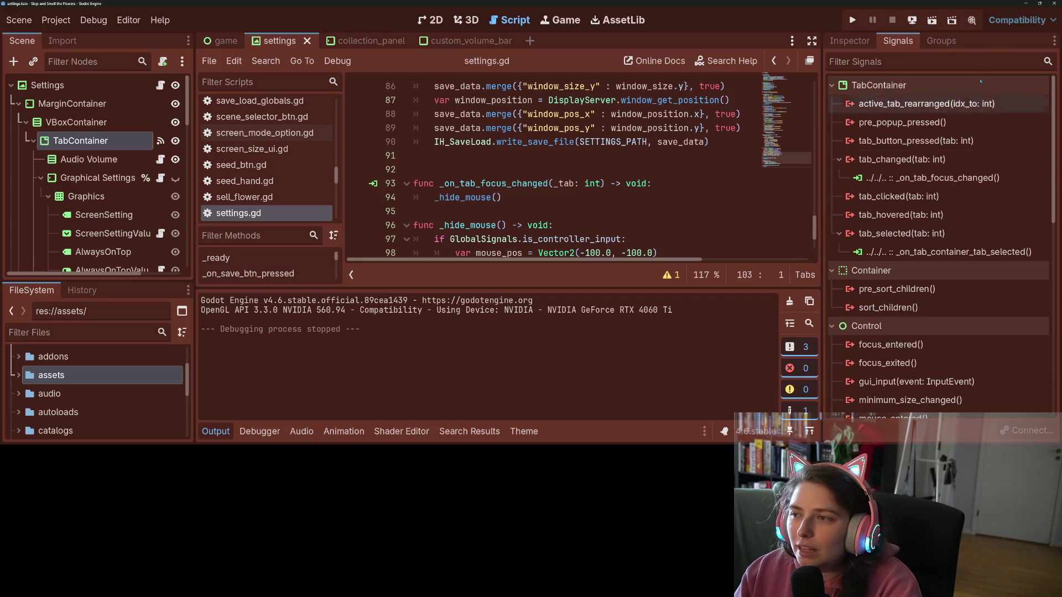
click(870, 43)
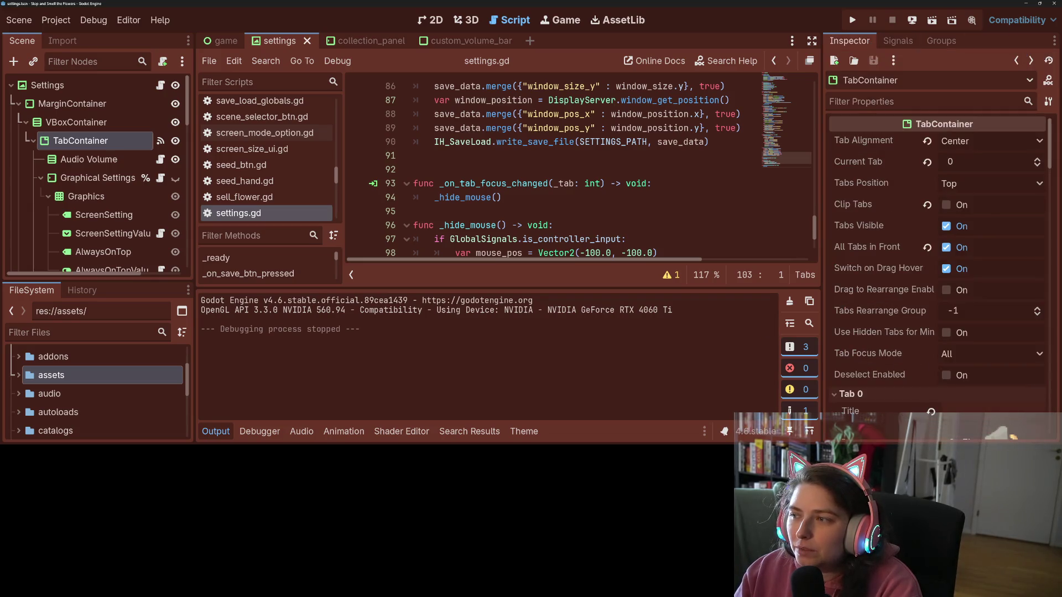
- Open the TabContainer class reference, collapse the Output panel, and scroll down to its methods
click(1049, 82)
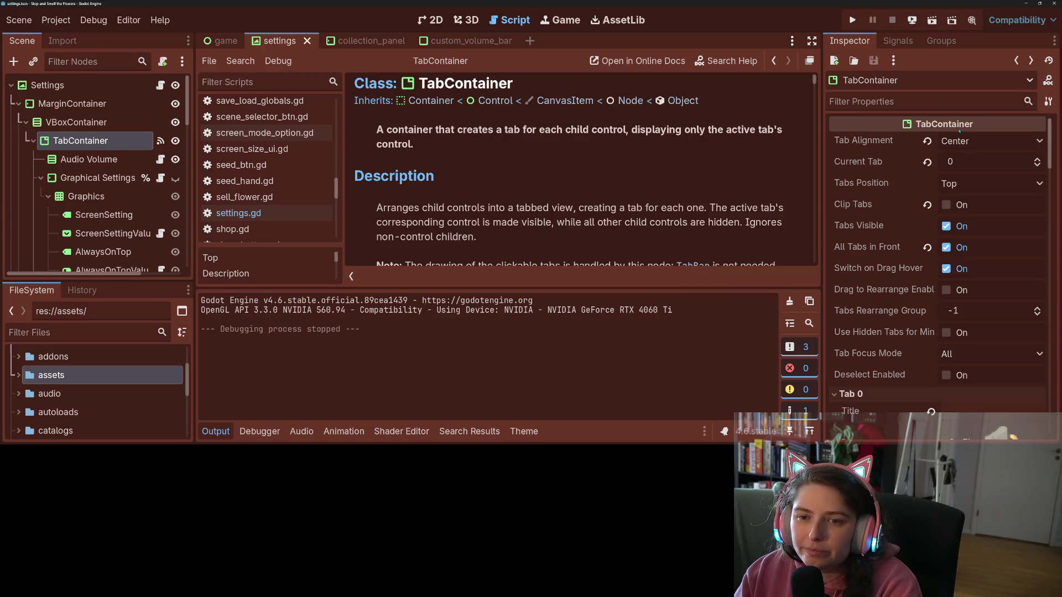
scroll(457, 191, down, 7)
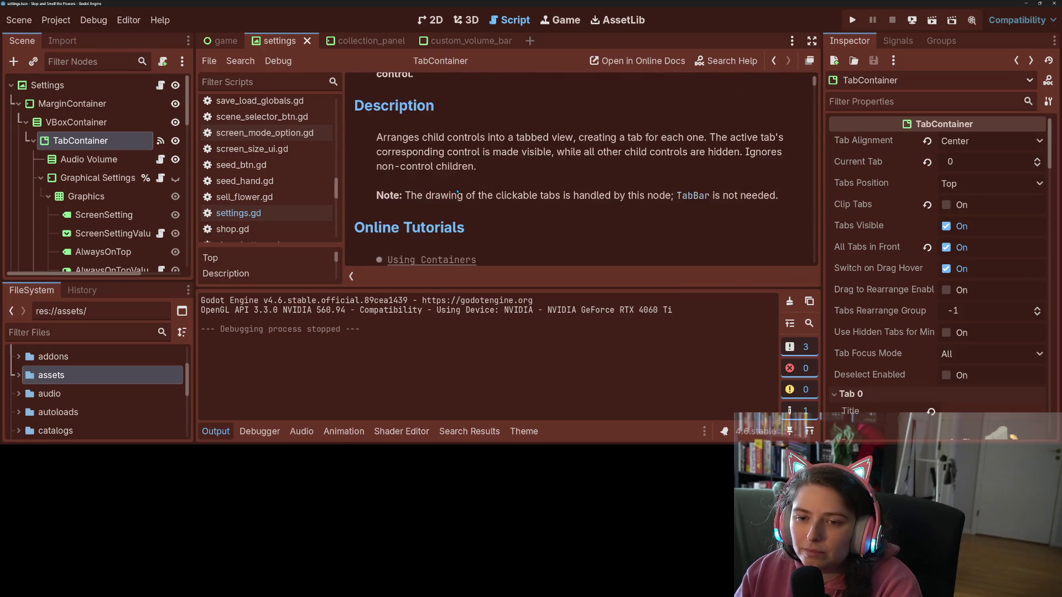
scroll(463, 192, down, 1)
right_click(469, 192)
click(279, 403)
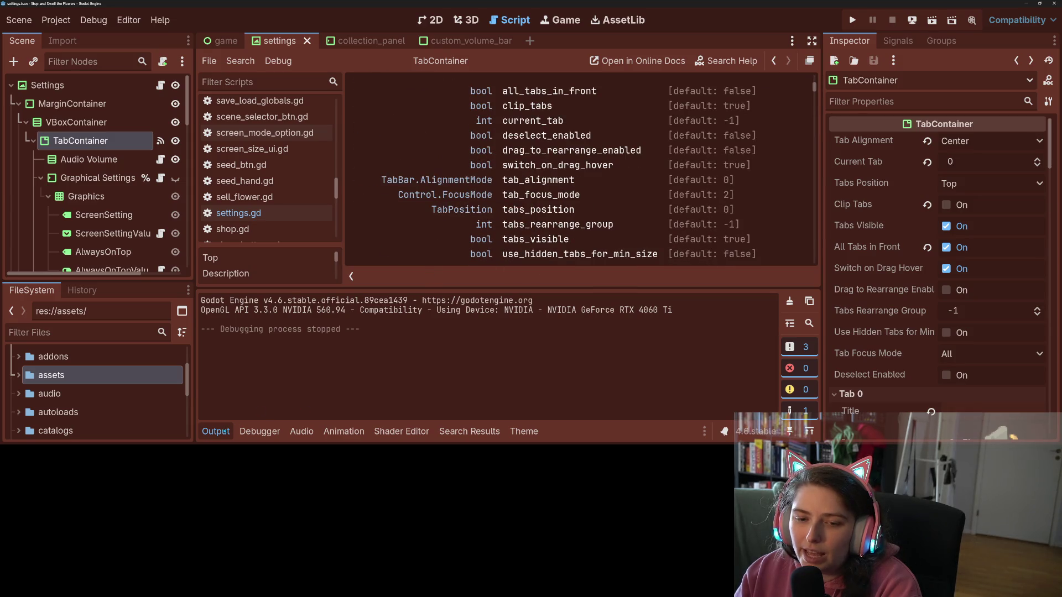
click(216, 432)
scroll(618, 330, down, 7)
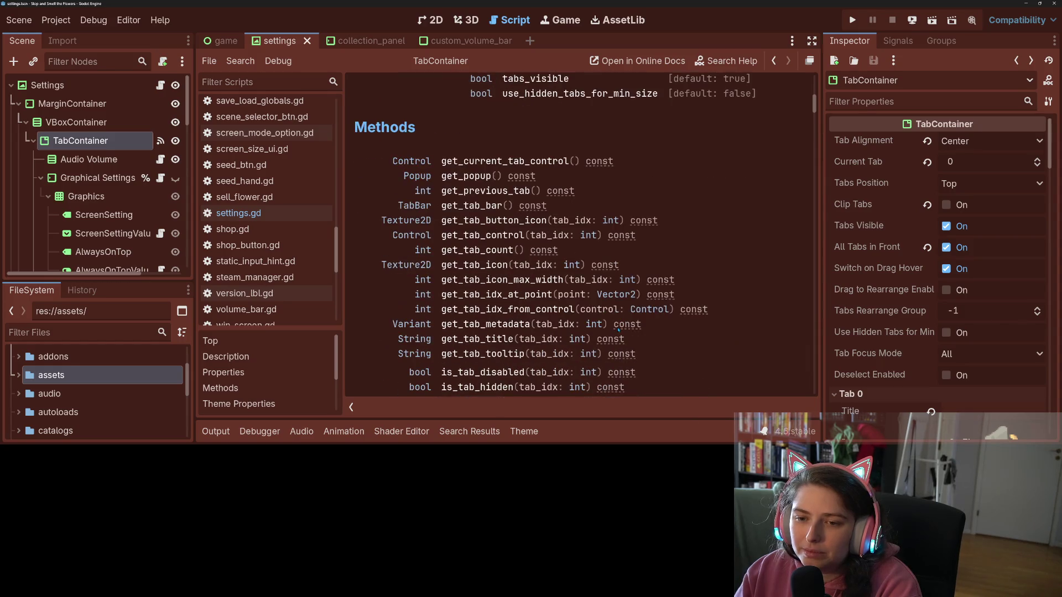
scroll(618, 330, down, 2)
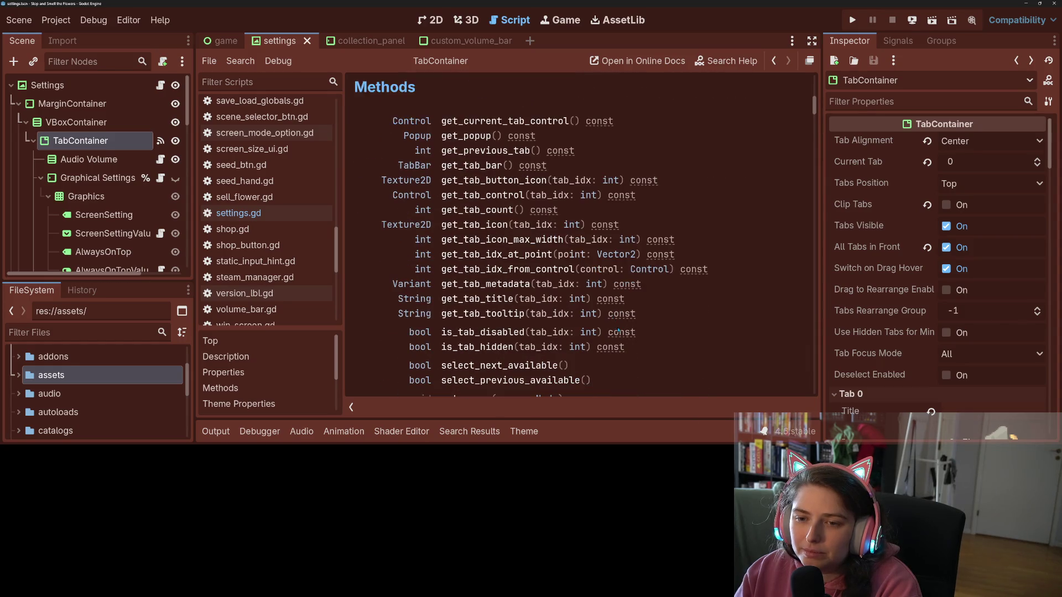
- Follow the TabBar link and scroll its reference down to signals like tab_changed and tab_clicked
click(421, 166)
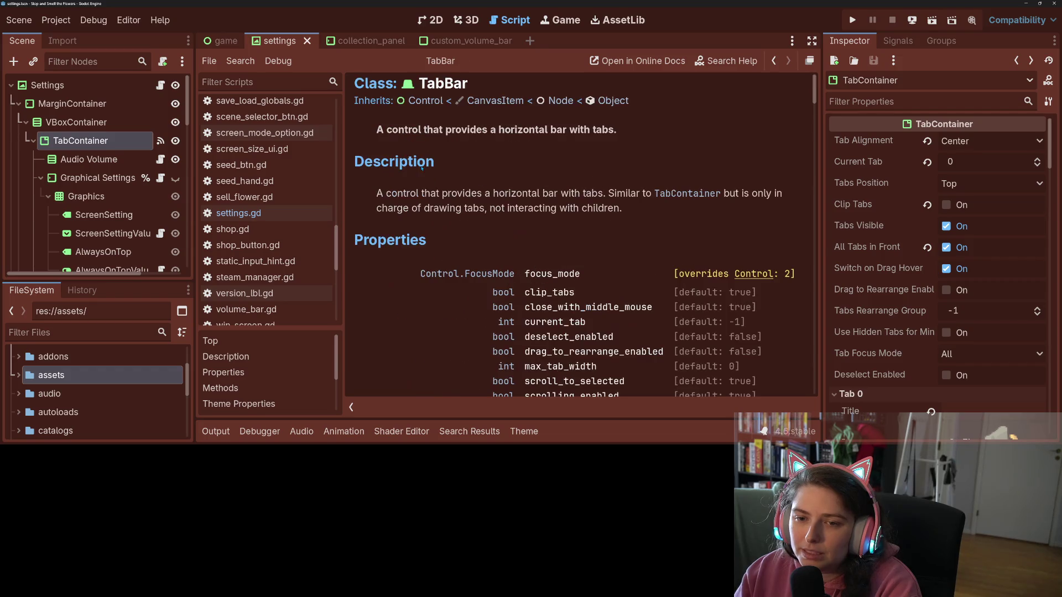
scroll(611, 270, down, 5)
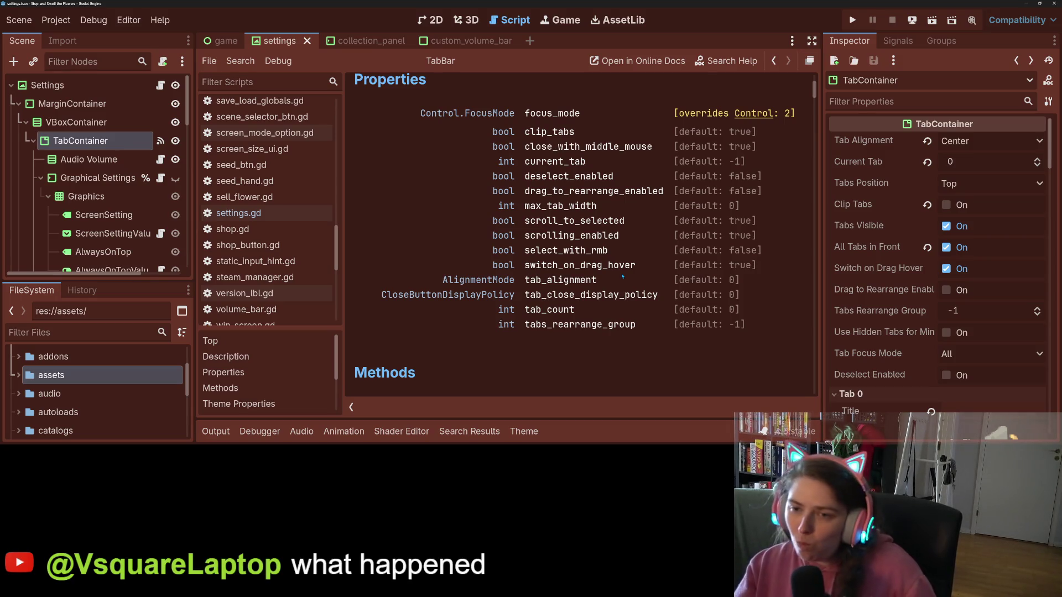
scroll(622, 276, up, 4)
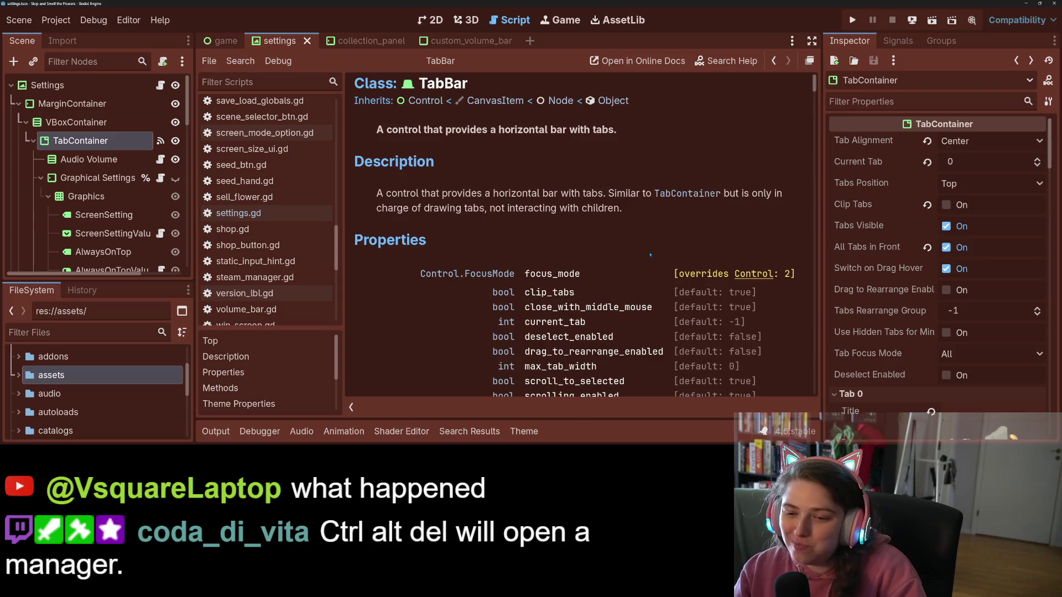
scroll(642, 256, down, 4)
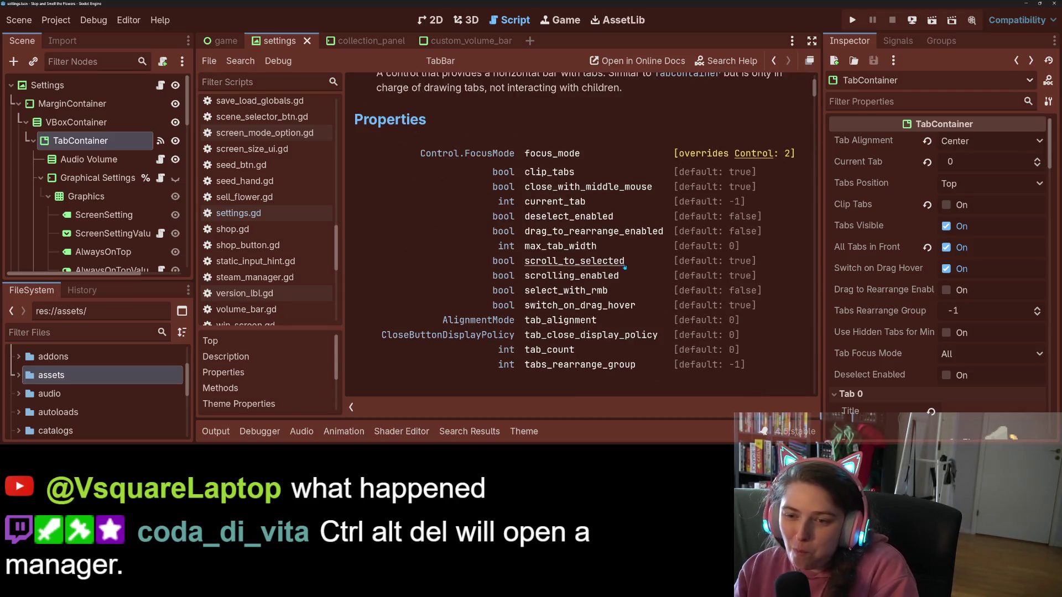
scroll(609, 277, down, 10)
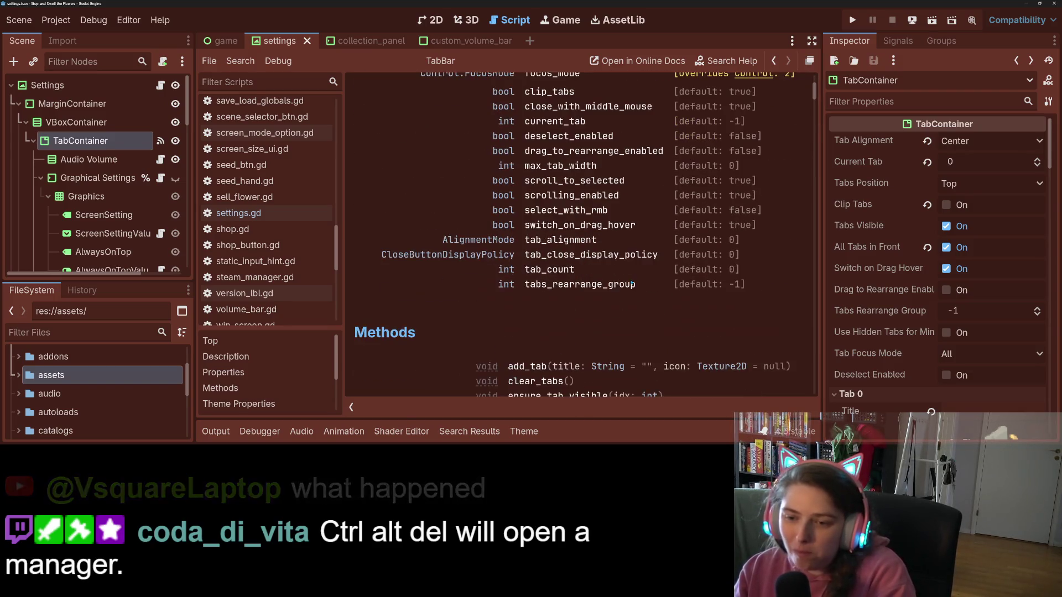
scroll(632, 283, down, 8)
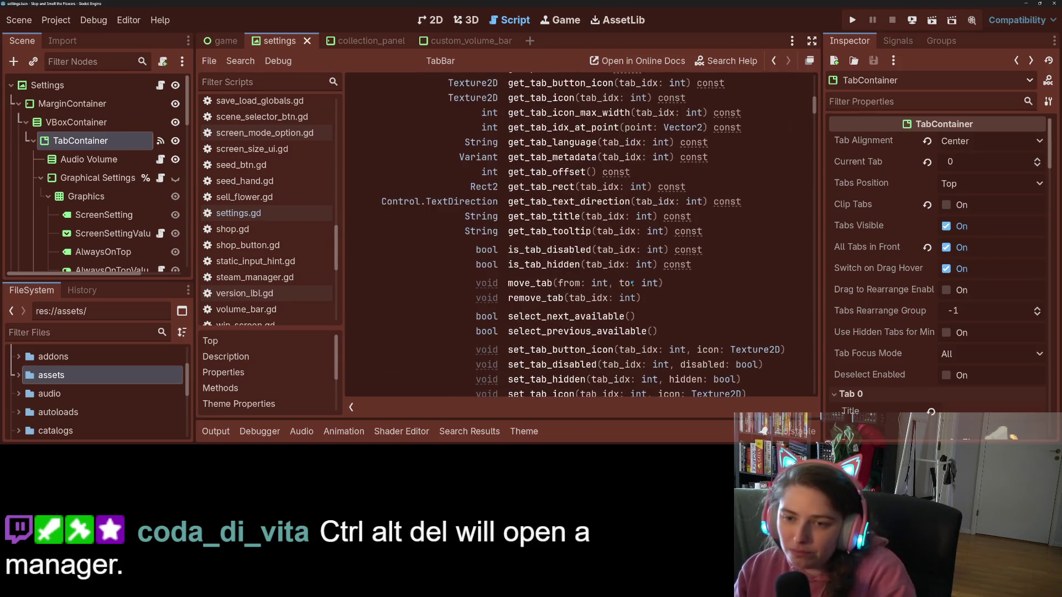
scroll(572, 165, down, 12)
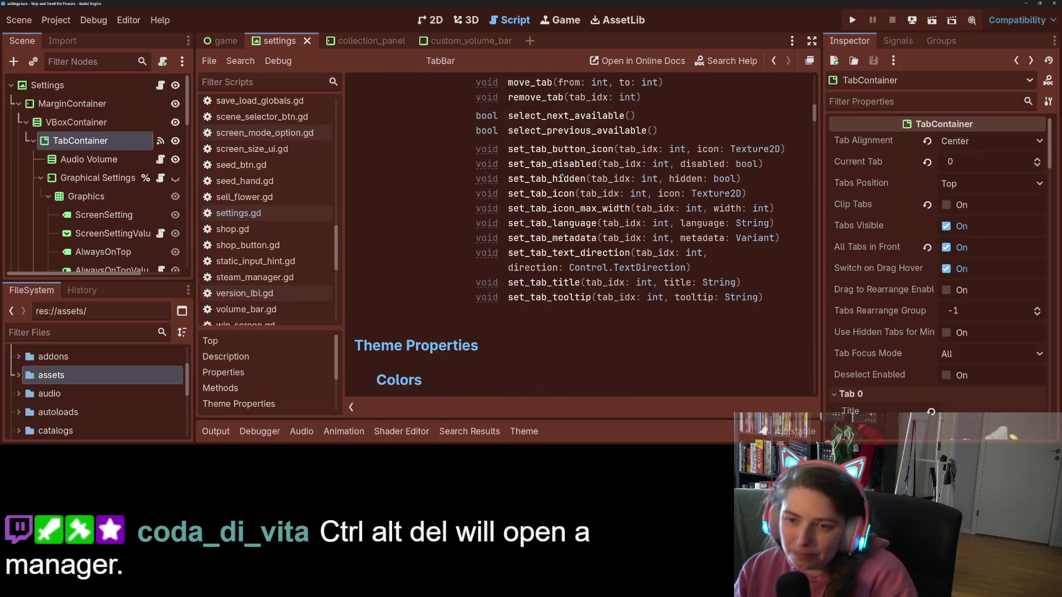
scroll(541, 181, down, 20)
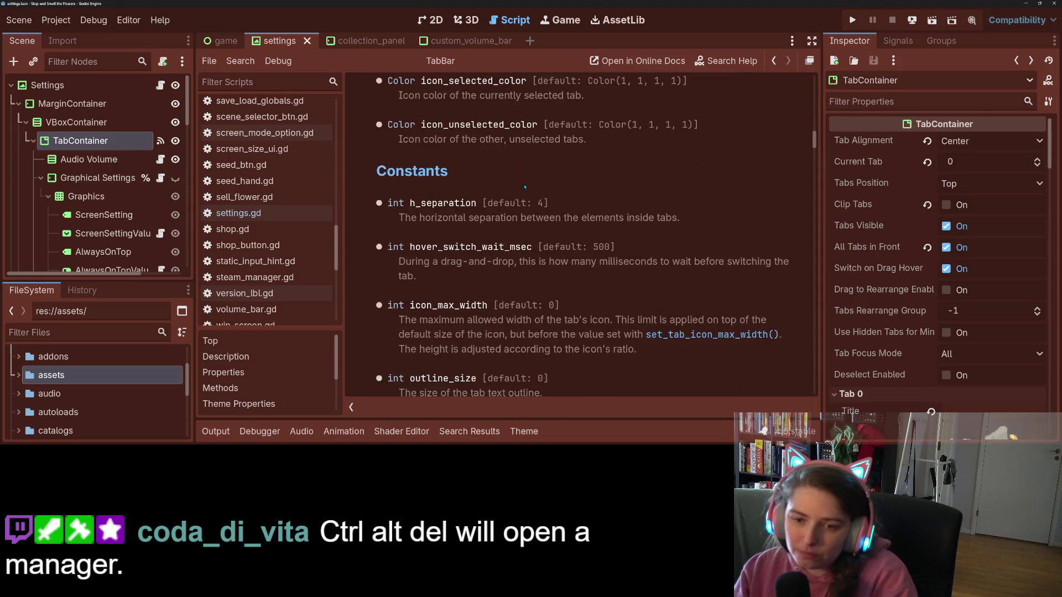
scroll(524, 189, down, 15)
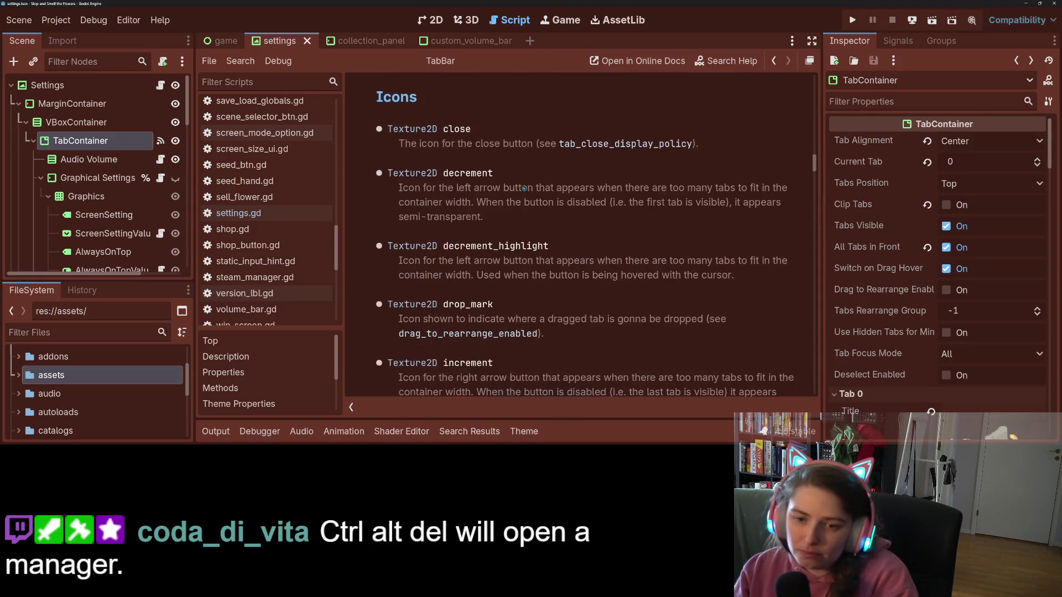
scroll(520, 190, down, 10)
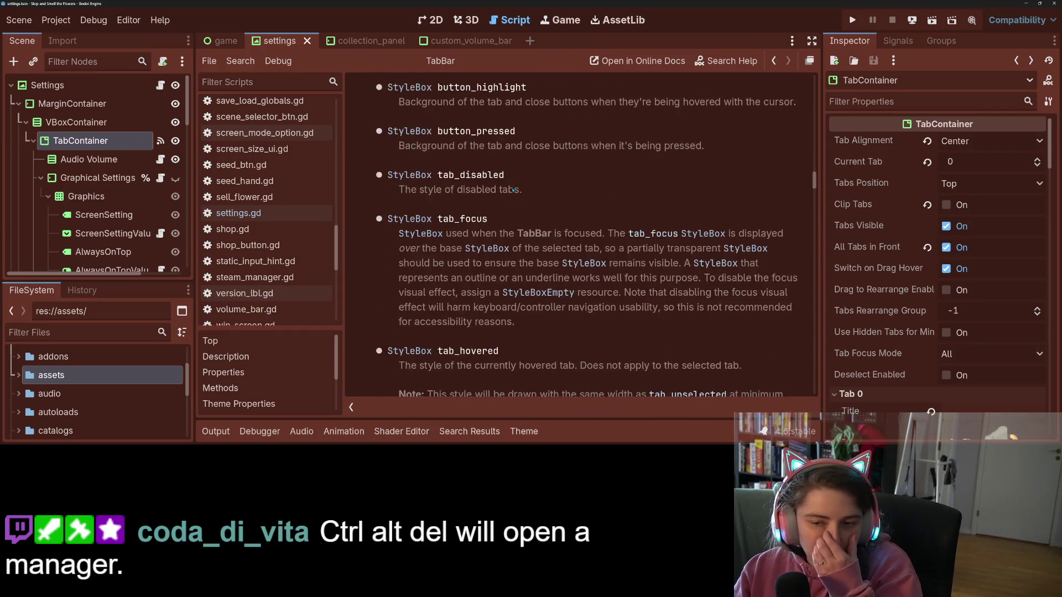
scroll(503, 211, up, 4)
scroll(503, 211, up, 4)
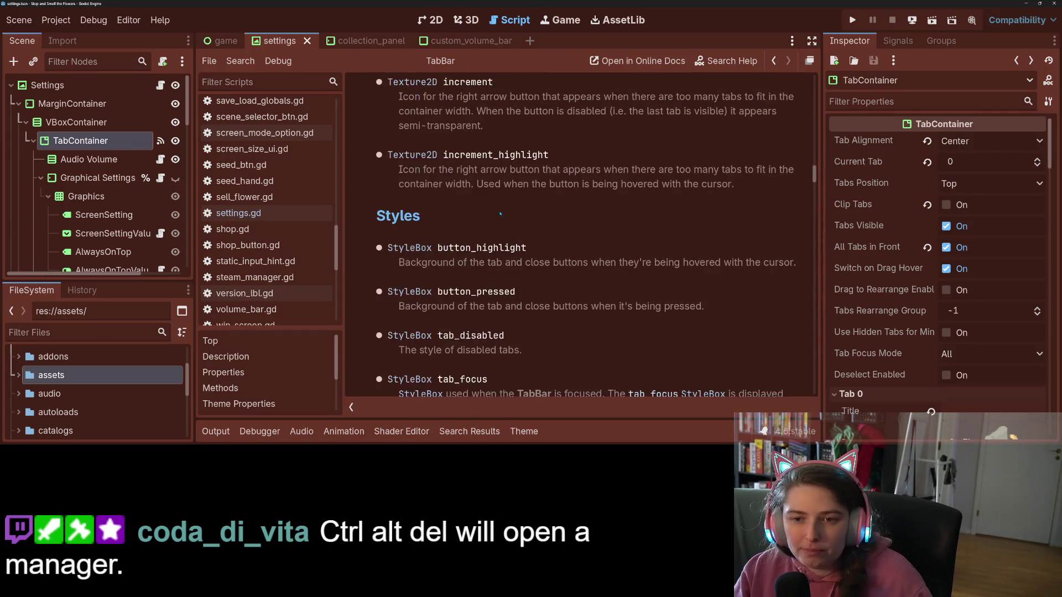
scroll(495, 216, down, 7)
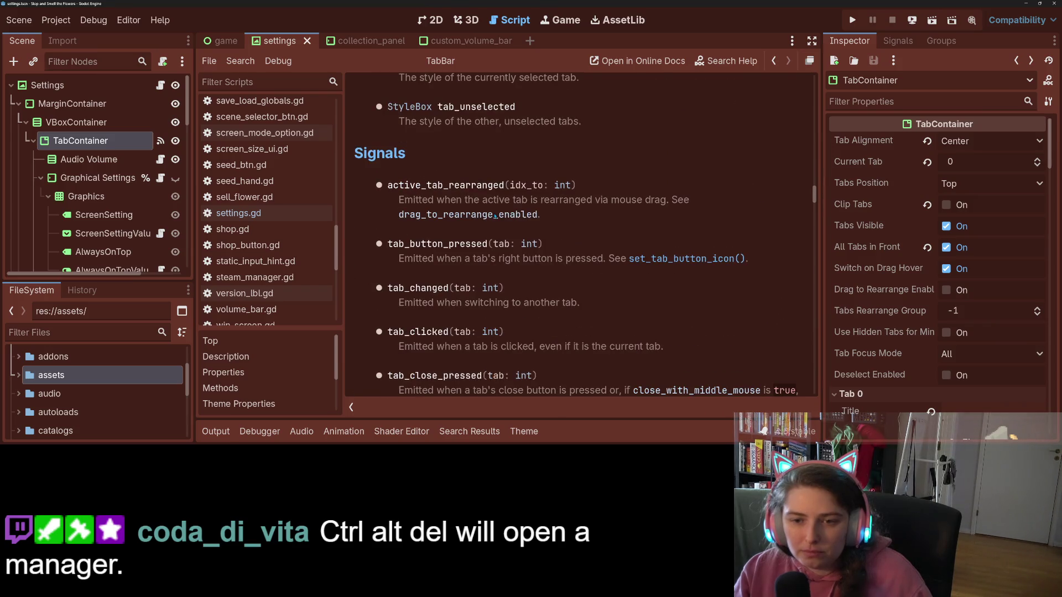
scroll(495, 216, down, 2)
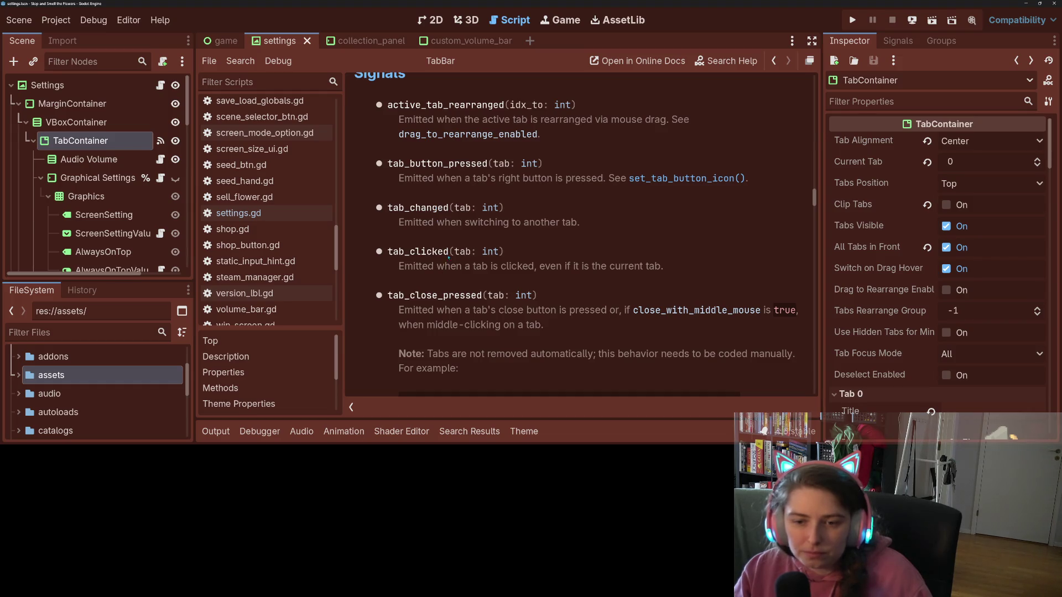
scroll(449, 254, down, 4)
scroll(432, 285, down, 2)
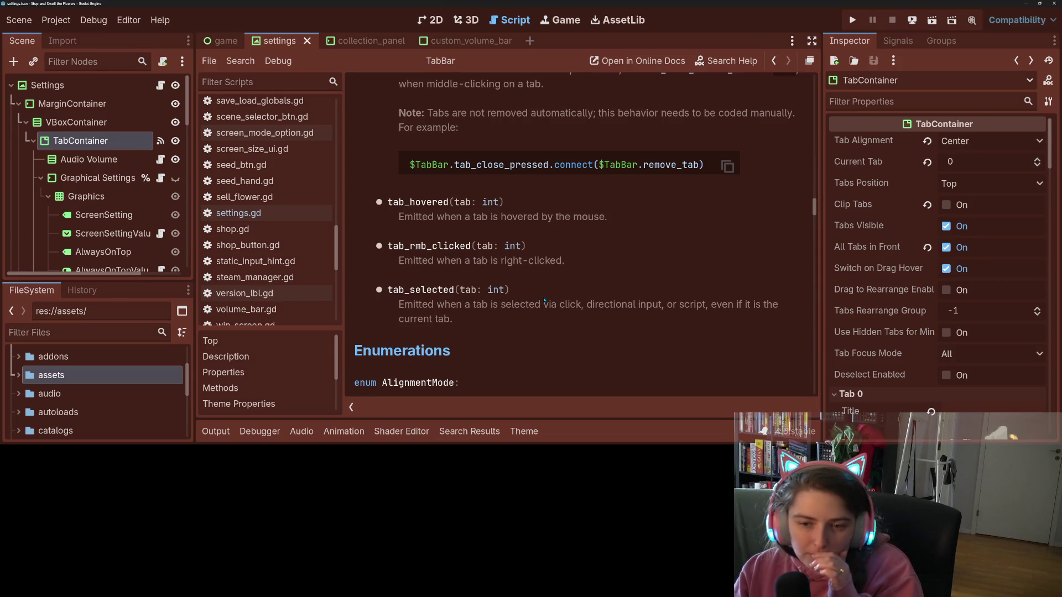
scroll(545, 302, up, 1)
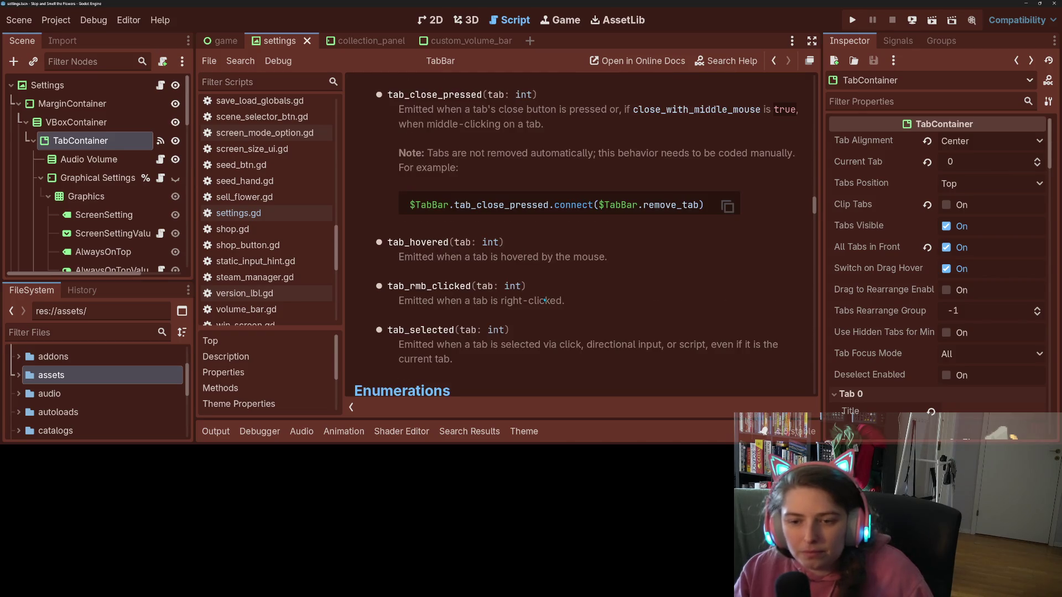
scroll(545, 301, up, 2)
scroll(543, 301, up, 1)
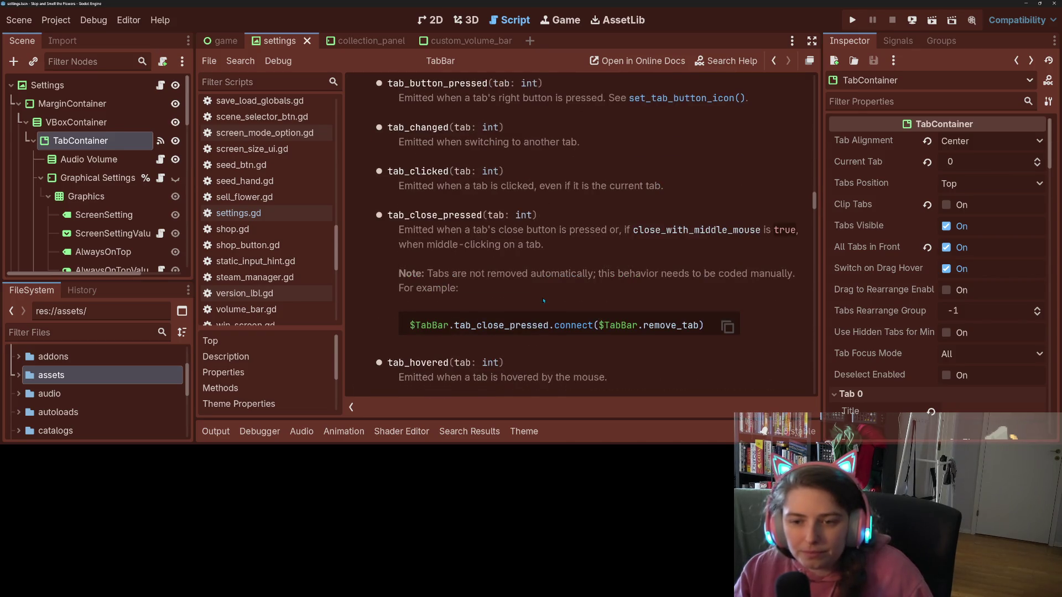